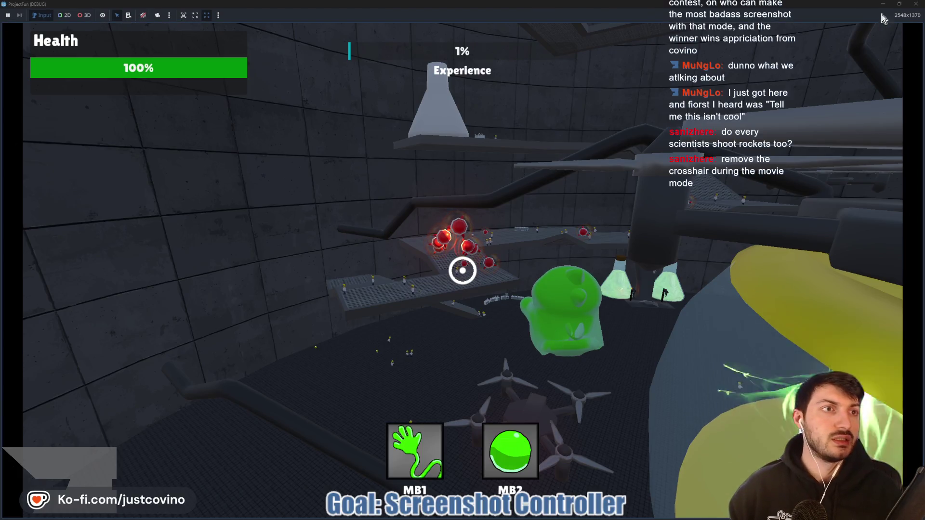
Stop the running game with F8 and bring the Godot editor back to the front.
key(F8)
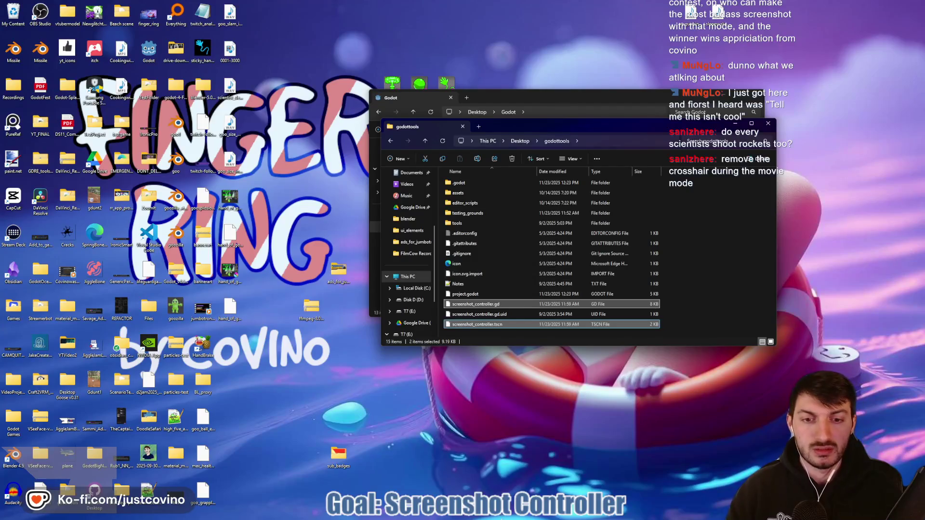
key(alt+Tab)
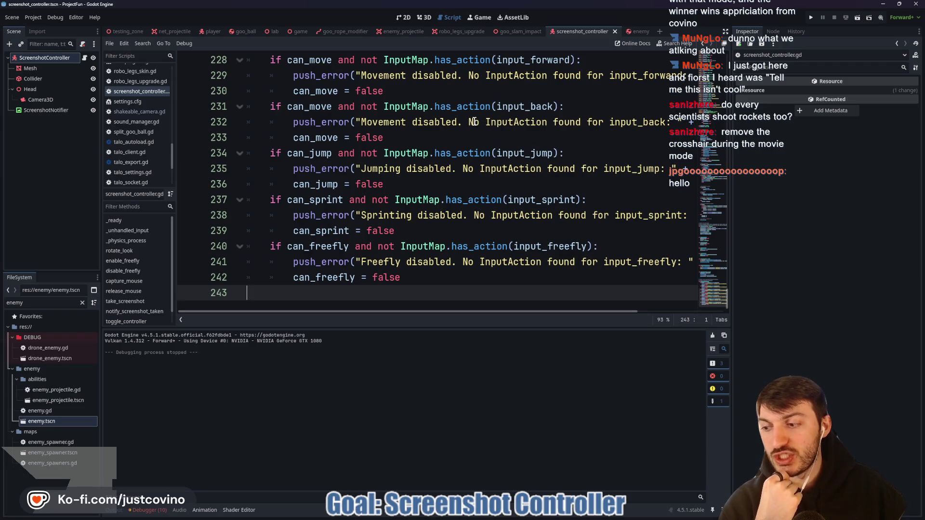
In the player scene, set ScreenshotController's Screenshot Name to action_shot and save the scene.
click(294, 35)
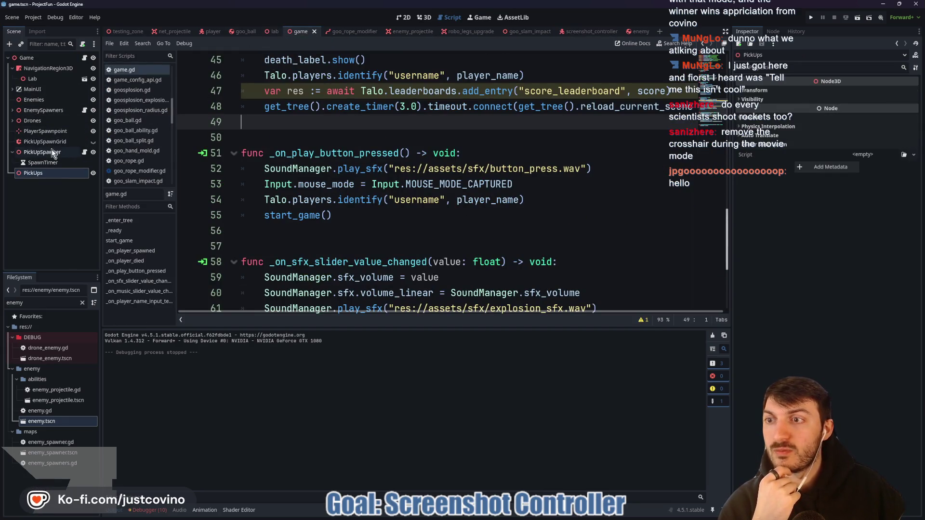
click(204, 30)
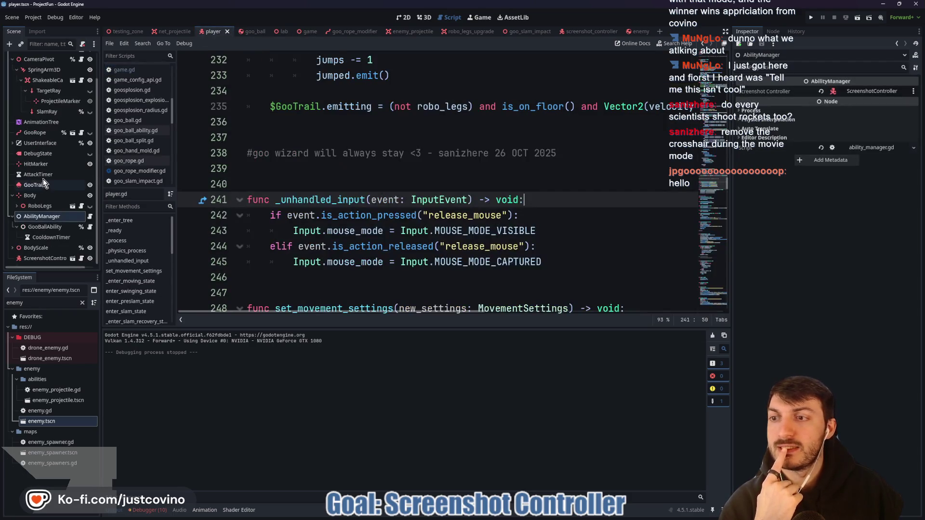
click(48, 260)
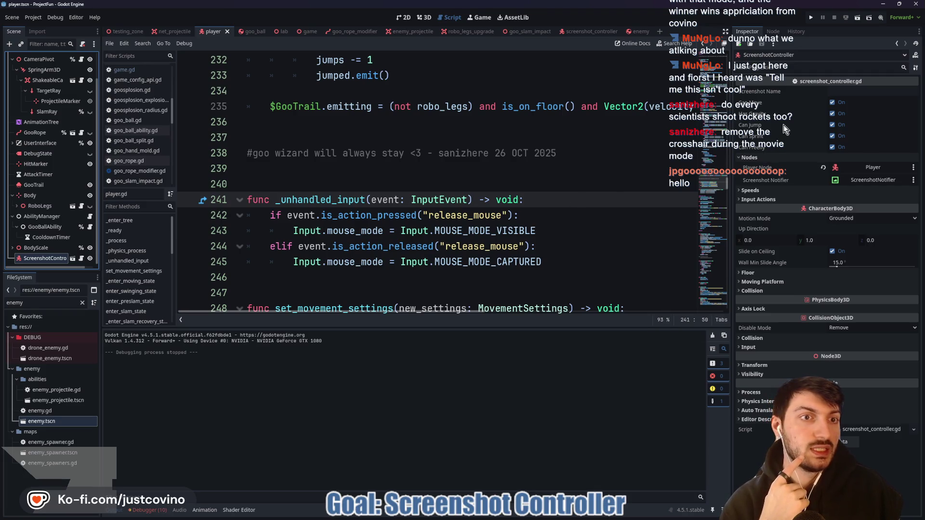
click(837, 90)
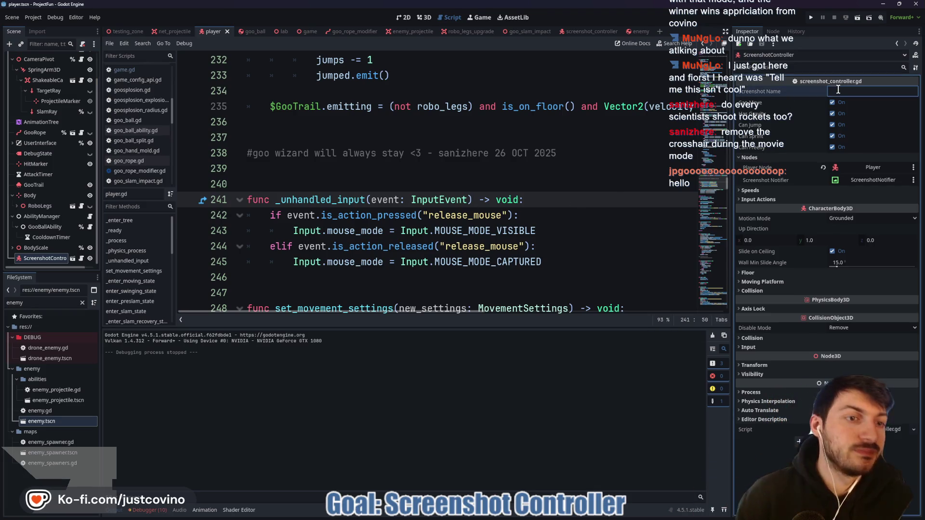
text(ad)
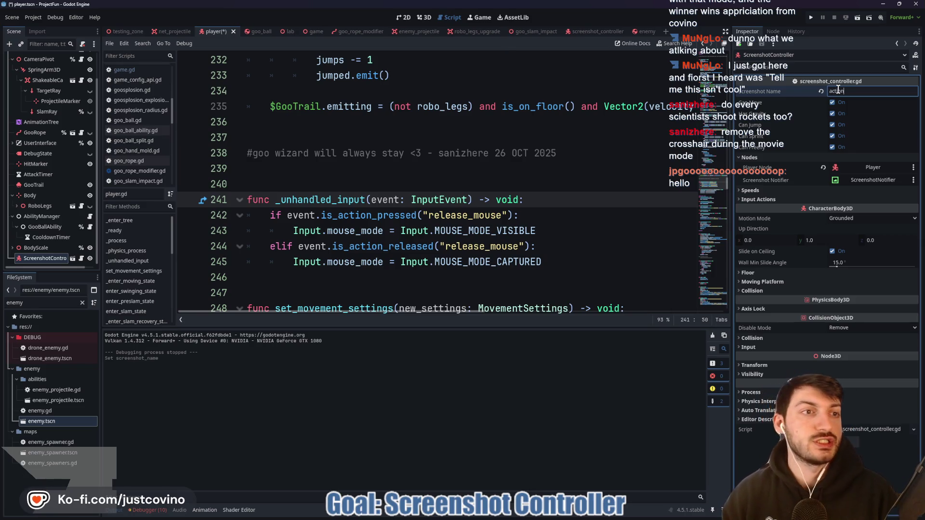
text(t)
click(536, 193)
key(ctrl+s)
scroll(535, 194, up, 15)
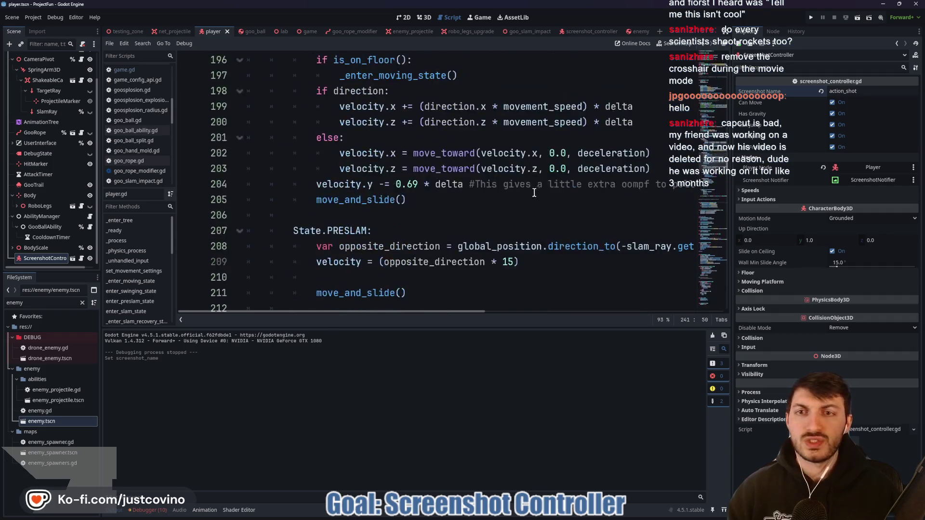
Open the ScreenshotController script and enlarge the code area by lowering the output panel splitter.
scroll(533, 194, up, 20)
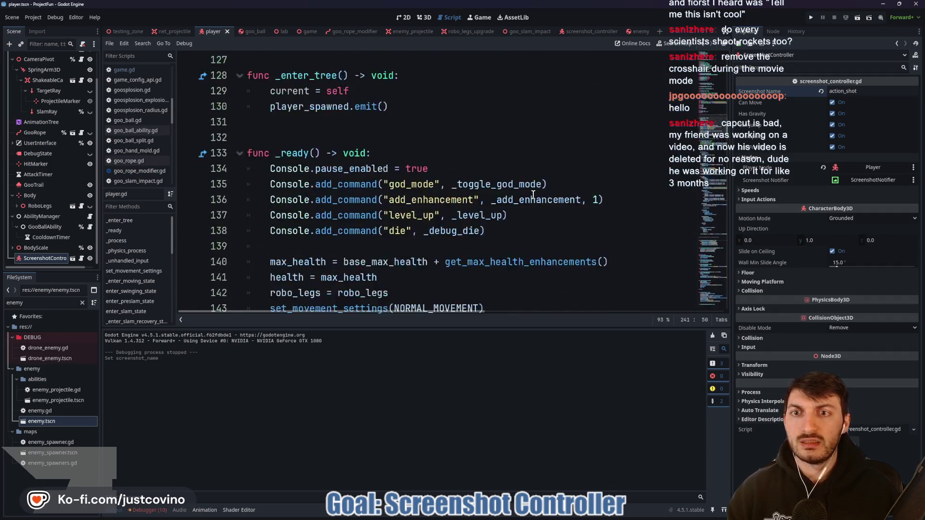
click(81, 259)
scroll(393, 209, up, 20)
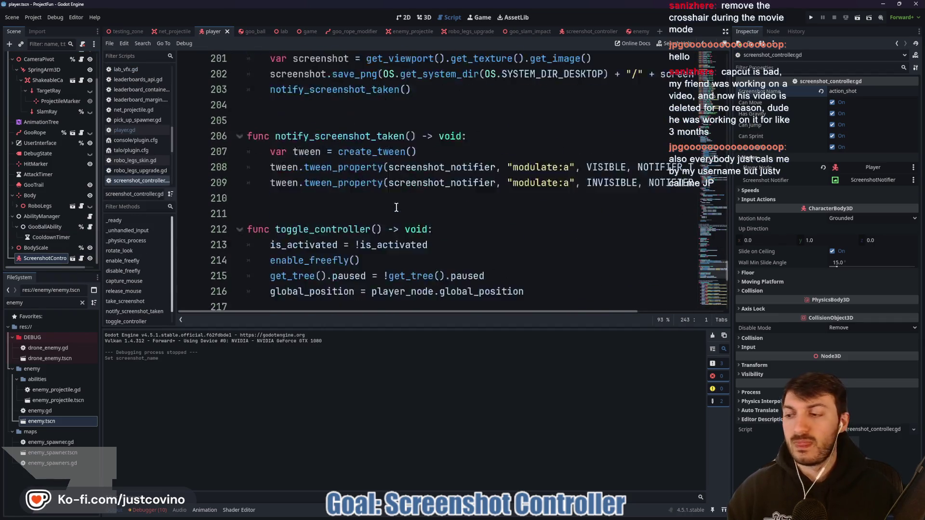
scroll(393, 209, up, 12)
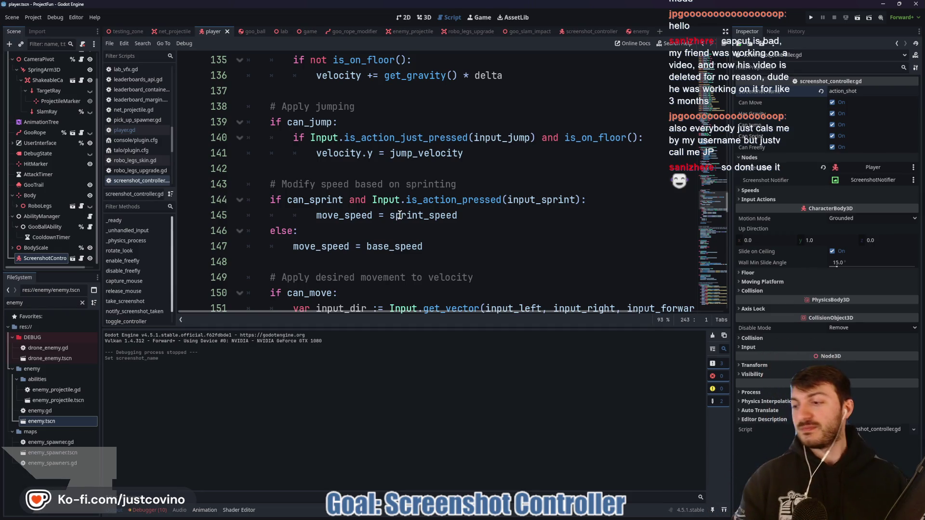
mouse_move(453, 208)
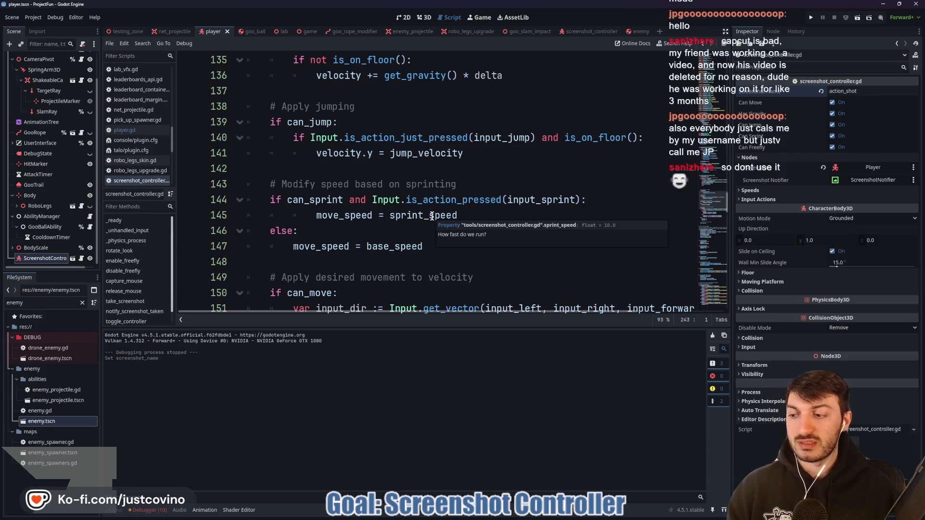
scroll(432, 217, up, 11)
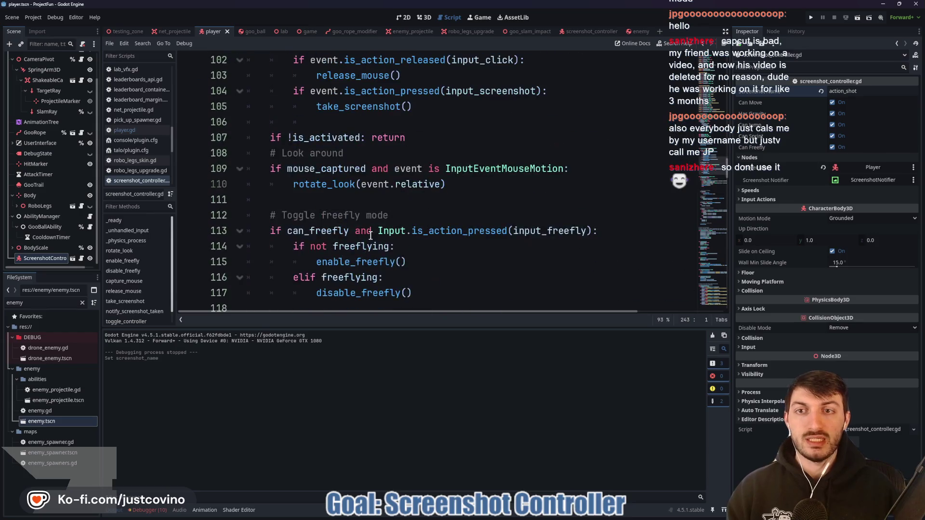
drag(375, 327, 391, 453)
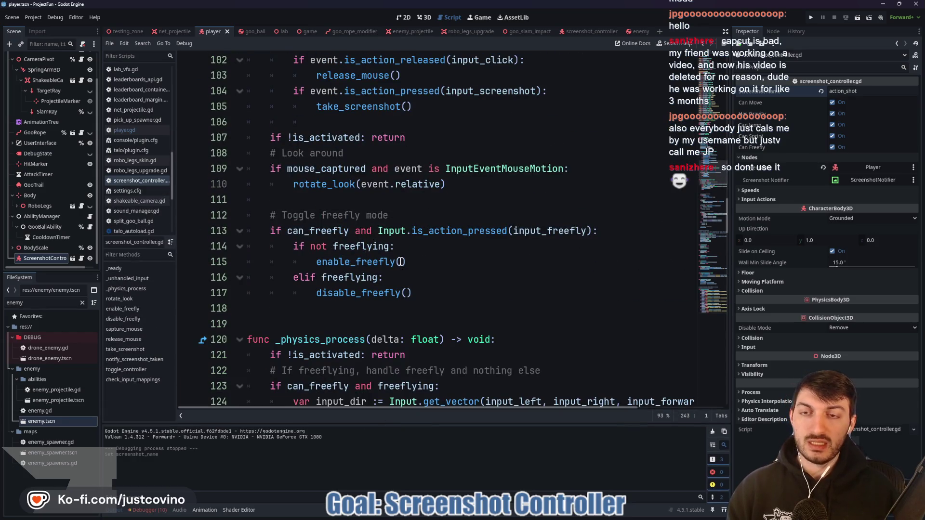
scroll(401, 262, up, 16)
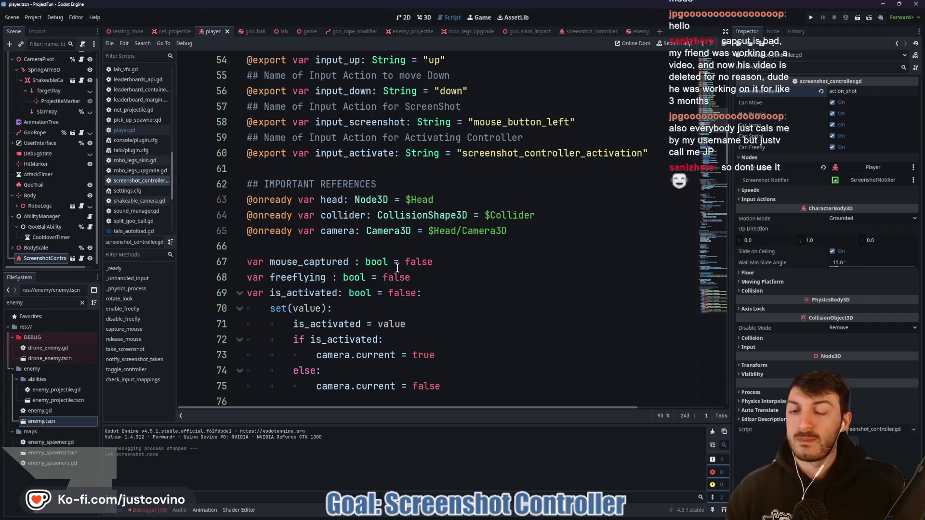
Add a new line below the screenshot_notifier export and begin typing 'export var'.
click(545, 231)
key(Return)
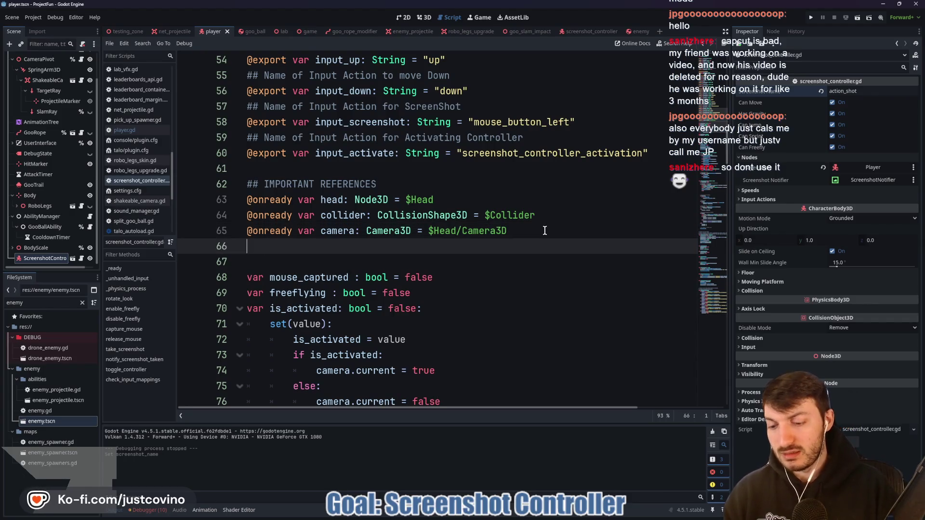
key(BackSpace)
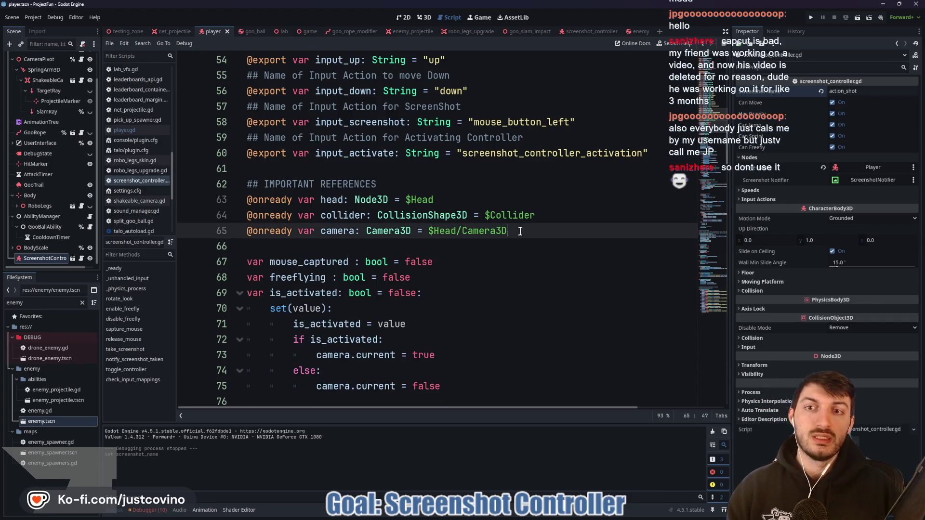
scroll(461, 247, up, 11)
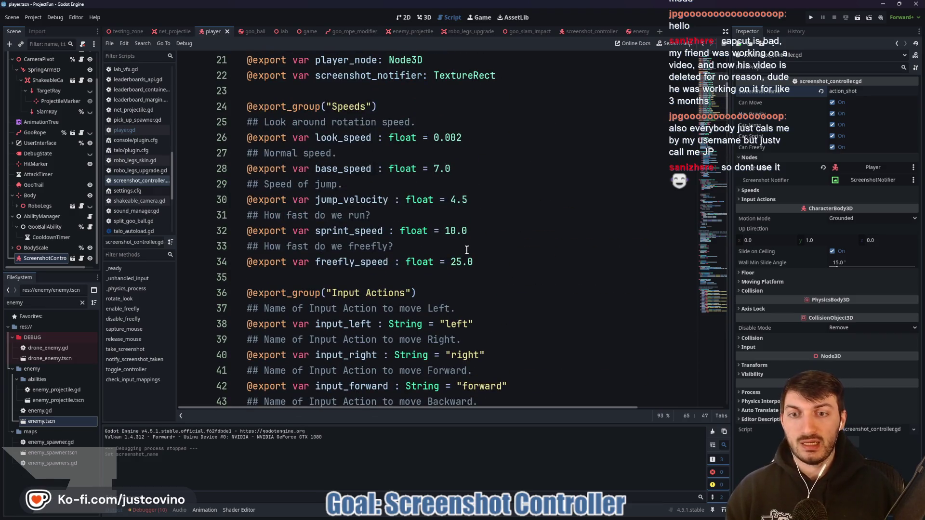
scroll(467, 250, up, 6)
scroll(488, 267, down, 1)
click(526, 312)
key(Return)
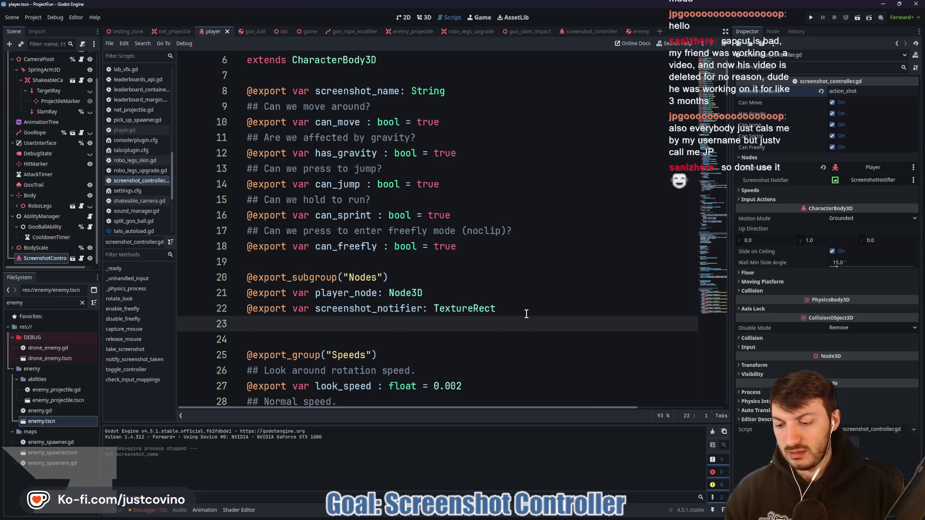
text(export var player_ui:)
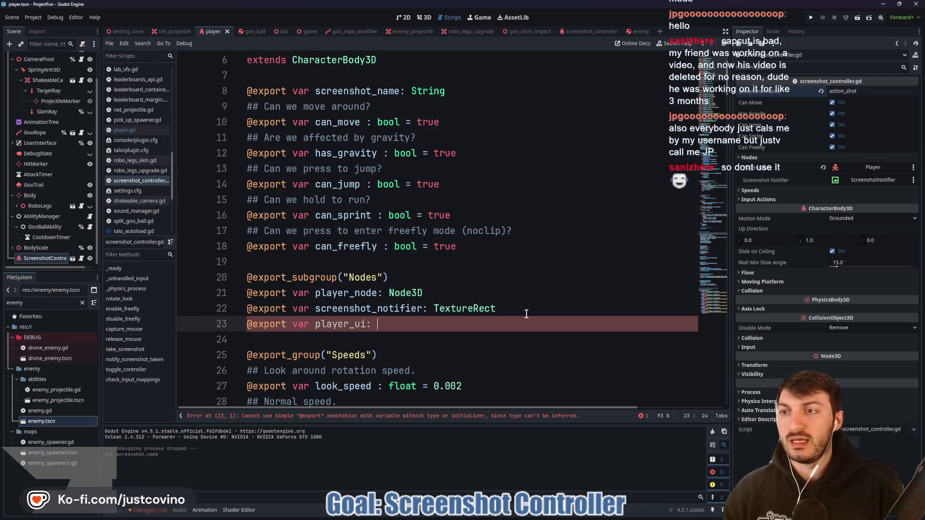
Declare player_ui as a CanvasLayer export and assign the UserInterface node to Player UI.
text(Canvasy)
key(Return)
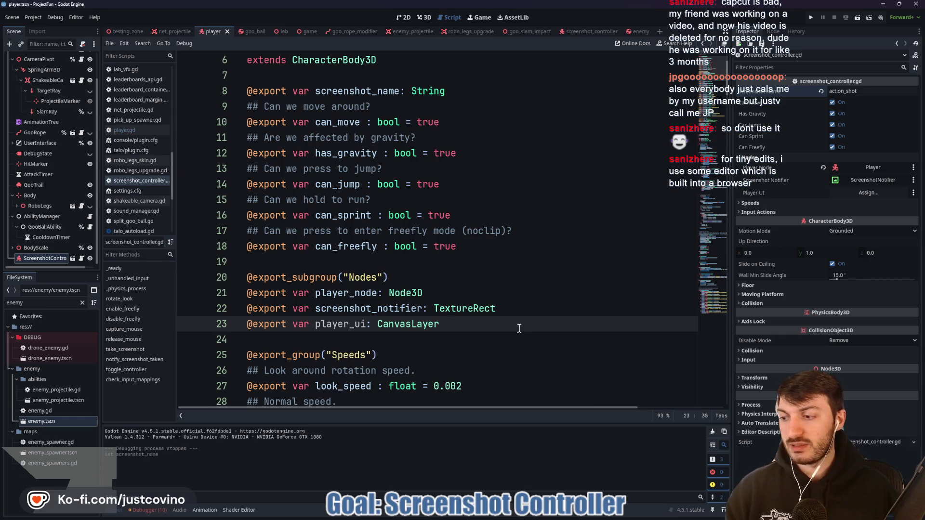
click(871, 193)
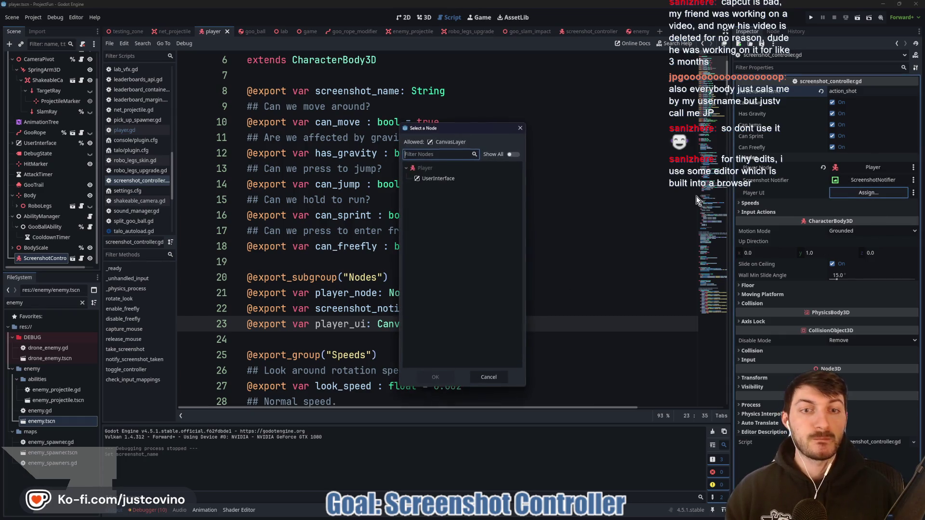
click(436, 179)
click(436, 377)
scroll(480, 319, down, 20)
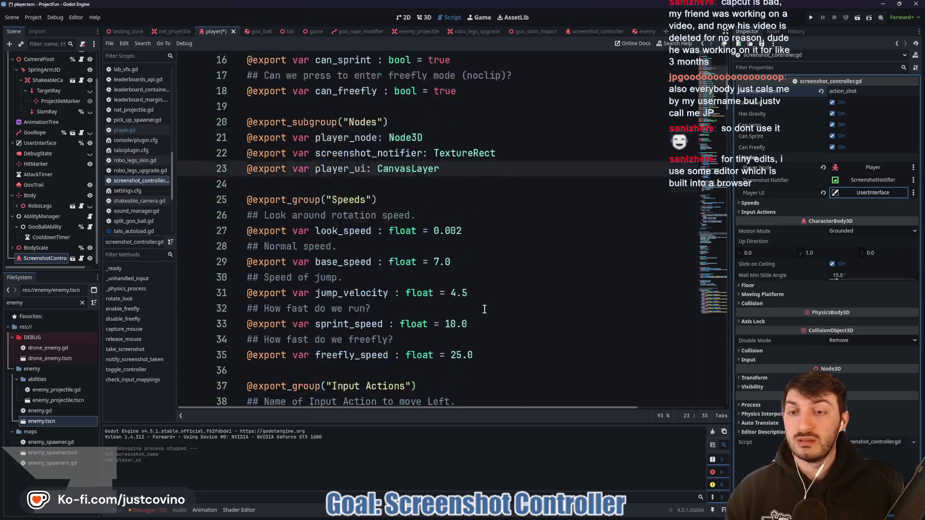
scroll(480, 318, down, 20)
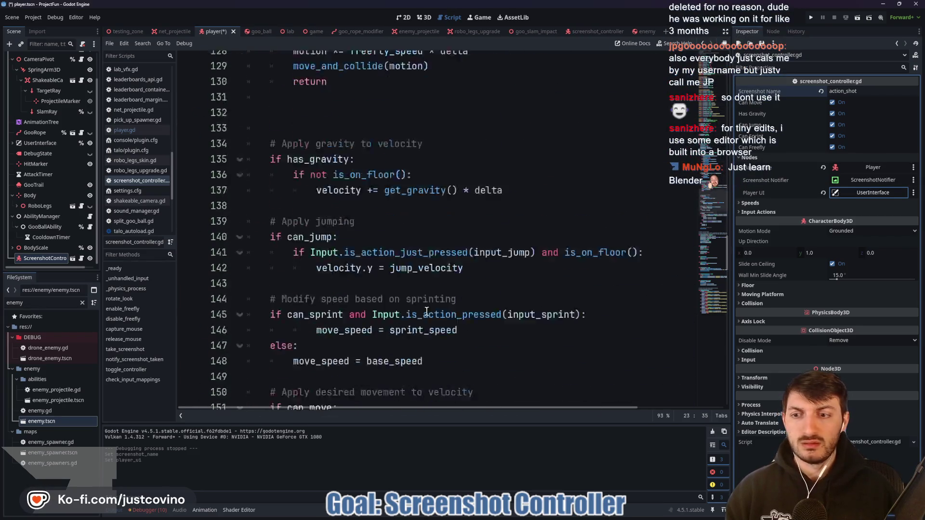
Add 'player_ui.visible = !player_ui.visible' to toggle_controller and save the script and scene.
click(126, 370)
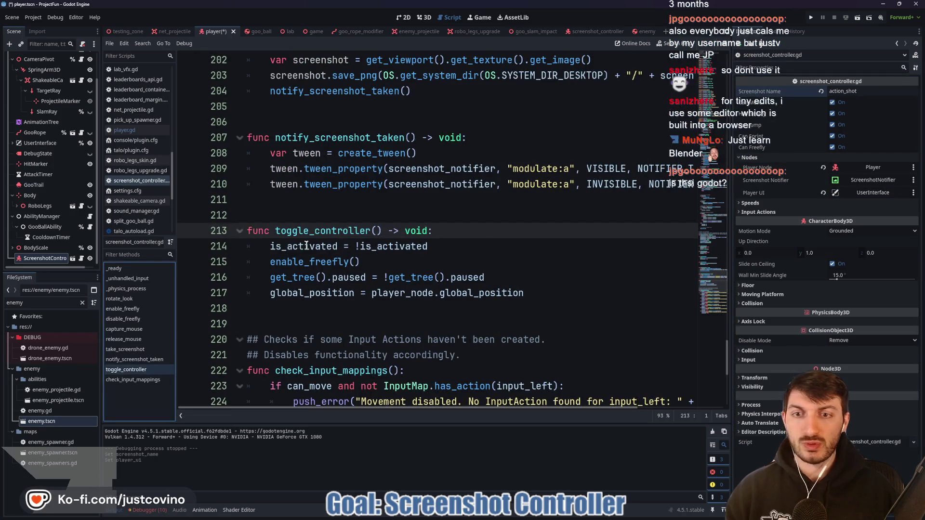
click(480, 244)
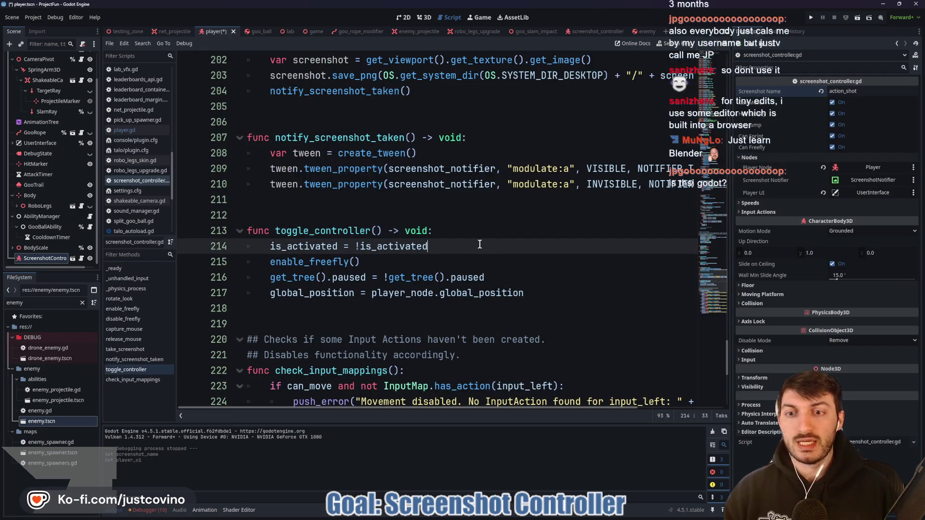
key(Return)
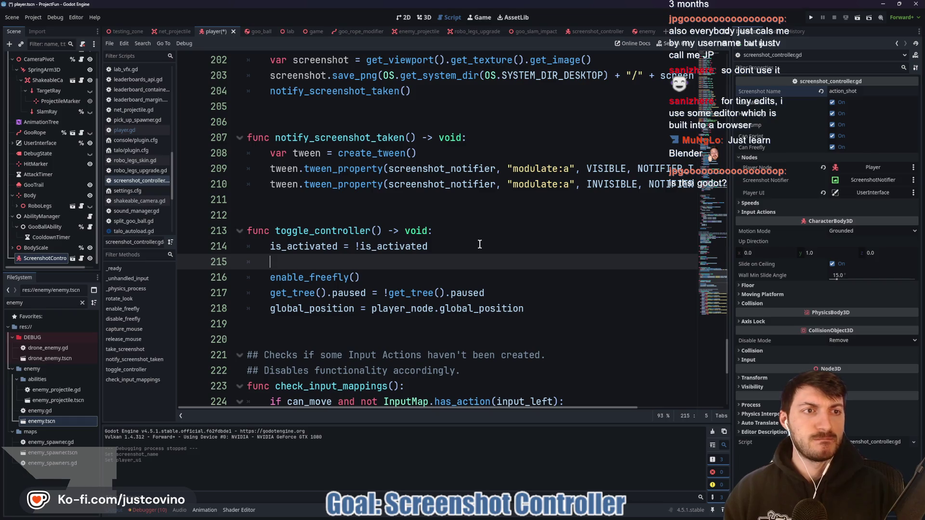
text(player)
key(Down)
key(Return)
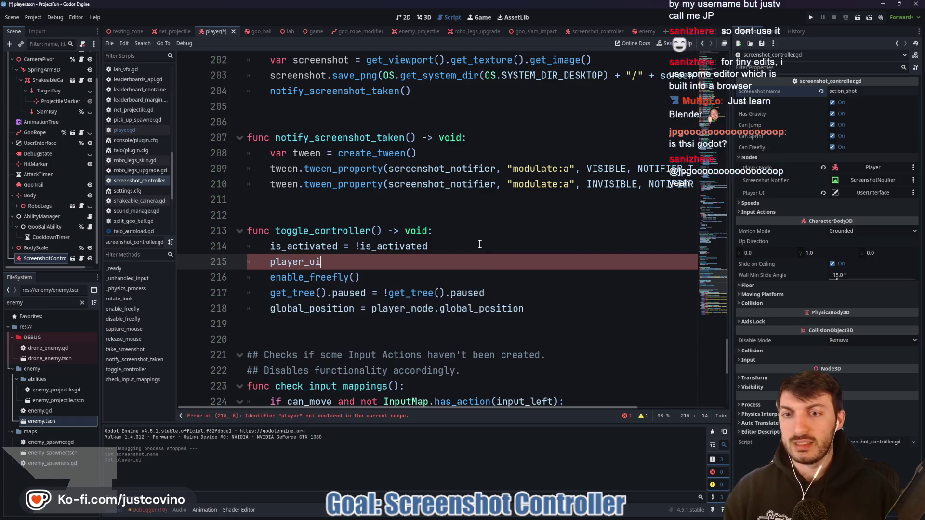
text(.visible)
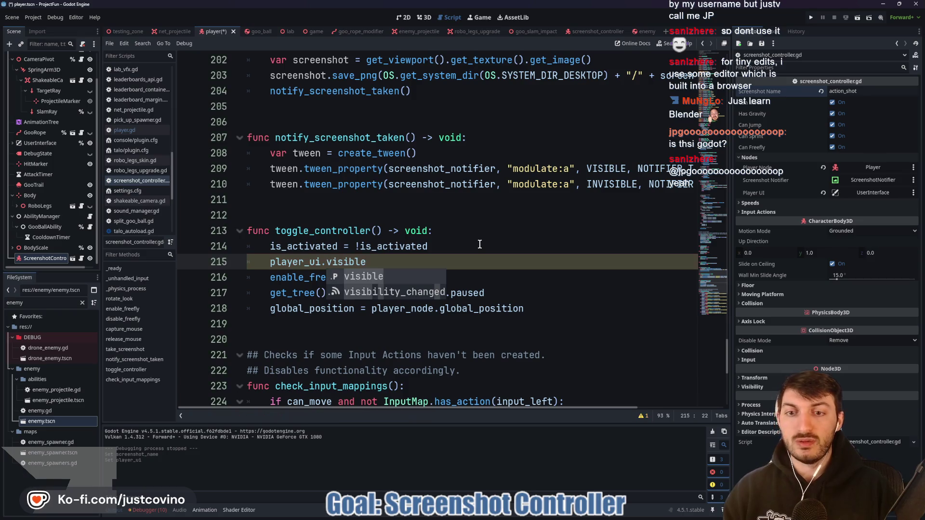
text( = !player)
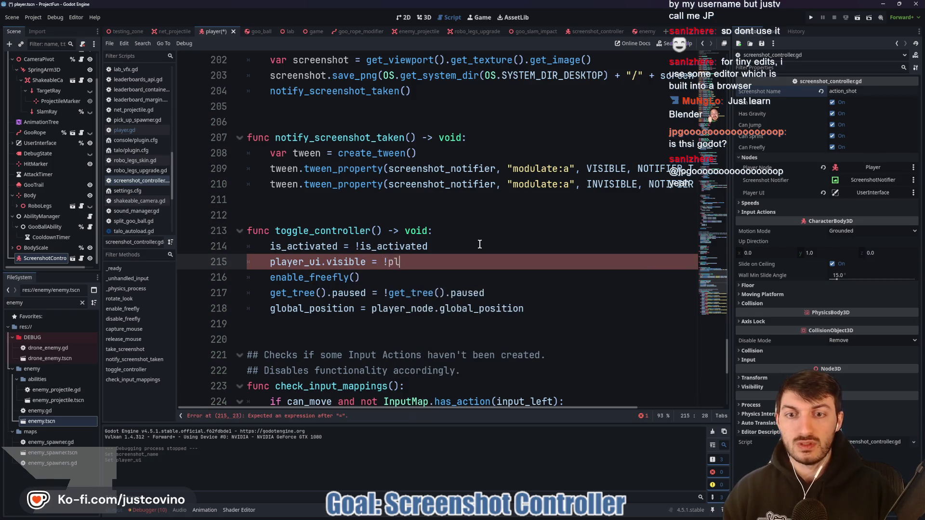
text(_ui.vi)
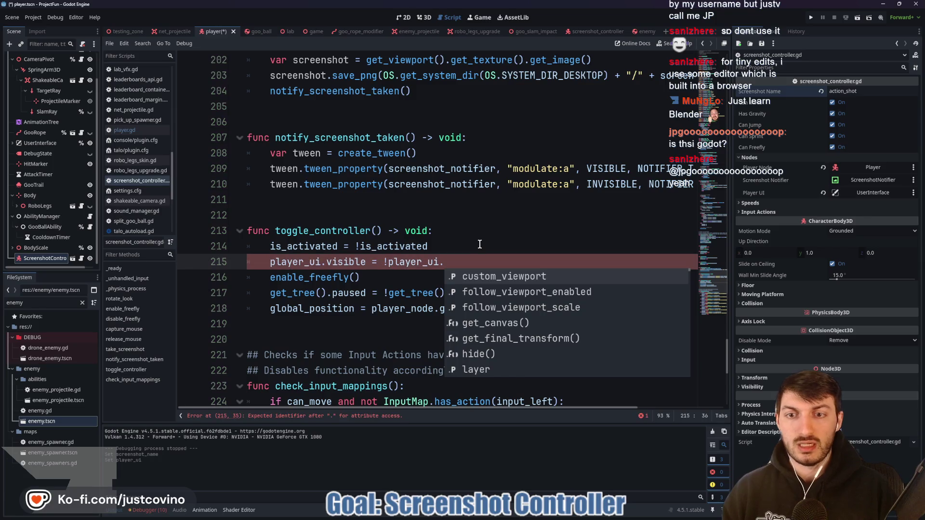
text(sible)
key(ctrl+s)
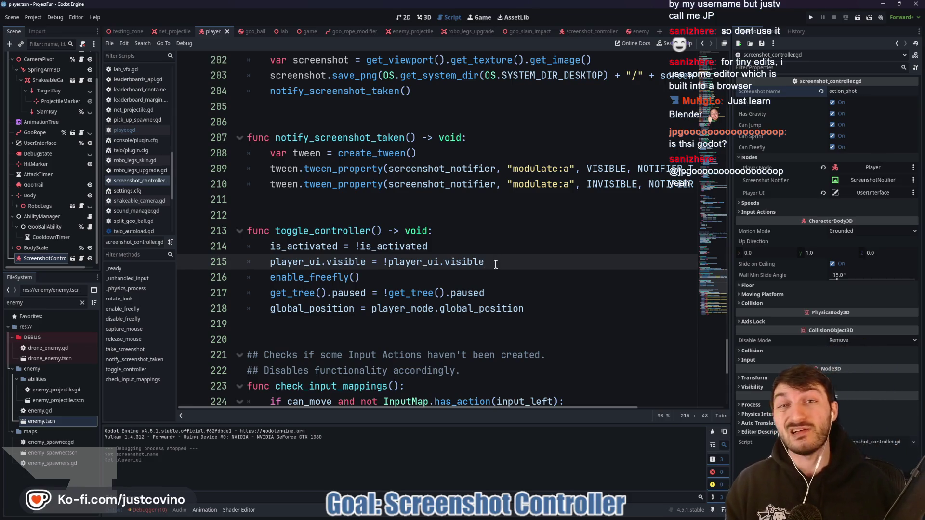
key(ctrl+s)
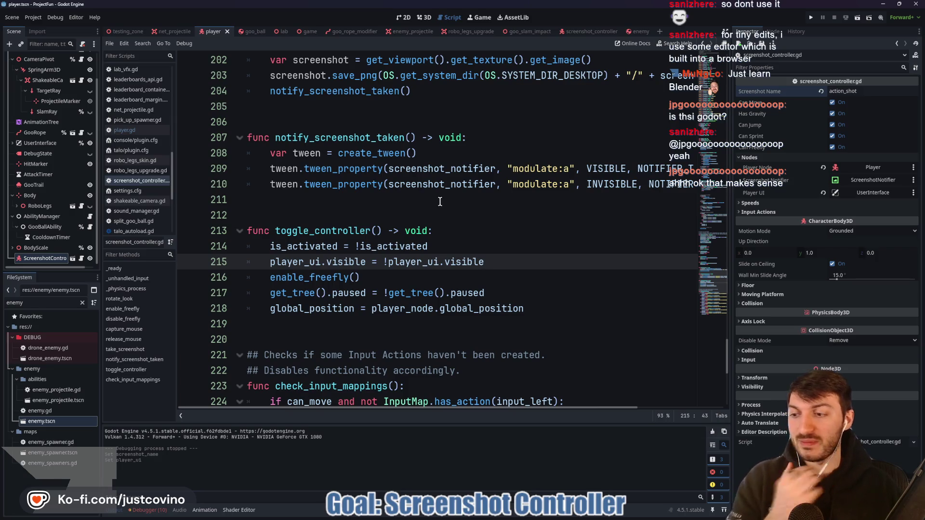
click(472, 246)
Run the project, start a game, return from the free camera to the player view, and fire the grab arm.
click(811, 18)
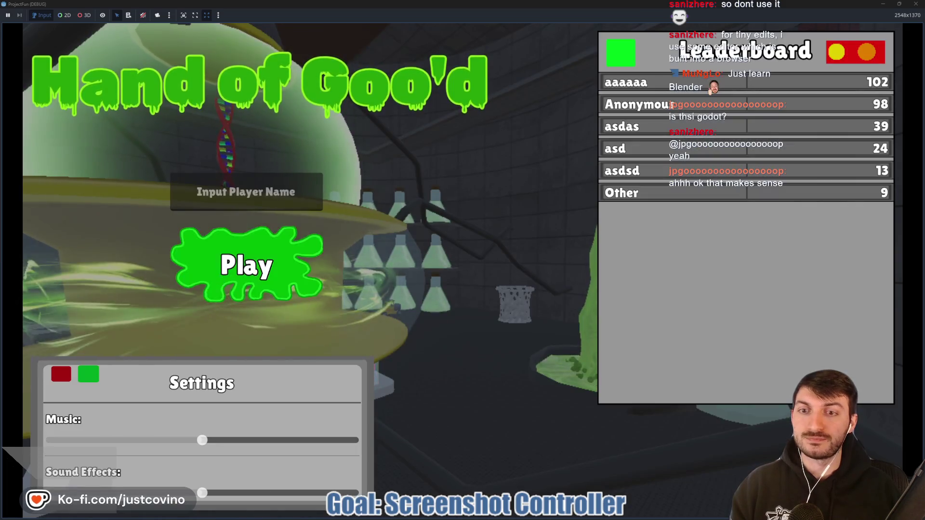
click(248, 264)
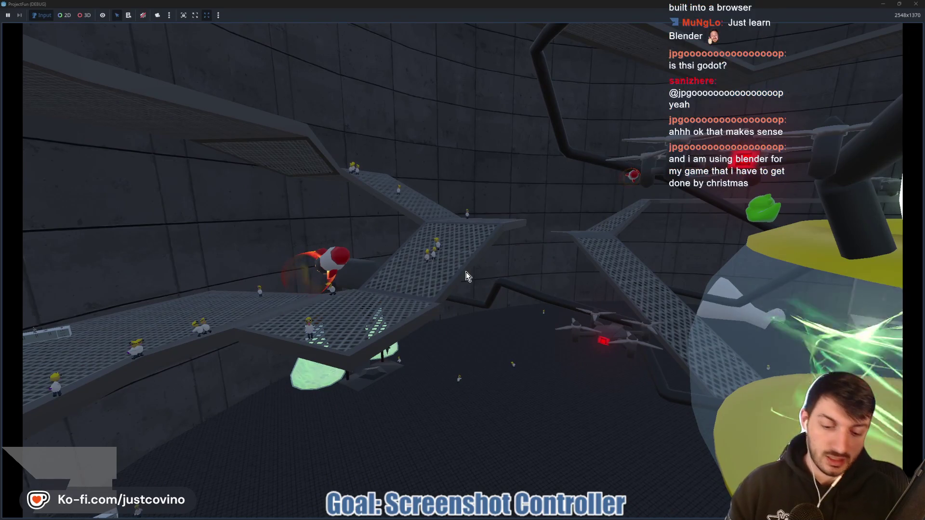
click(532, 266)
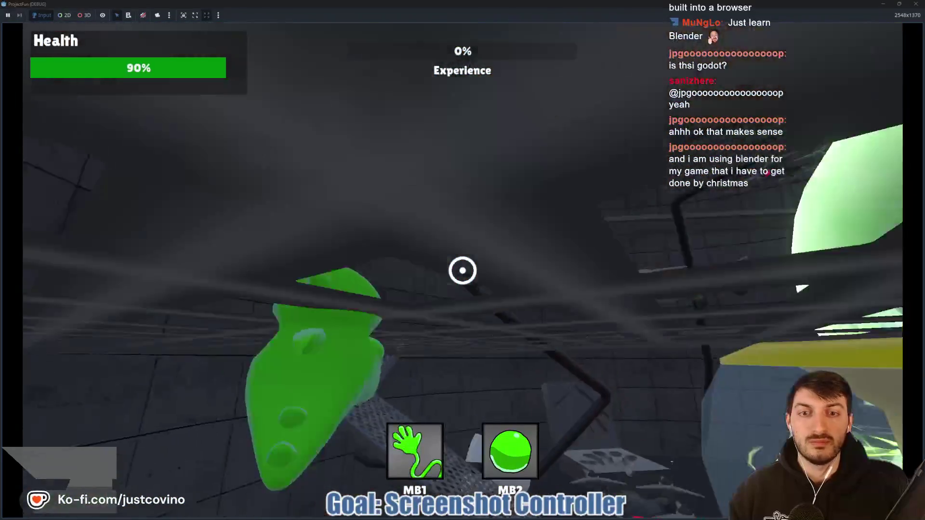
click(462, 270)
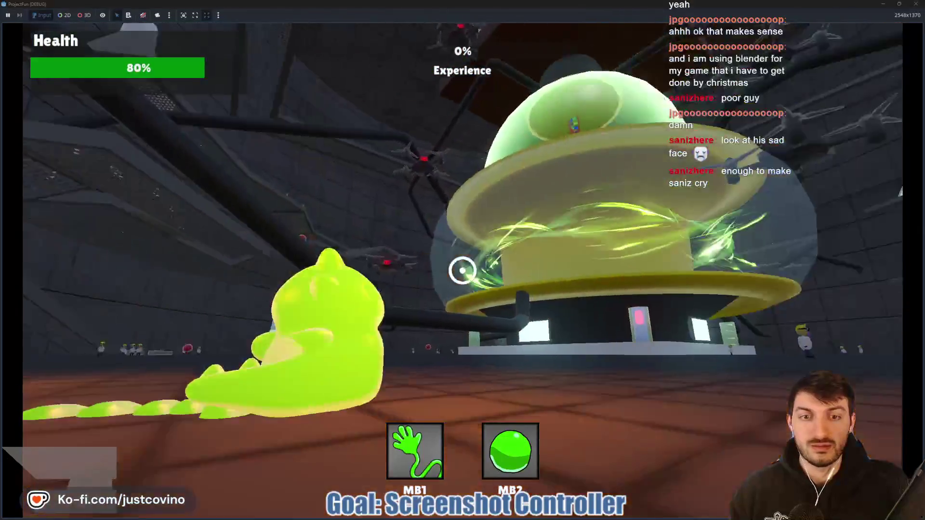
Move the slime onto the open floor and take an in-game screenshot from the HUD-free free camera.
key(w)
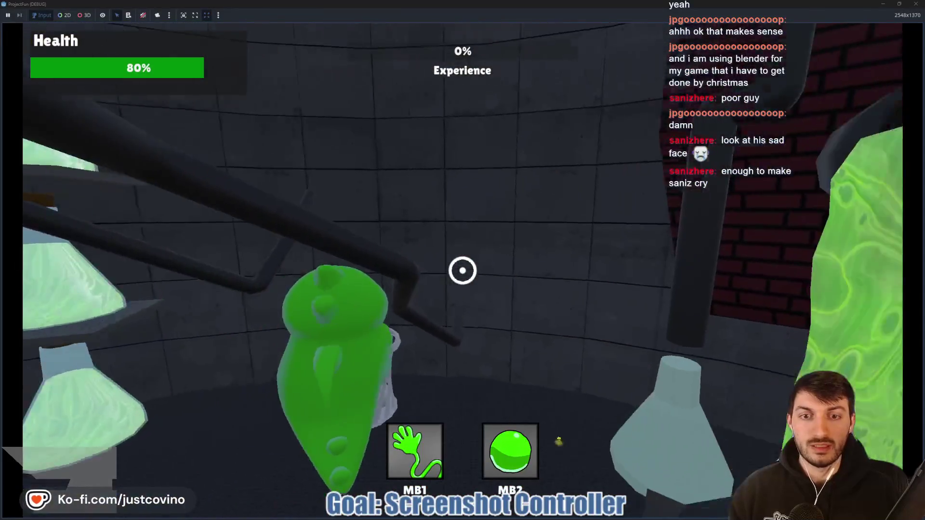
key(w)
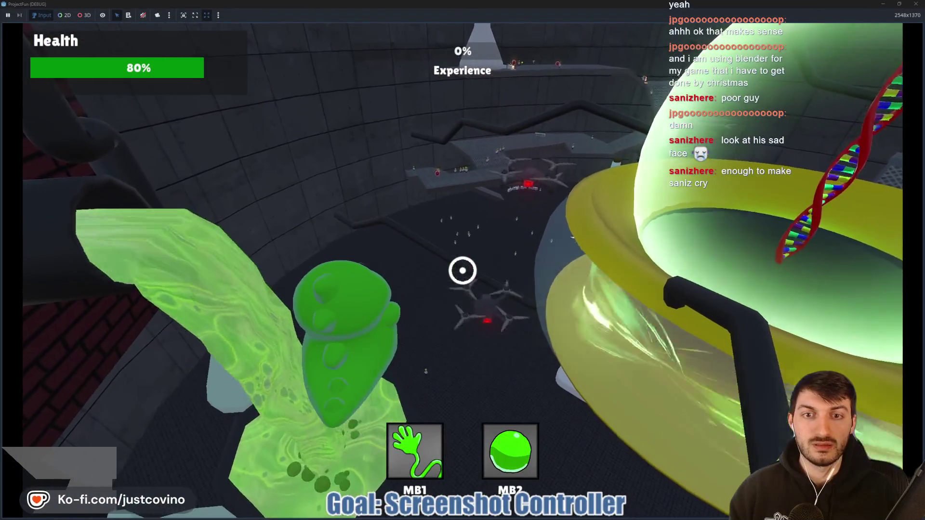
key(w)
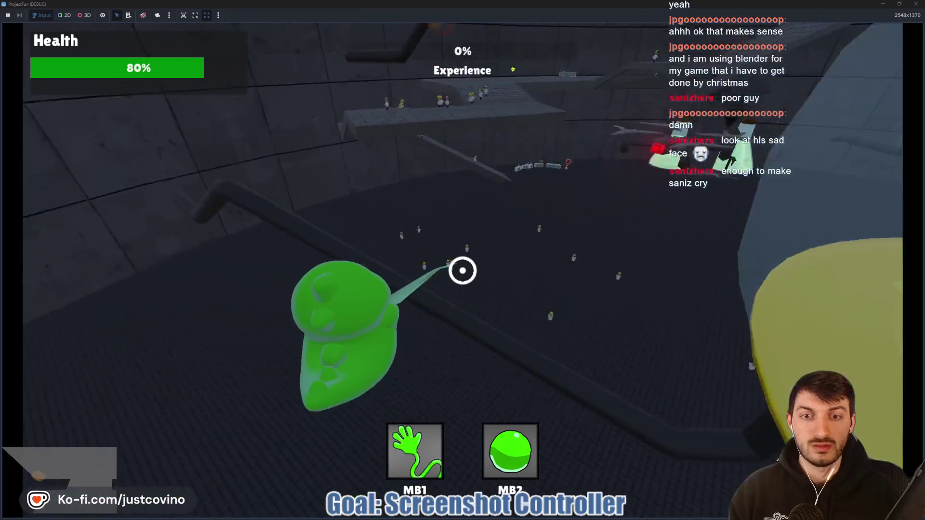
click(463, 270)
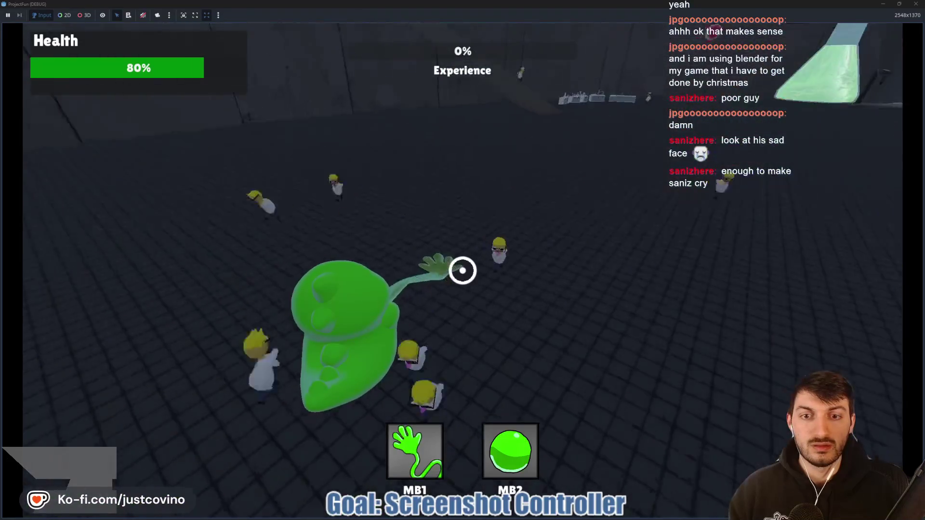
right_click(463, 270)
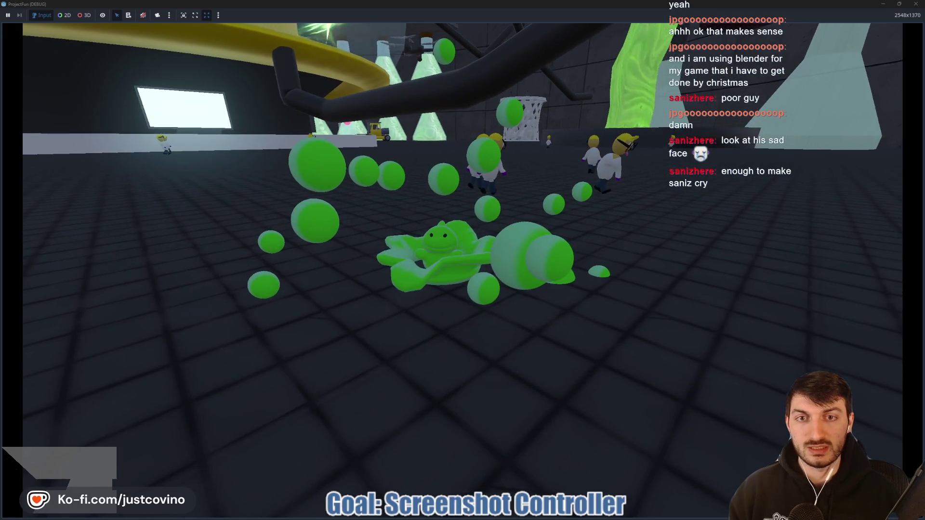
click(476, 289)
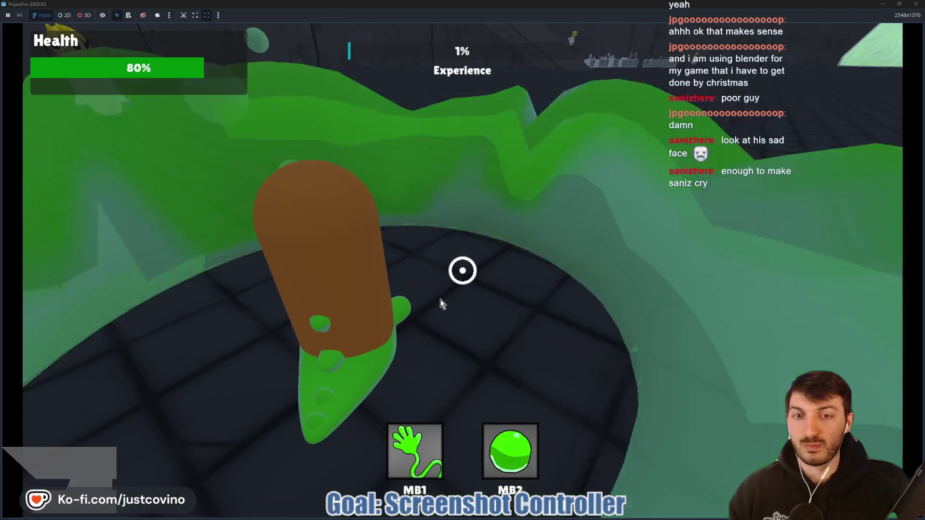
right_click(440, 303)
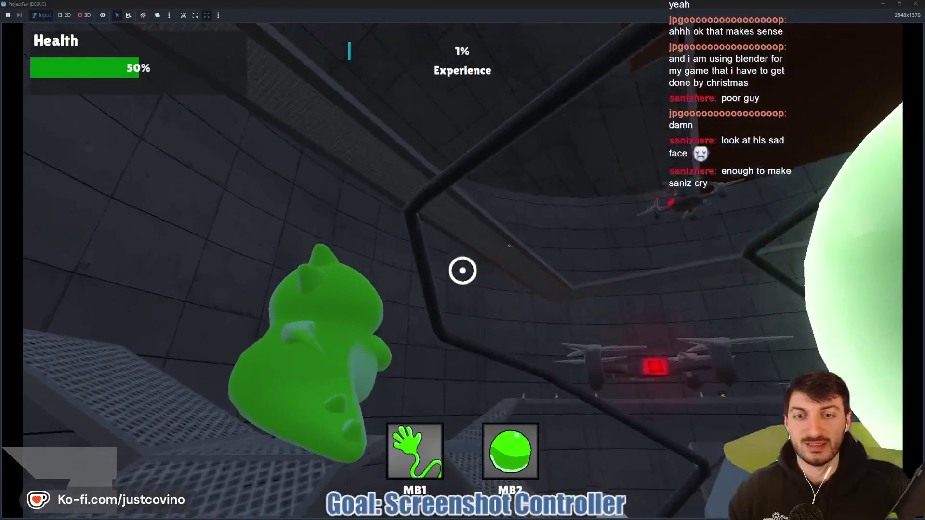
click(463, 270)
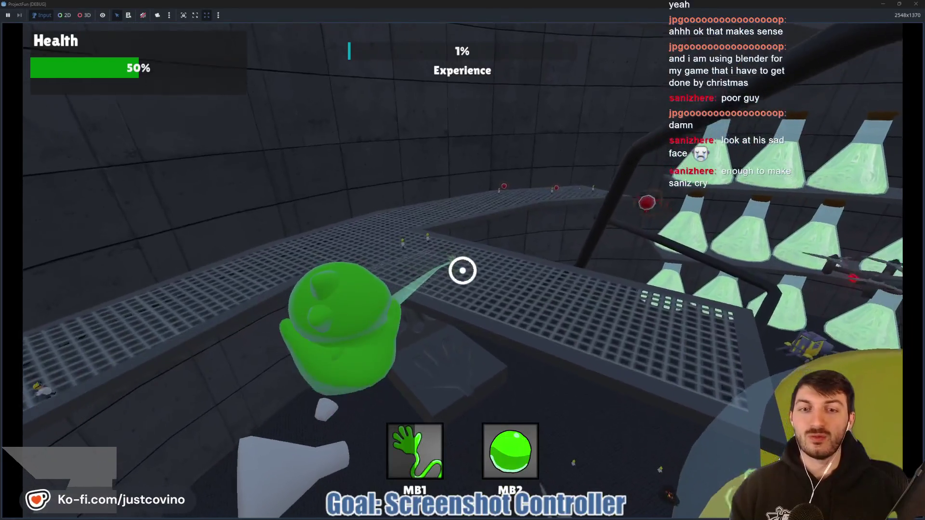
click(462, 270)
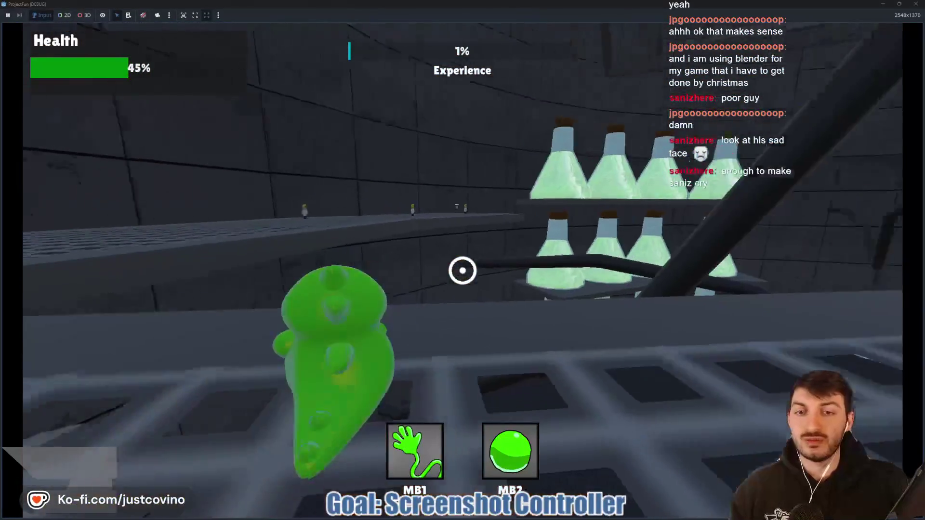
Run level_up in the dev console and snip the upgrade screen with Win+Shift+S.
key(grave)
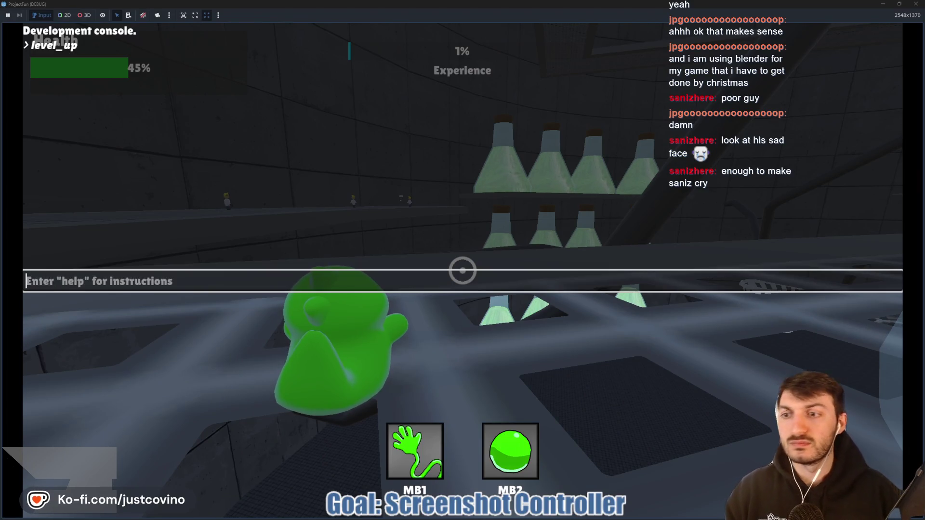
key(grave)
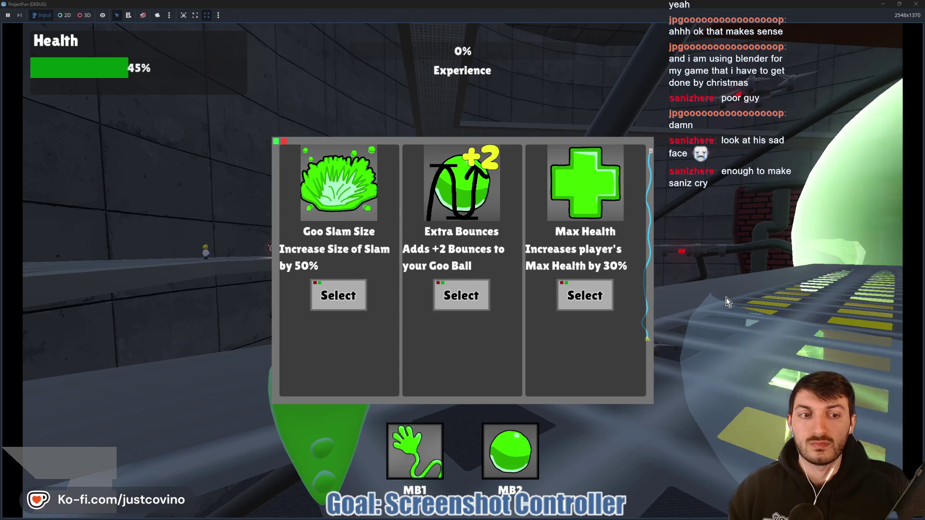
click(585, 295)
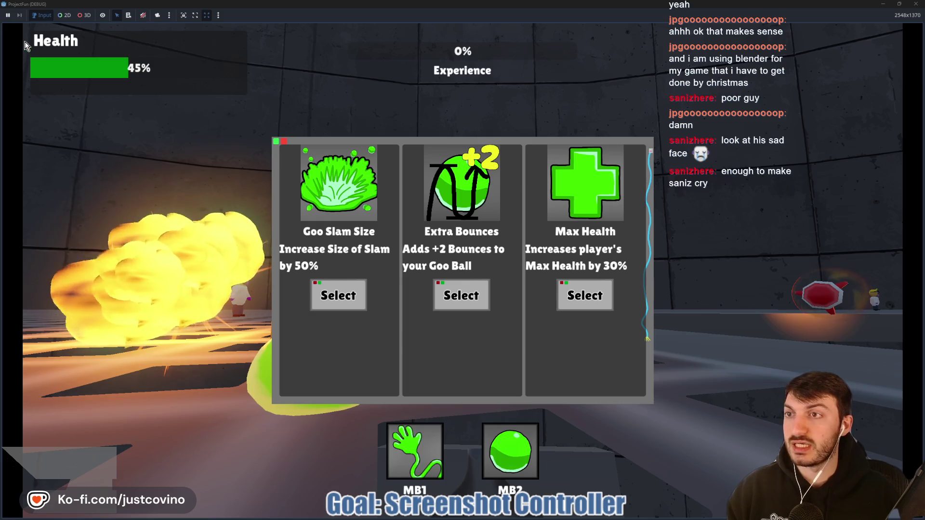
key(super+shift+s)
mouse_move(23, 23)
mouse_down()
mouse_move(353, 247)
mouse_move(787, 470)
mouse_move(911, 497)
mouse_move(902, 515)
mouse_up()
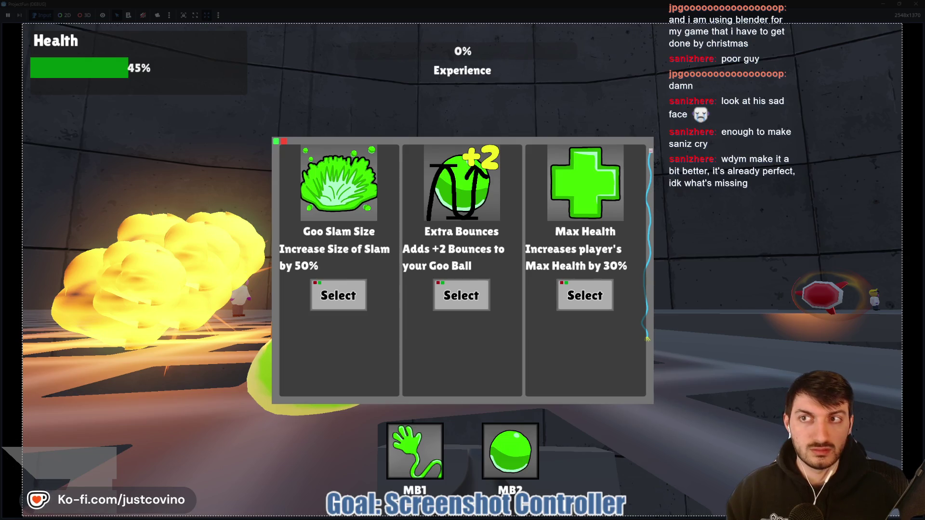
drag(903, 516, 902, 516)
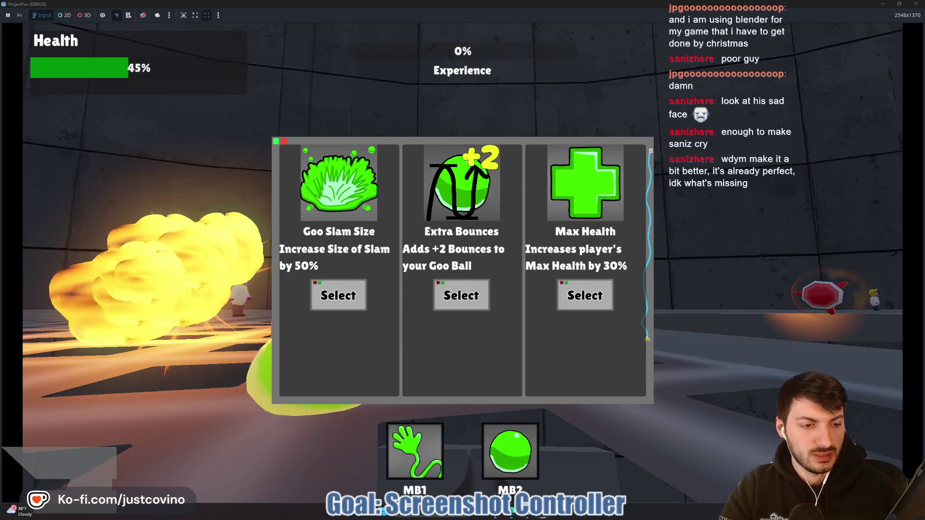
Dismiss the account notification and close the running game with F8.
click(906, 514)
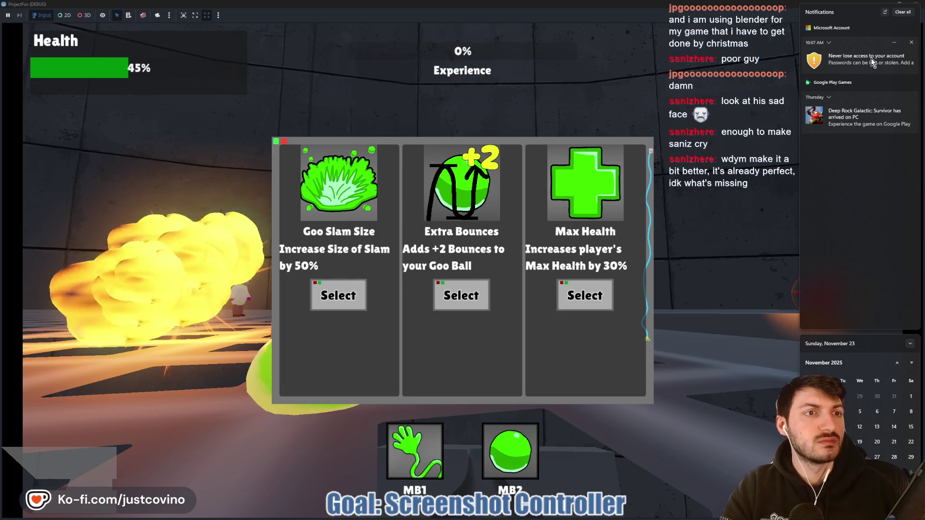
click(911, 43)
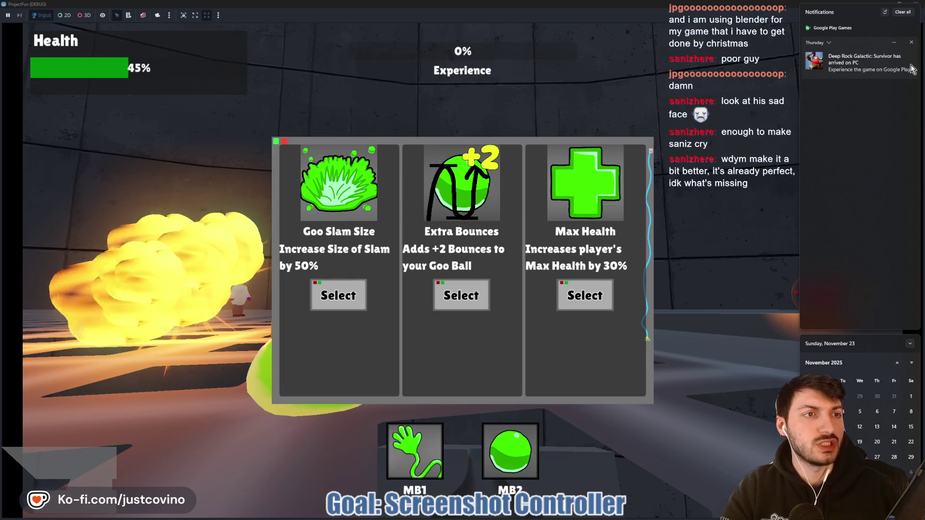
click(554, 517)
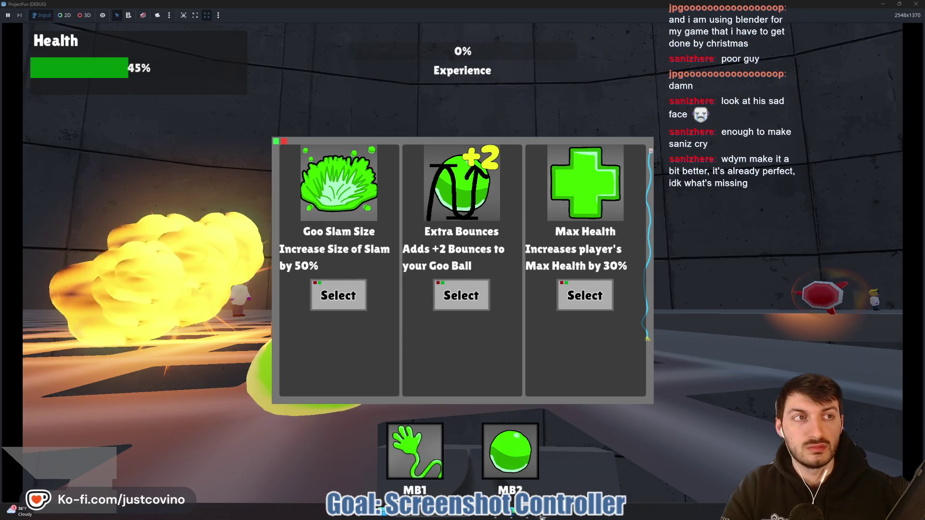
key(F8)
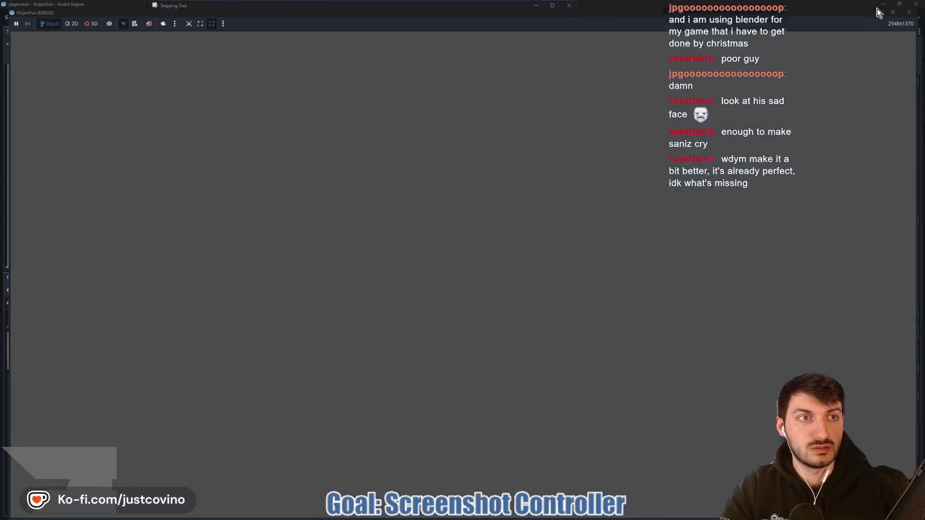
Save the upgrade snip to the Desktop as HoG_level_up_shot.png, then close Snipping Tool.
drag(386, 14, 445, 84)
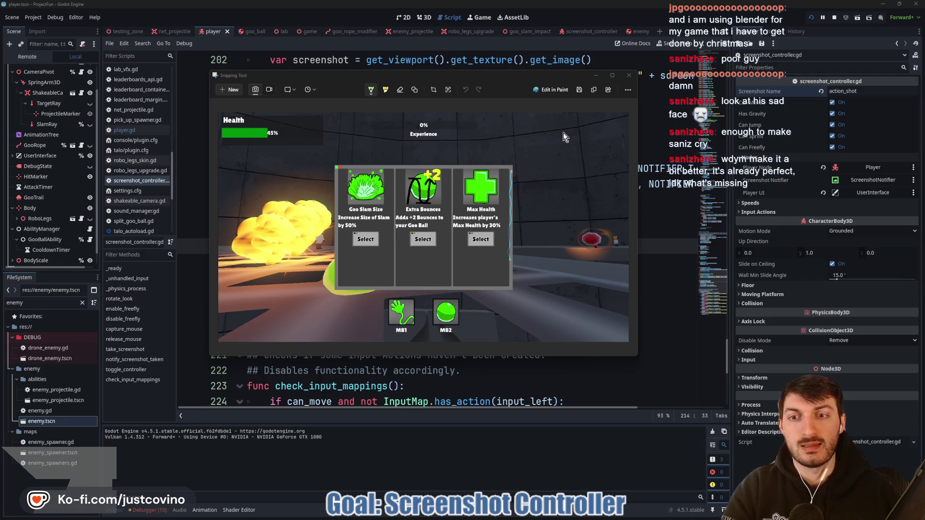
key(ctrl+s)
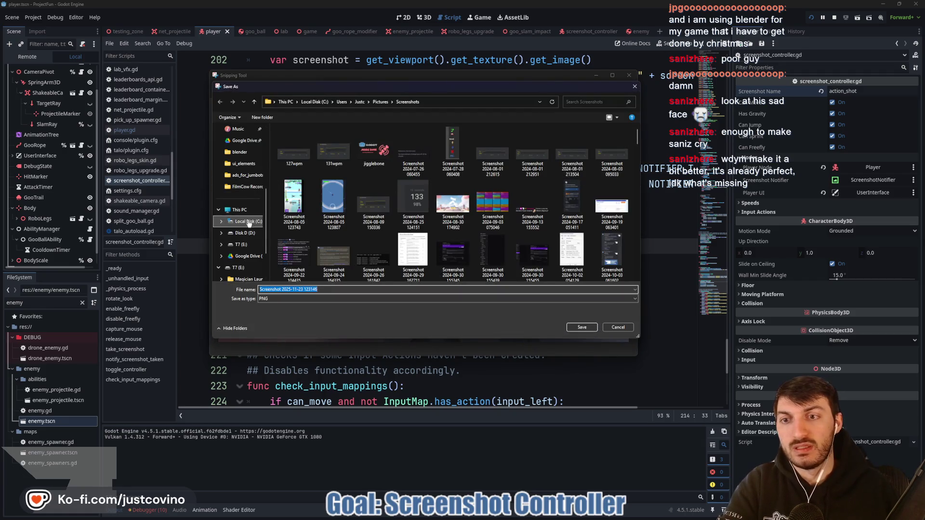
scroll(246, 175, up, 2)
click(237, 129)
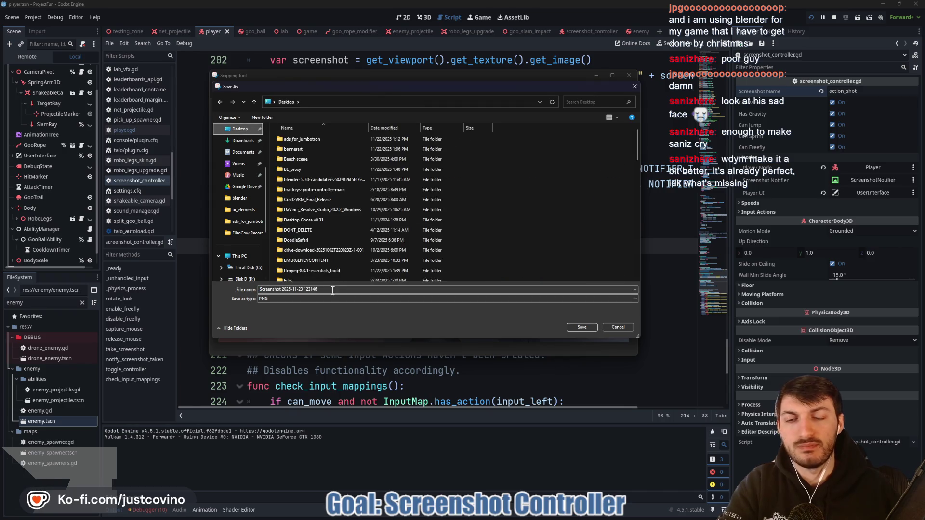
text(HoG_level_up_shot)
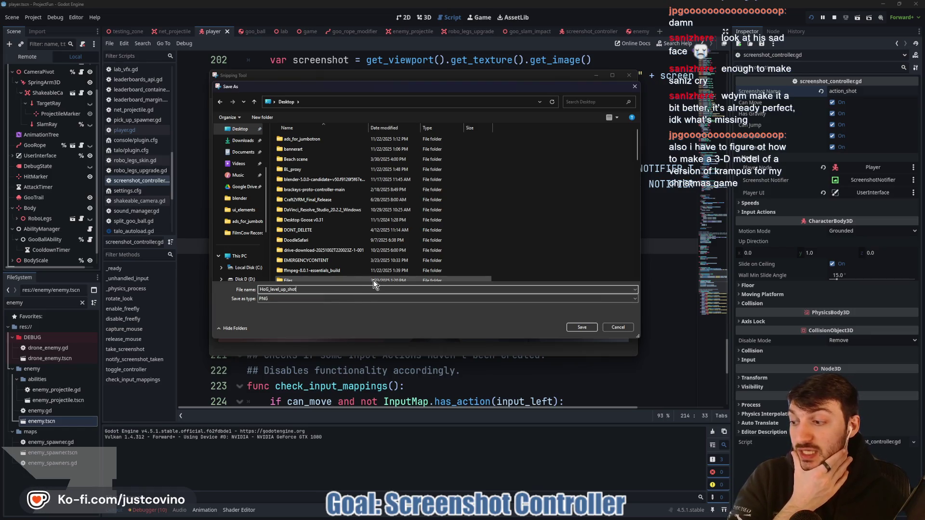
click(573, 328)
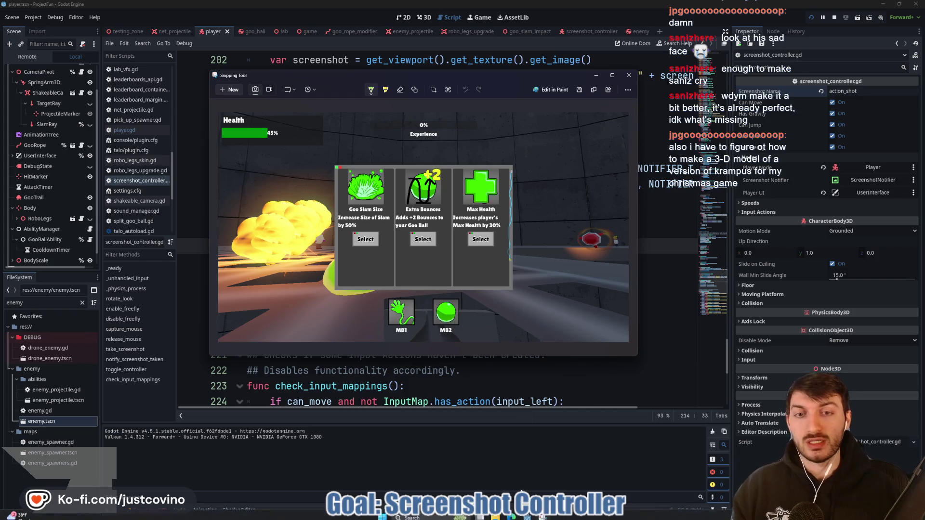
click(629, 75)
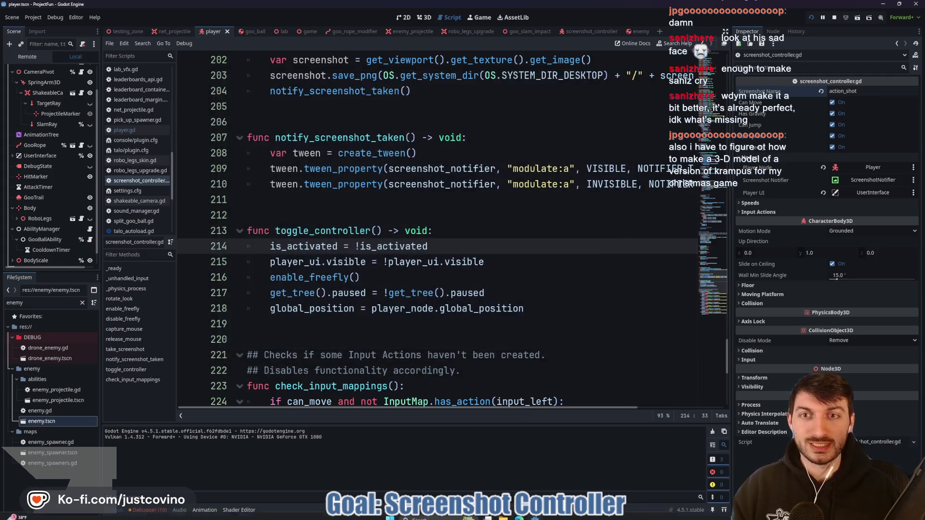
Resume play from the upgrade panel, fire the grab arm at the ceiling twice, then stop the game with F8.
mouse_move(538, 517)
click(573, 468)
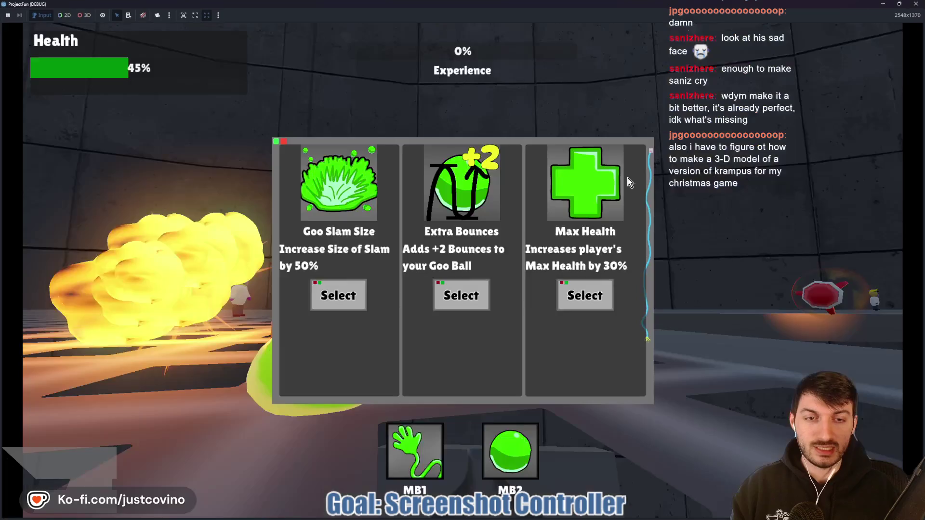
click(485, 300)
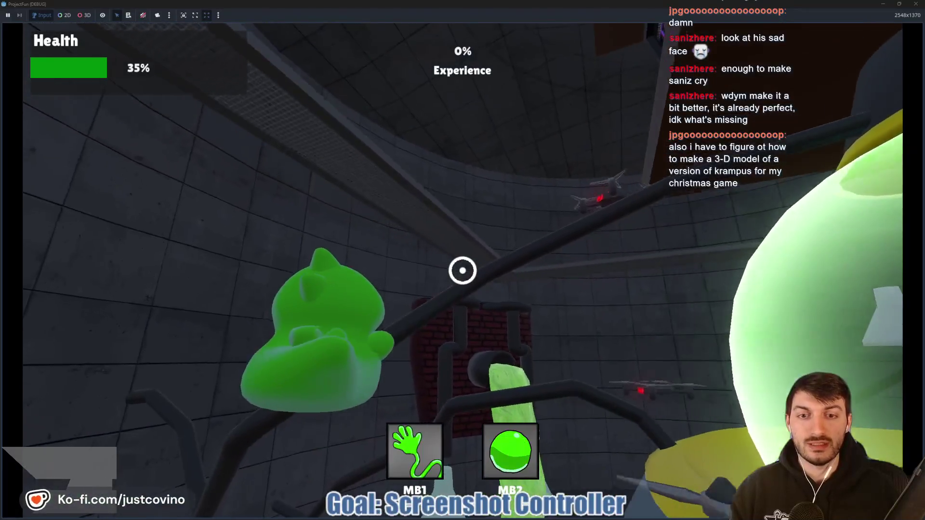
click(462, 270)
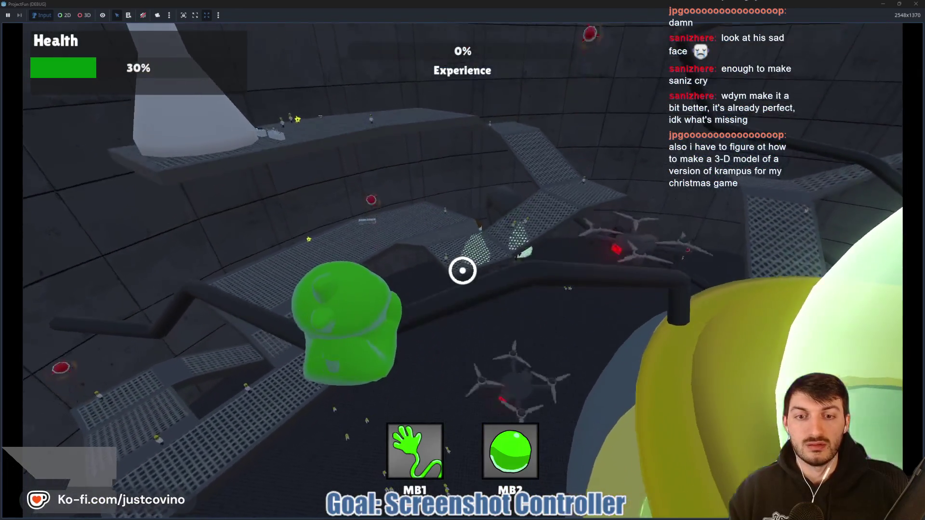
click(463, 270)
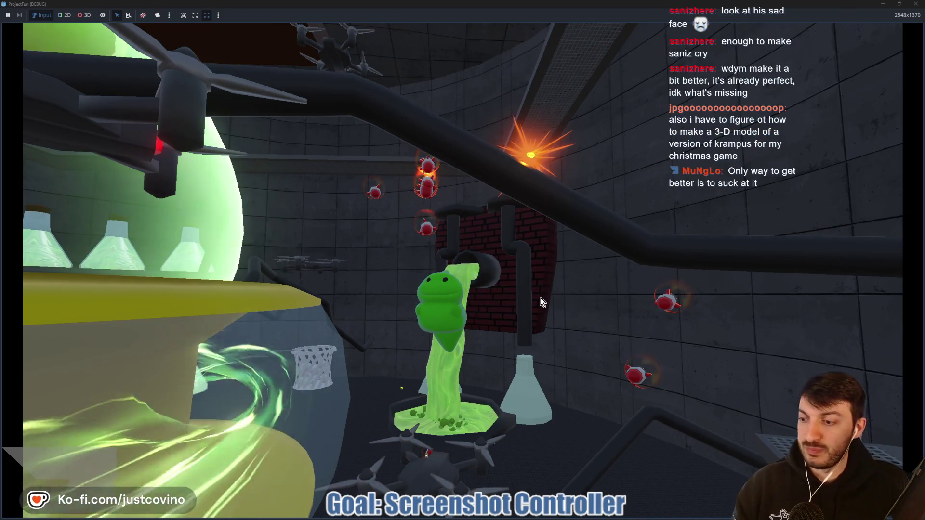
key(F8)
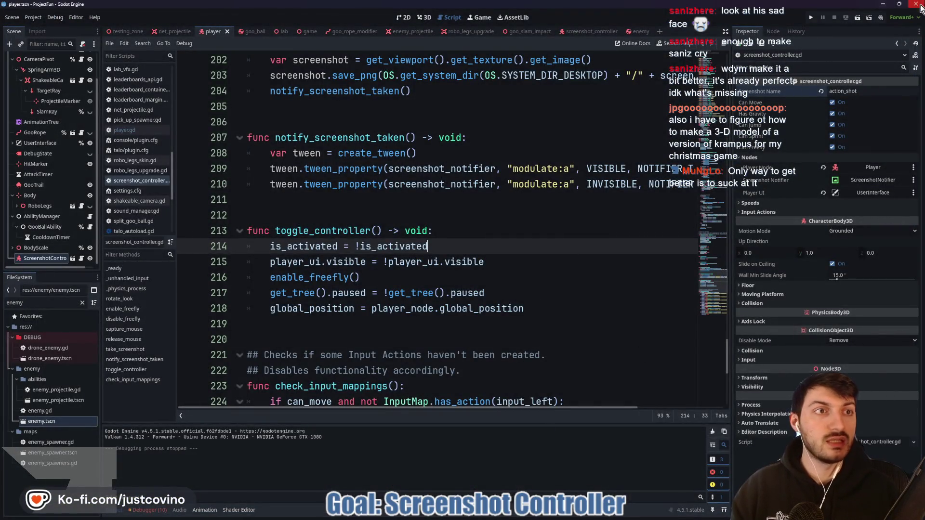
Minimize Godot, view action_shot.png, and place it beside HoG_level_up_shot on the Desktop.
click(883, 4)
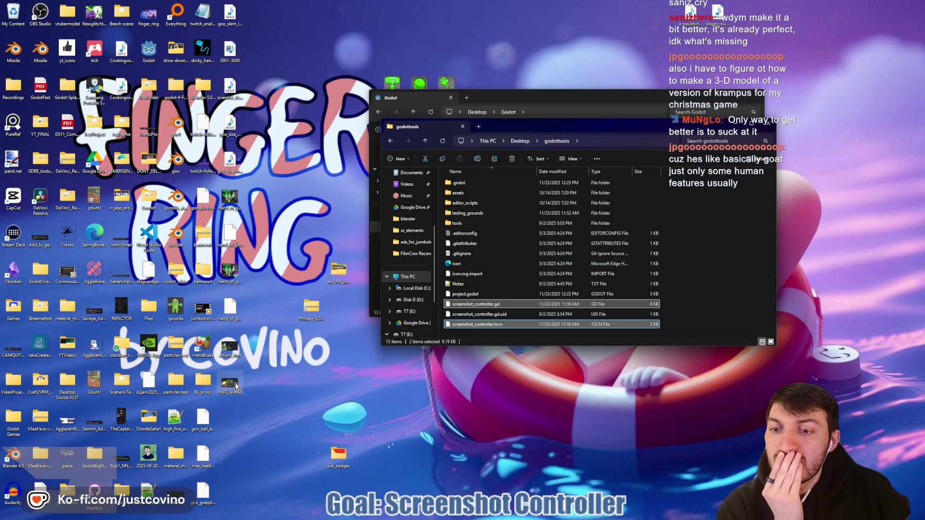
click(236, 385)
double_click(230, 351)
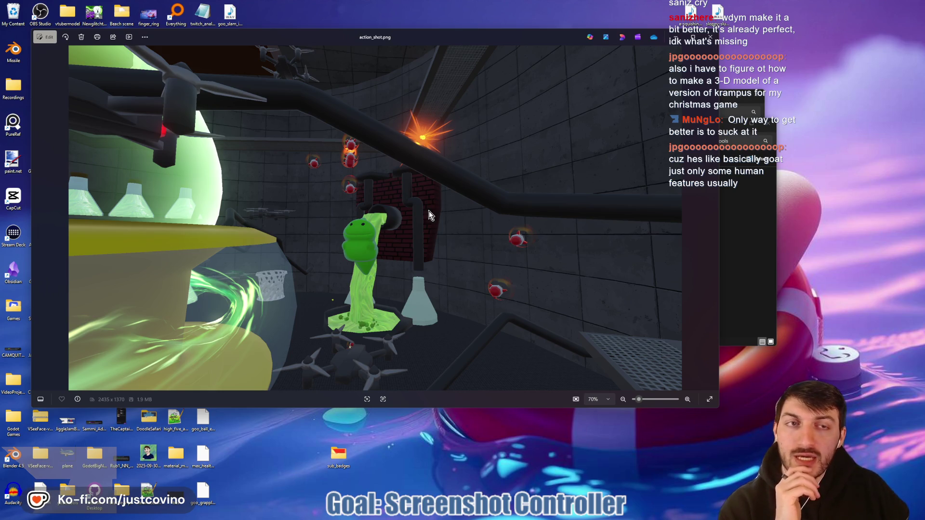
click(715, 38)
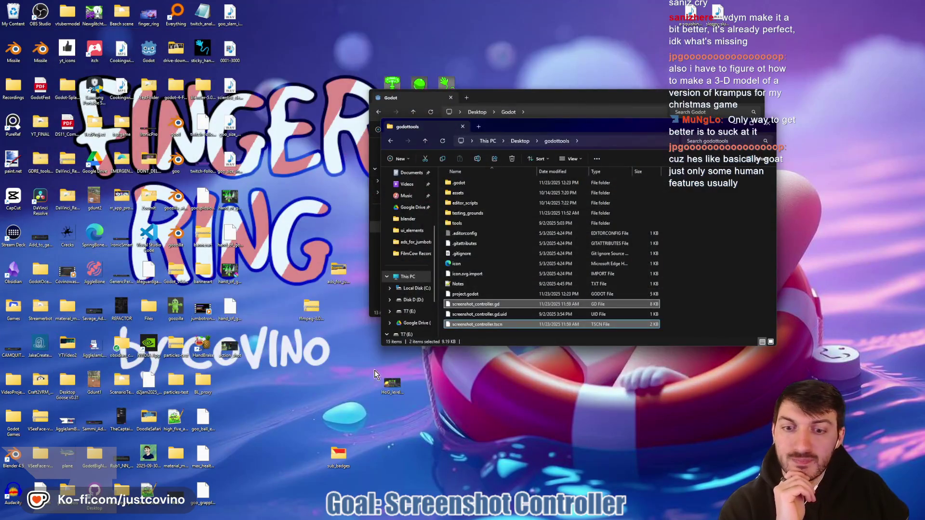
mouse_move(229, 346)
mouse_down()
mouse_move(332, 374)
mouse_move(338, 386)
mouse_up()
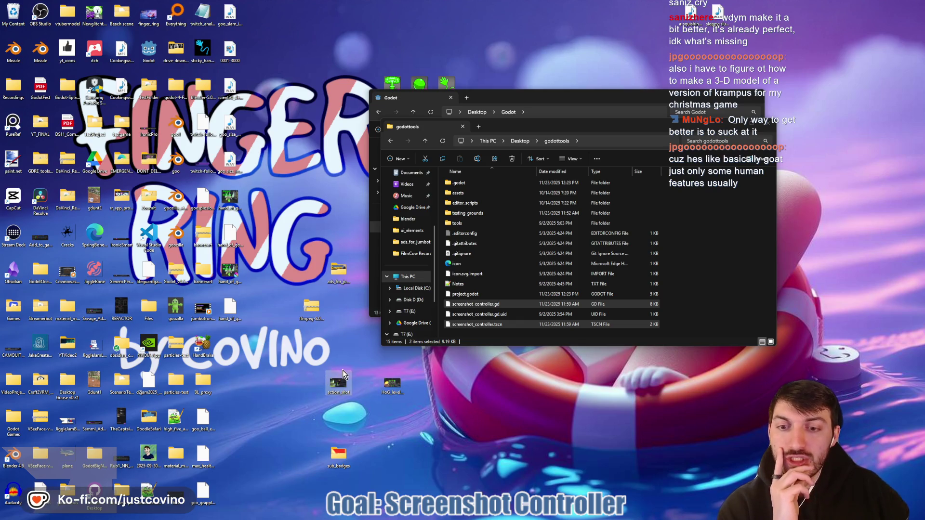
click(343, 362)
mouse_move(392, 383)
mouse_down()
mouse_move(404, 407)
mouse_move(368, 386)
mouse_up()
click(397, 405)
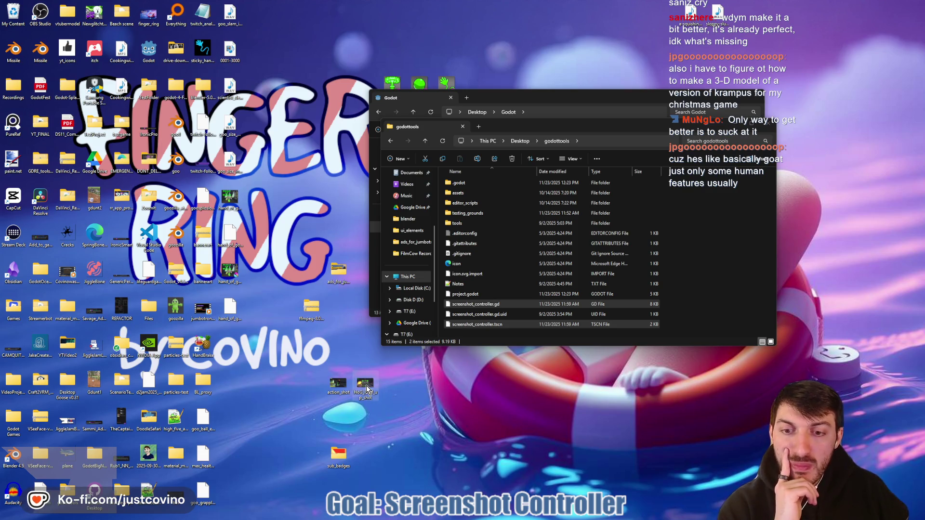
Compare the HoG_level_up_shot and action_shot images, then return to the Godot editor.
double_click(366, 388)
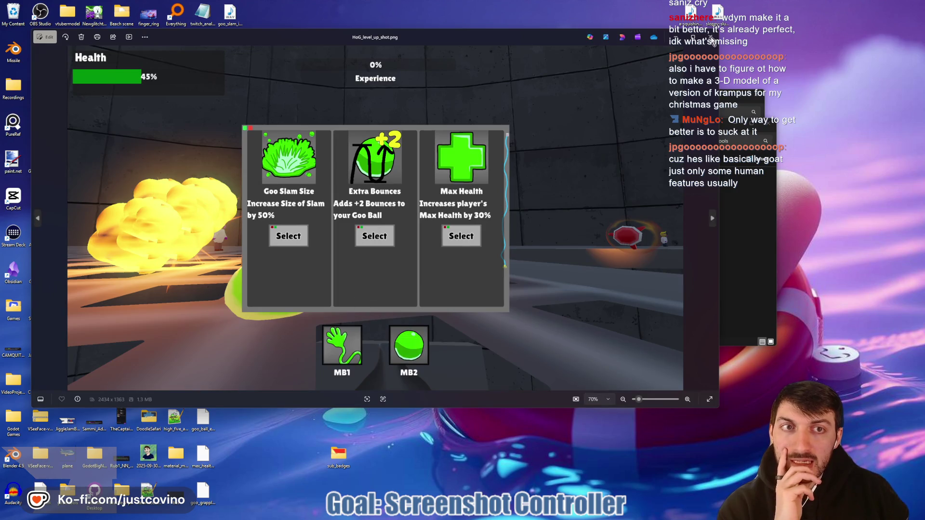
click(710, 37)
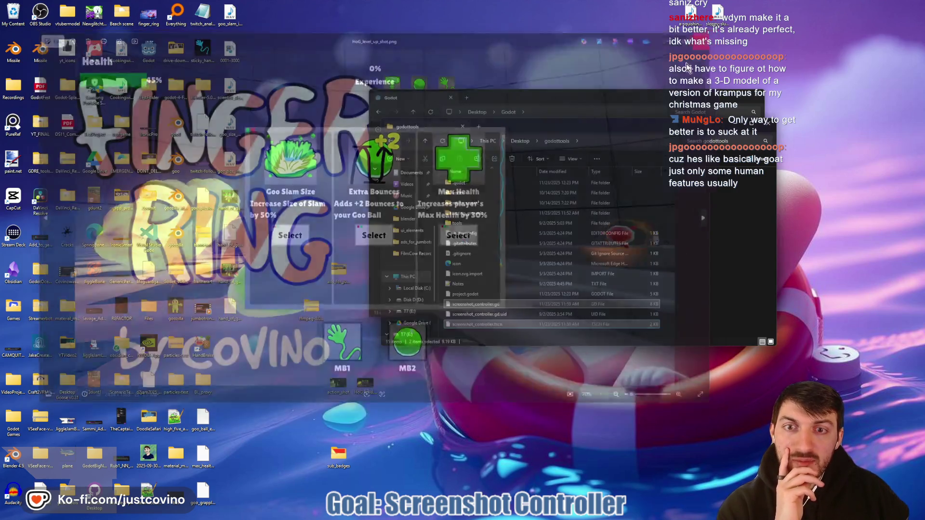
double_click(487, 264)
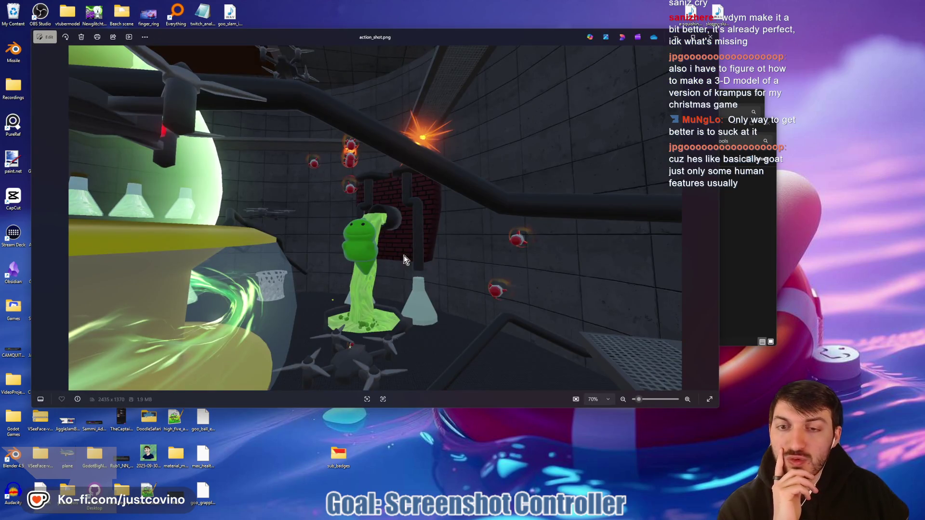
click(710, 36)
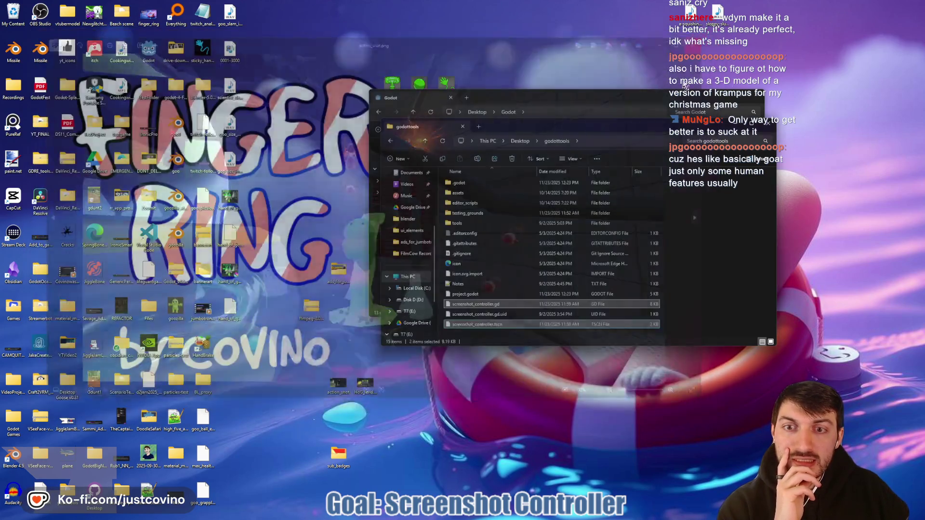
double_click(472, 247)
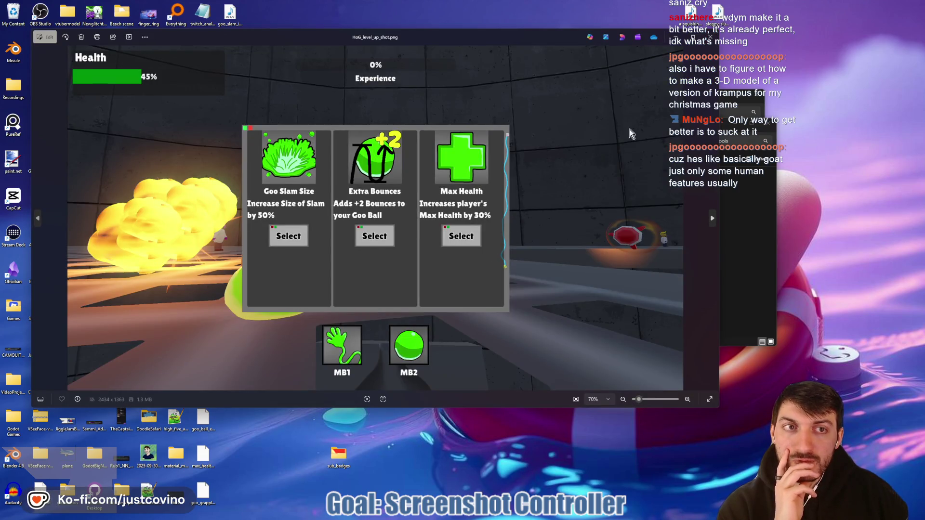
click(709, 39)
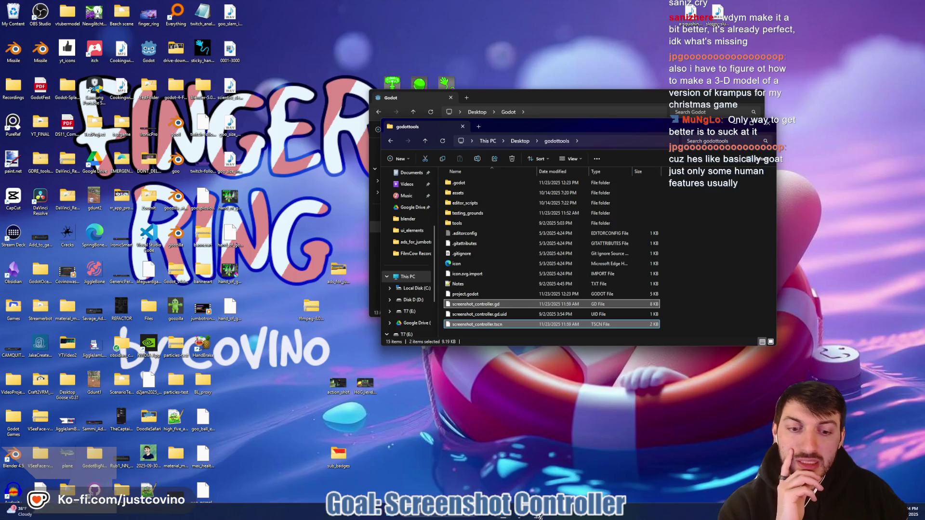
click(543, 517)
click(834, 90)
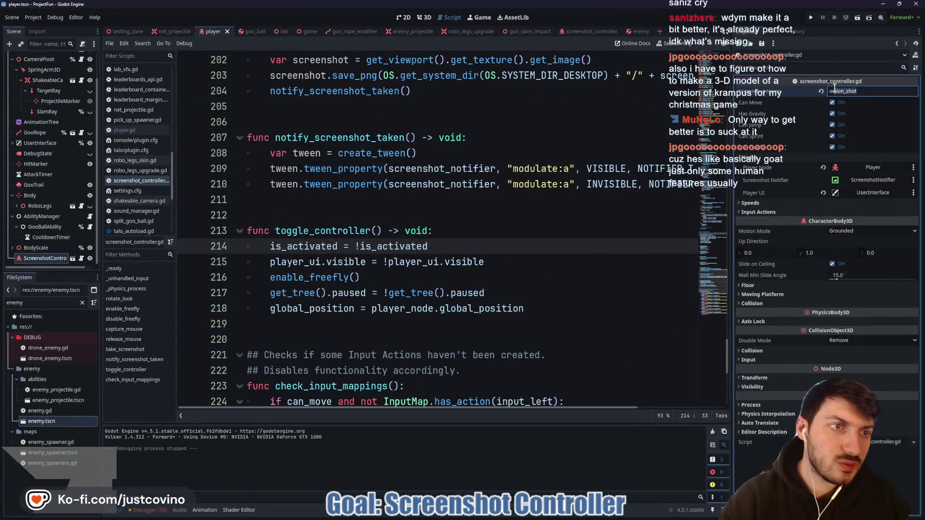
Set the Screenshot Name to grapple_shot and save the scene.
text(ad)
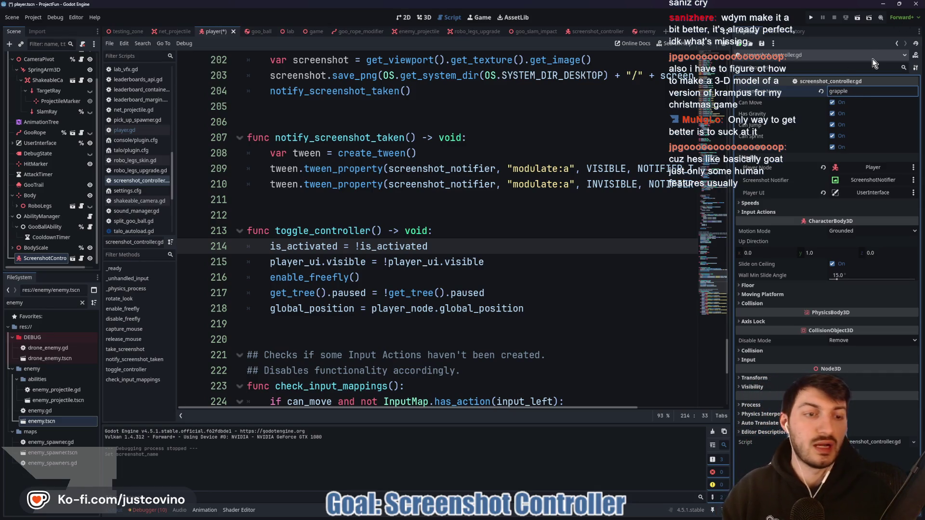
text(_shot)
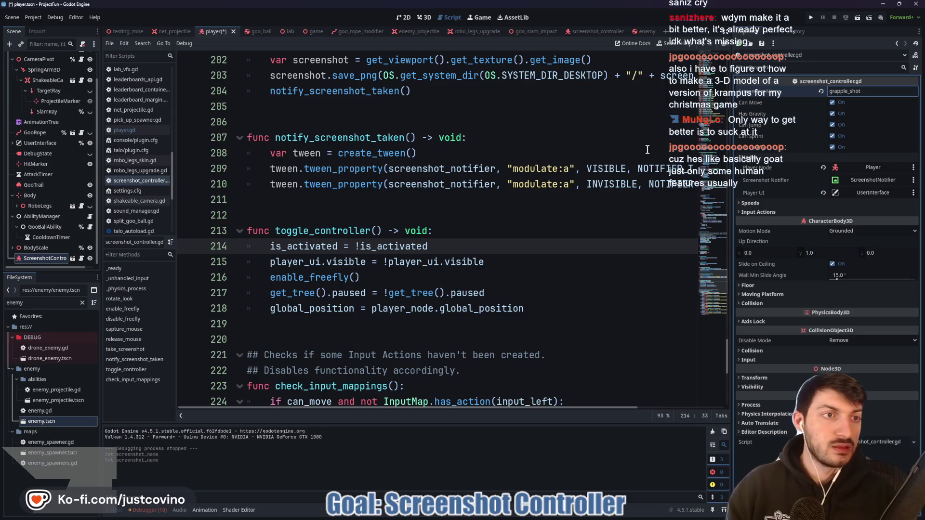
click(533, 263)
key(ctrl+s)
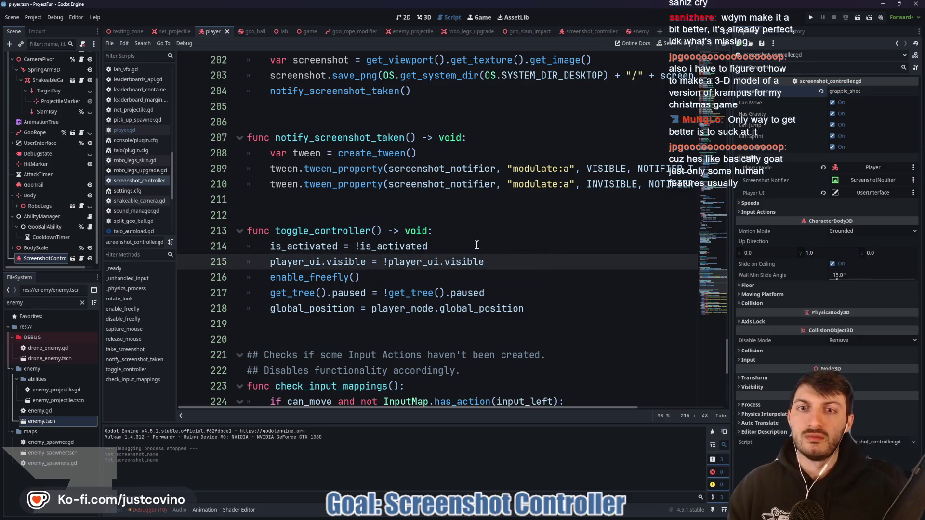
Look over the take_screenshot and save_png code, then run the project.
scroll(480, 240, up, 3)
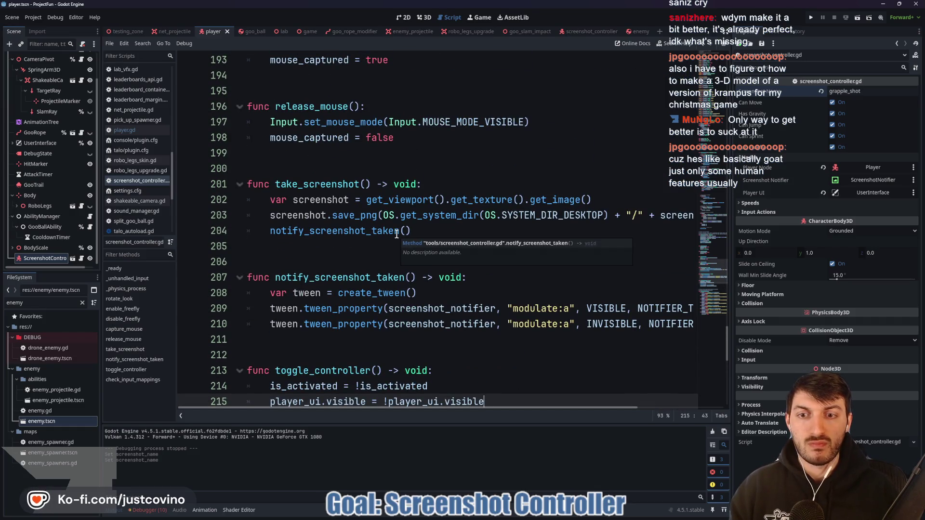
mouse_move(401, 407)
mouse_down()
mouse_move(534, 419)
mouse_move(352, 411)
mouse_move(546, 414)
mouse_move(321, 417)
mouse_up()
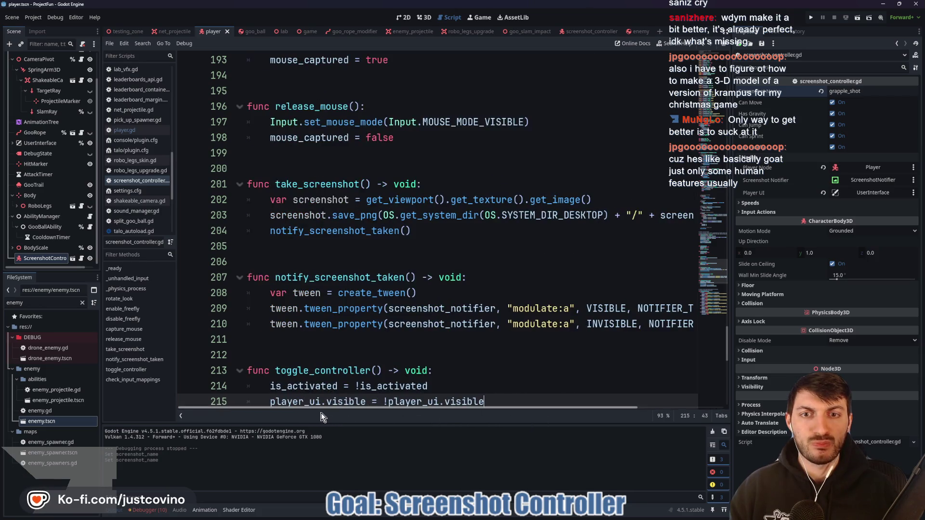
scroll(398, 259, up, 5)
scroll(395, 269, down, 5)
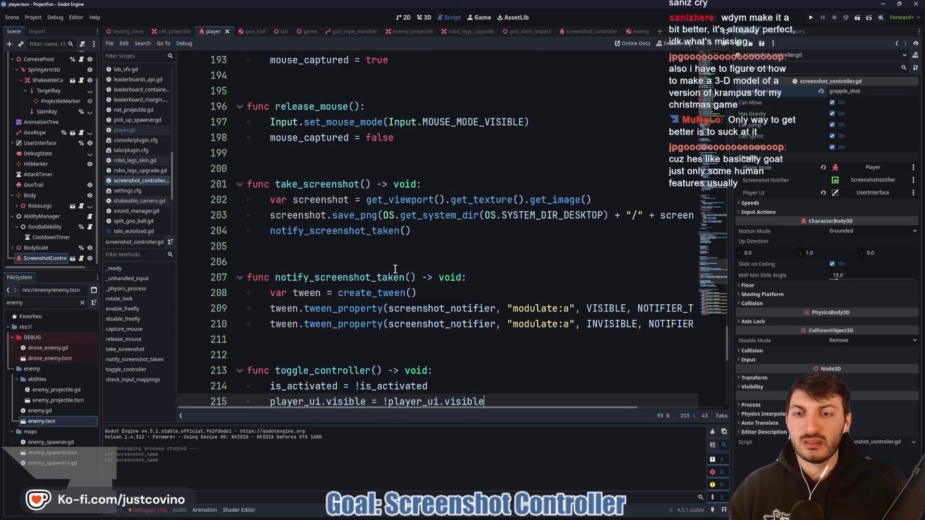
double_click(316, 184)
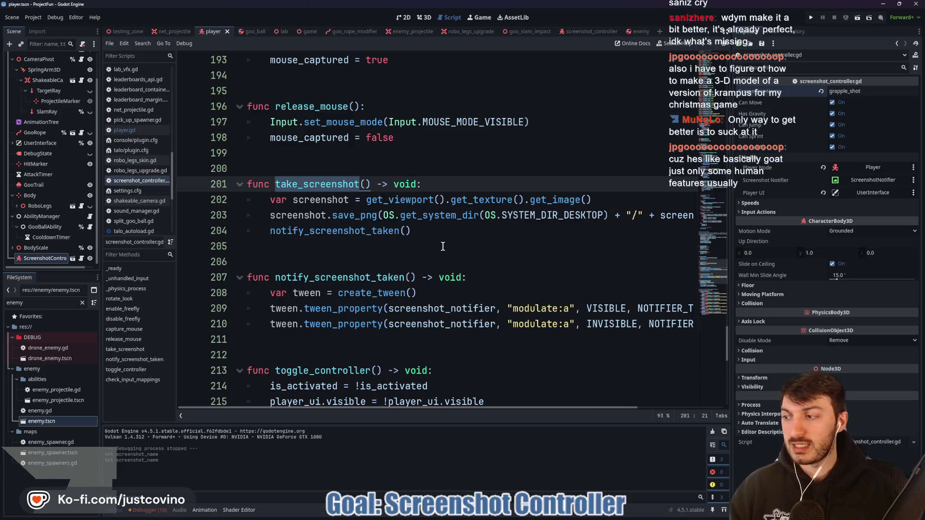
click(434, 217)
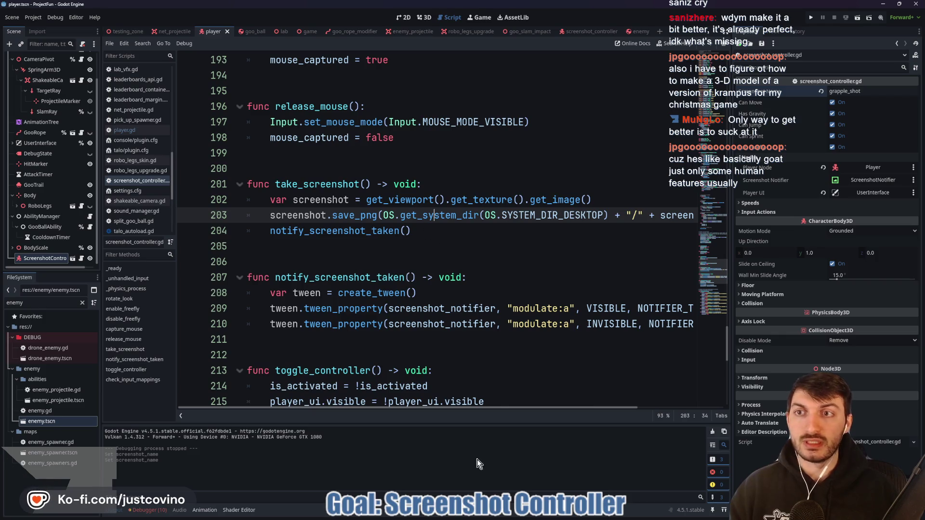
click(809, 18)
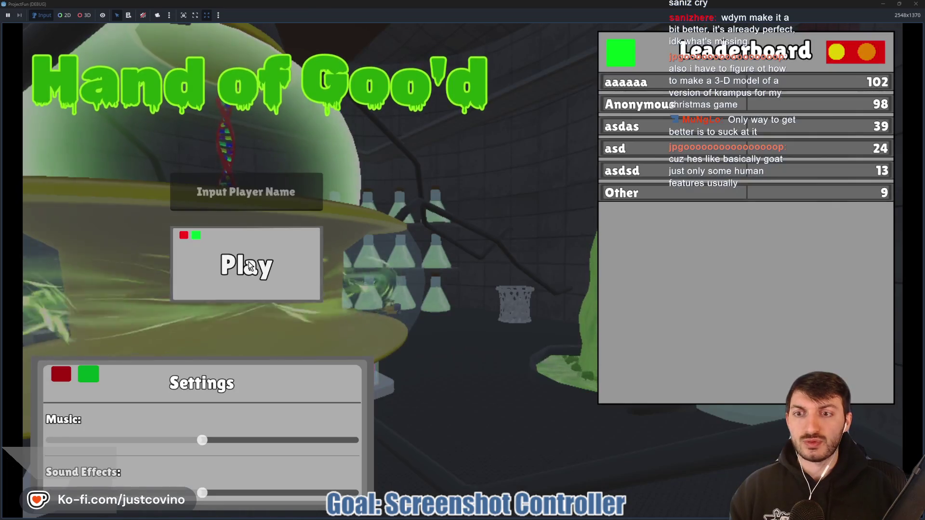
Start playing from the main menu and grapple onto the pipe and ceiling.
click(246, 264)
key(w)
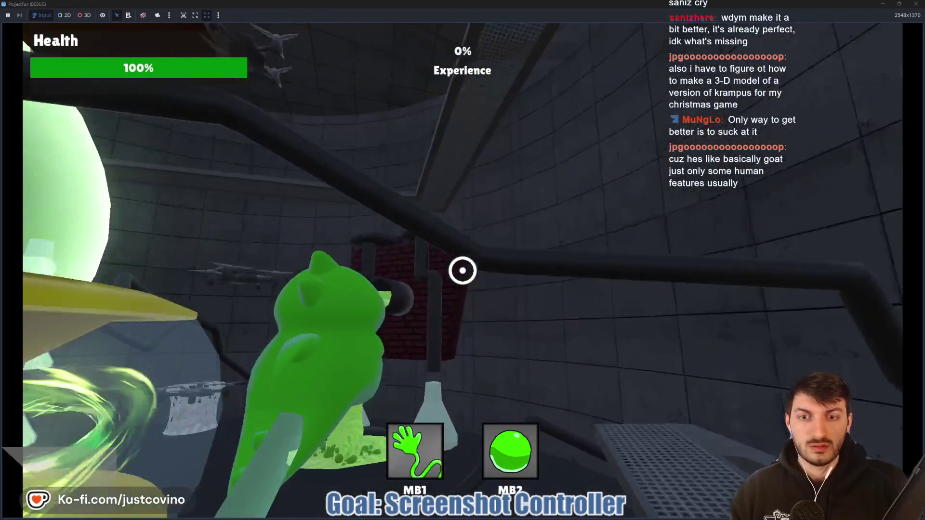
click(462, 270)
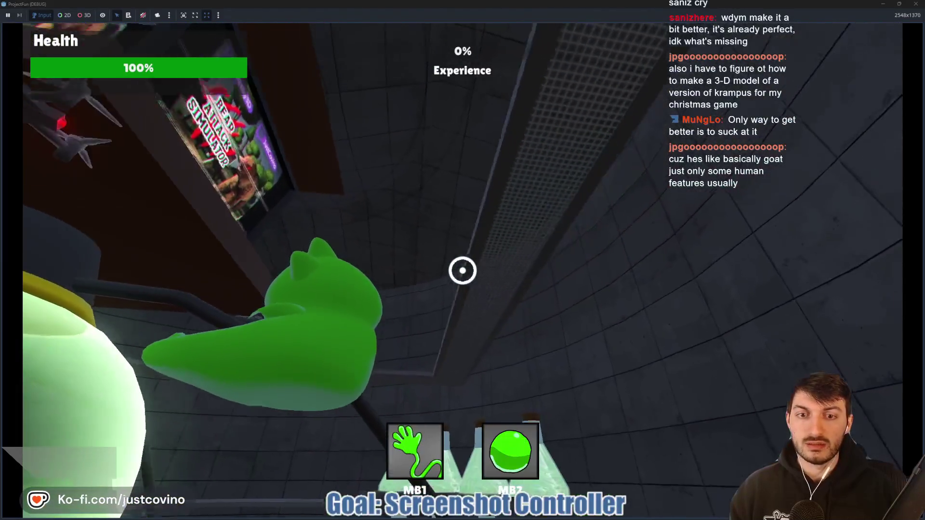
click(462, 270)
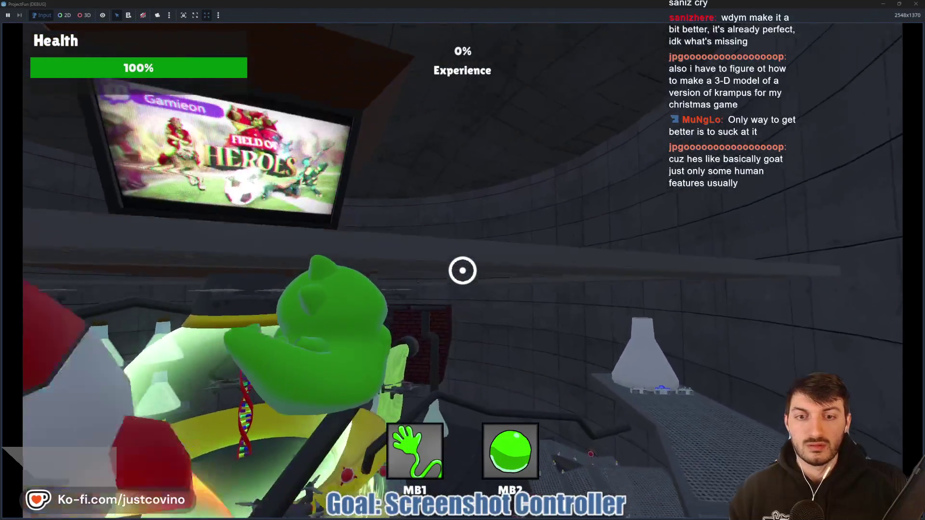
Toggle the HUD-free screenshot camera on and off, grapple out of the pit, then stop the game.
click(463, 270)
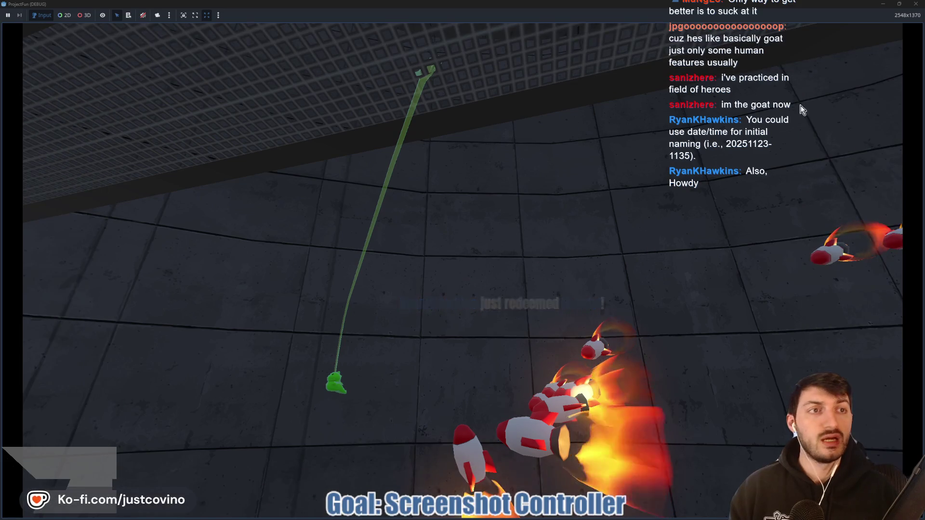
click(690, 210)
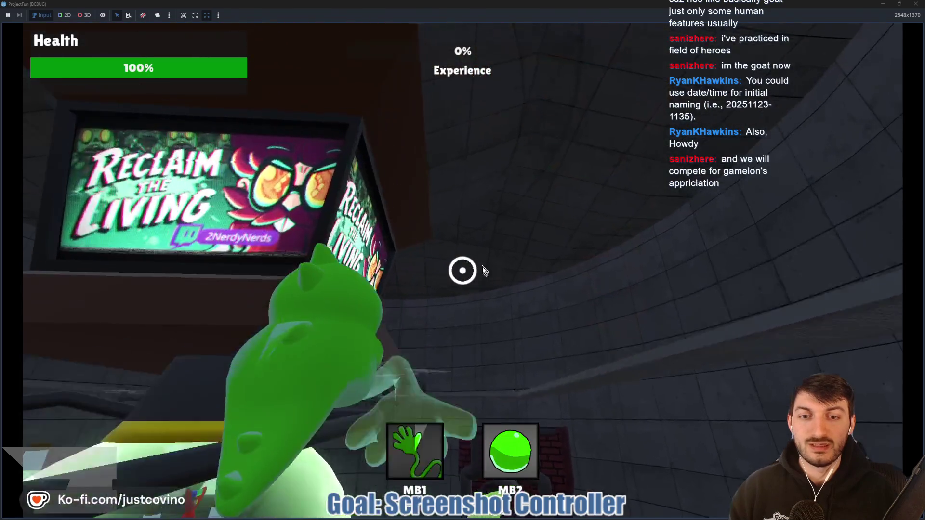
key(w)
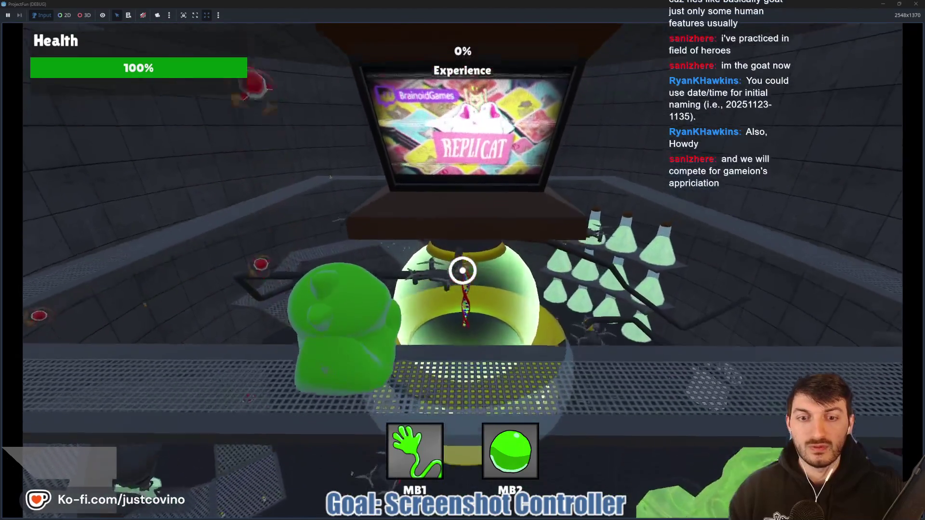
key(w)
key(w)
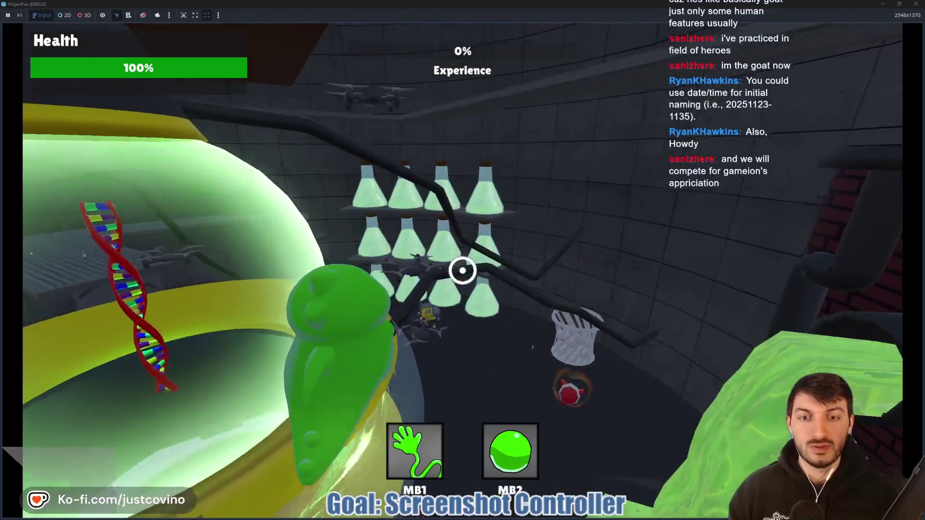
key(w)
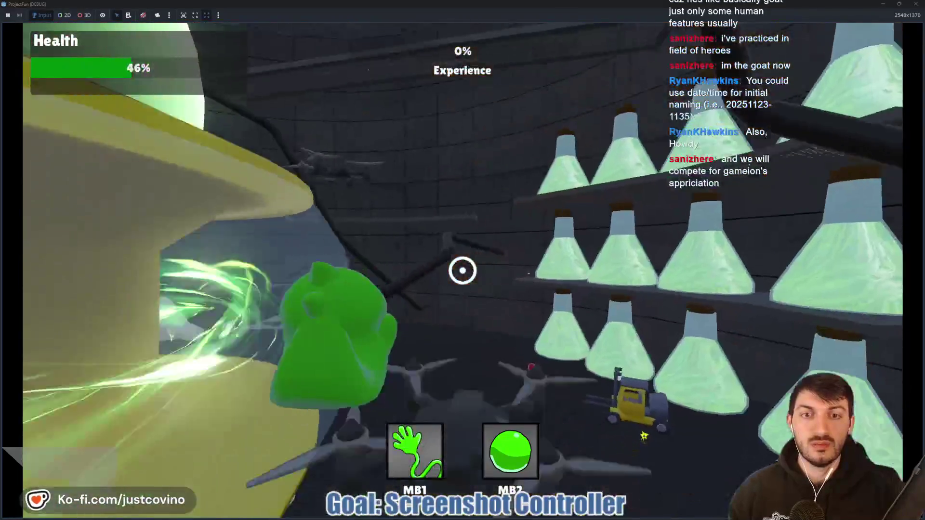
click(463, 270)
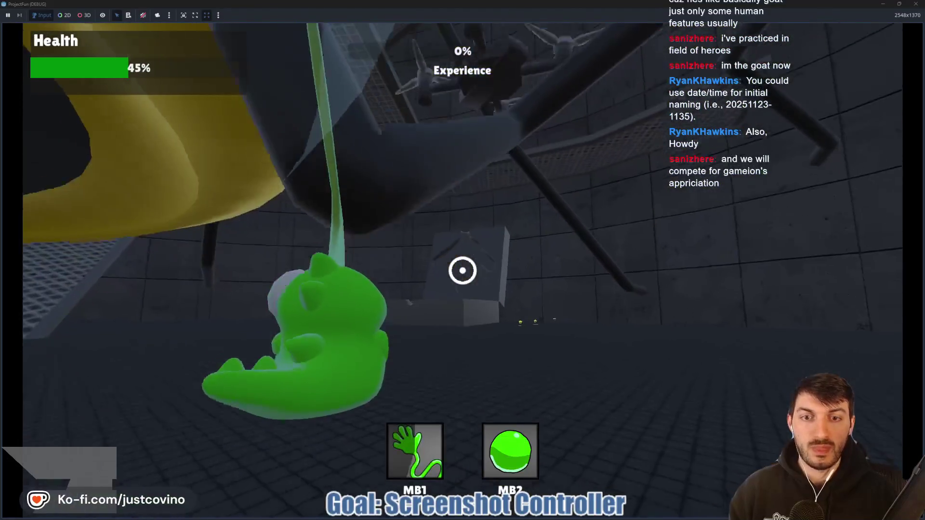
key(F8)
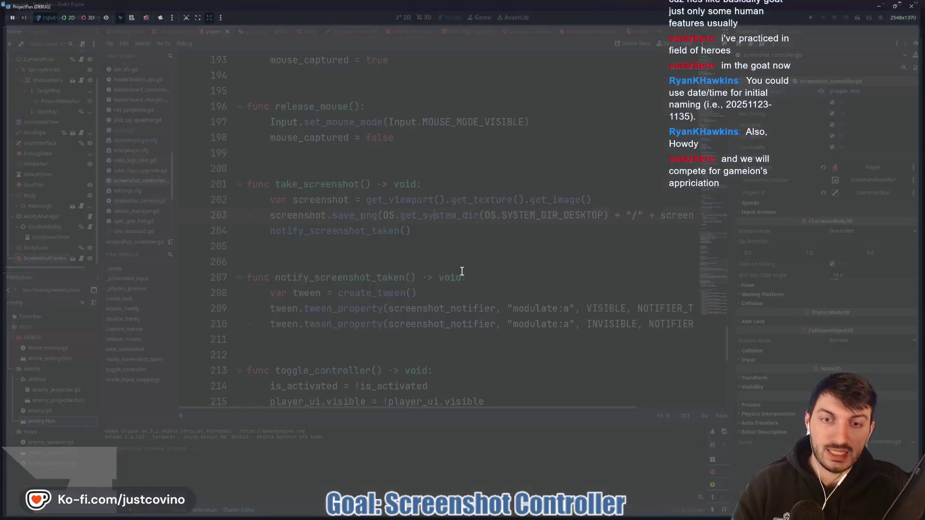
Replace grapple_shot with smash_shot, save the player scene, and relaunch the game.
click(535, 233)
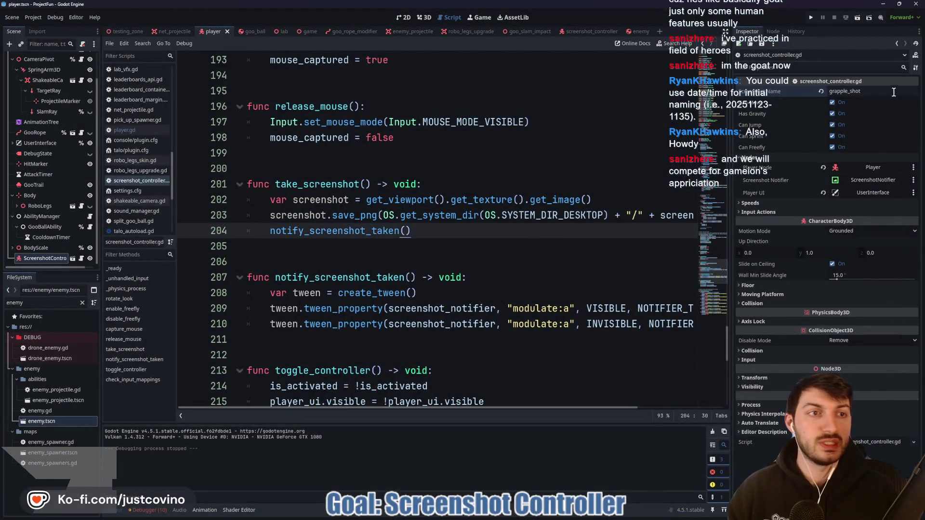
text(smash+sho)
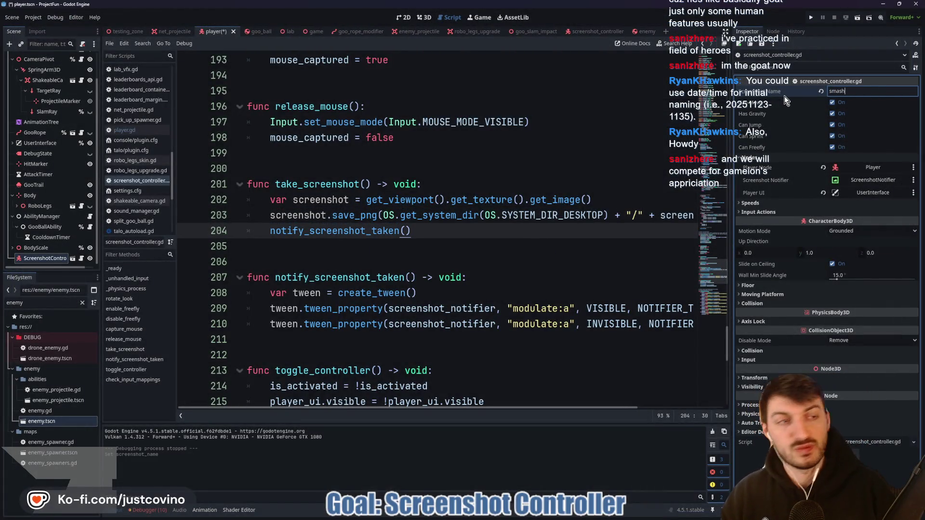
key(BackSpace)
key(BackSpace)
key(BackSpace)
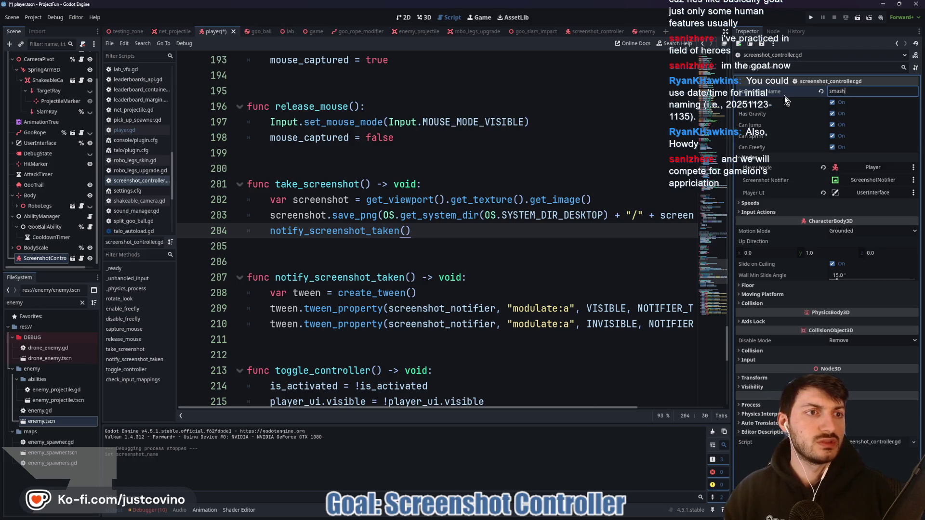
text(_shot)
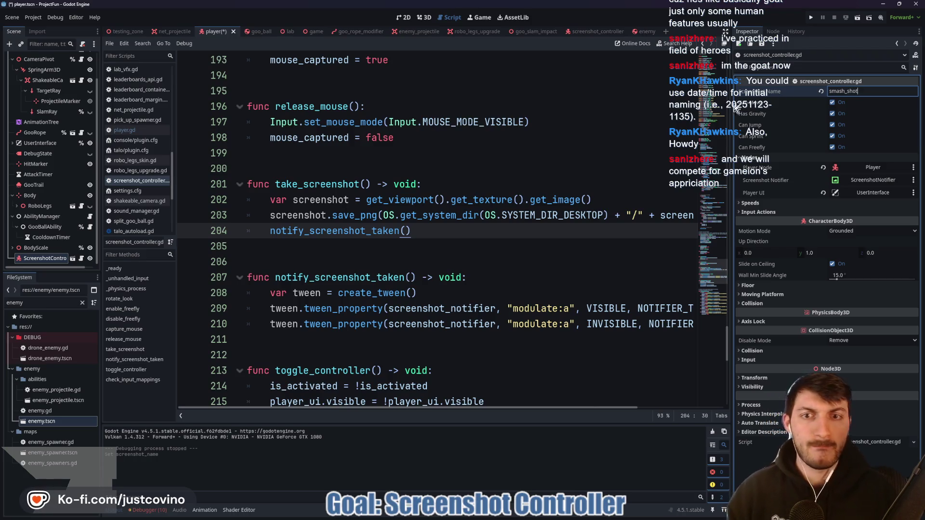
click(444, 170)
key(ctrl+s)
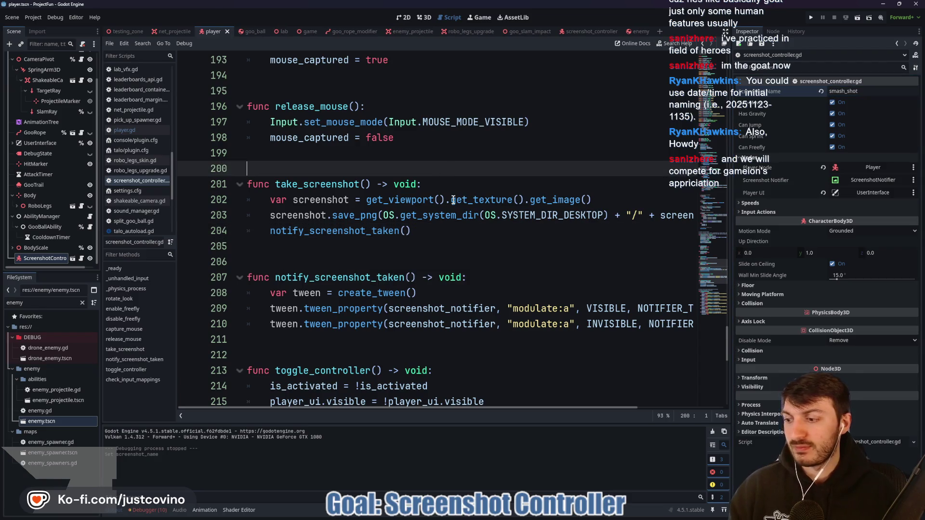
mouse_move(452, 200)
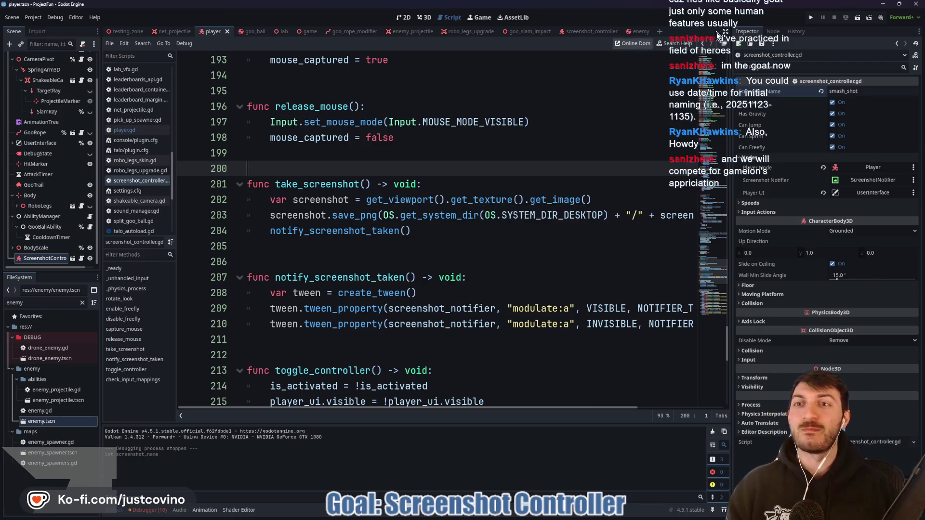
click(811, 18)
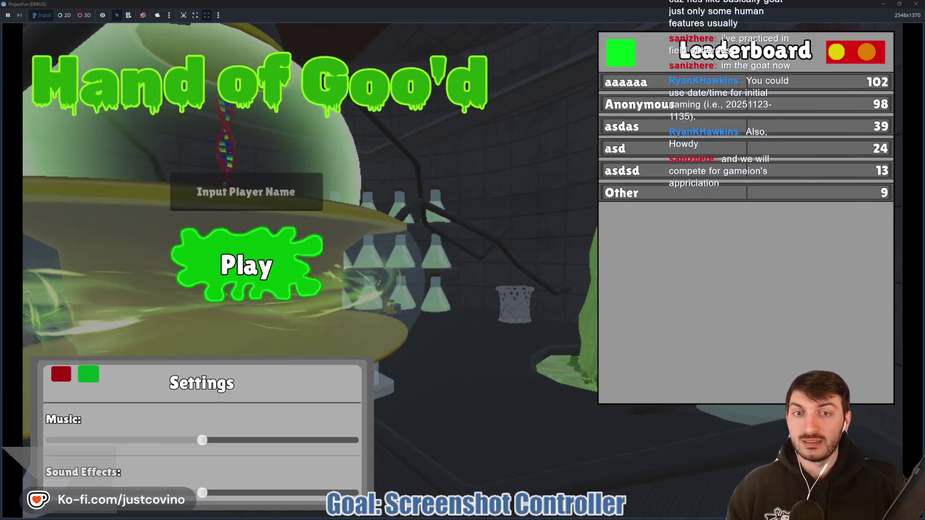
Play from the main menu, then restore down the game window to reveal the editor.
click(245, 264)
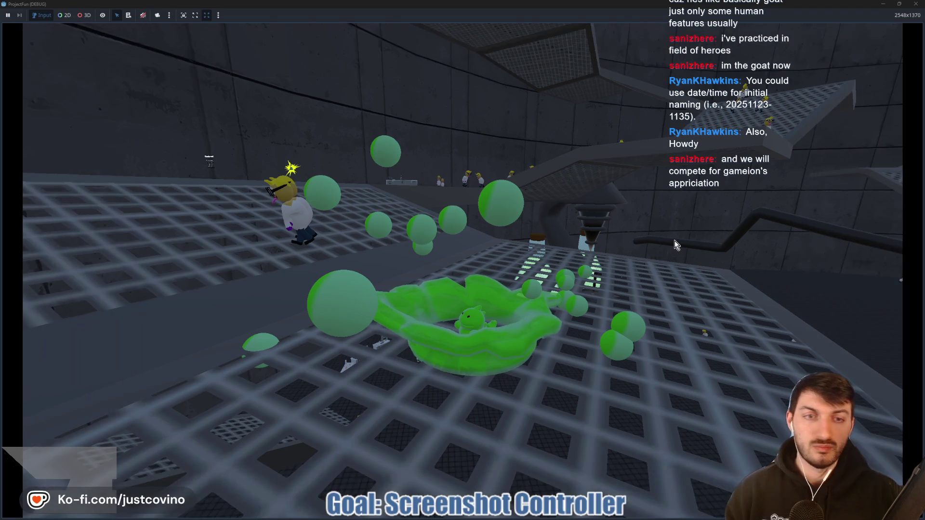
click(899, 5)
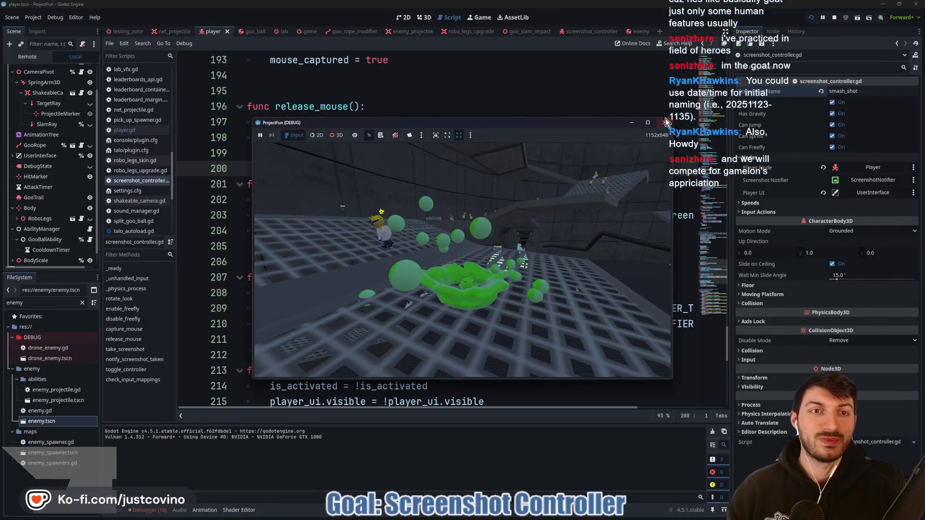
Close the ProjectFun game window and minimize the Godot editor.
click(665, 121)
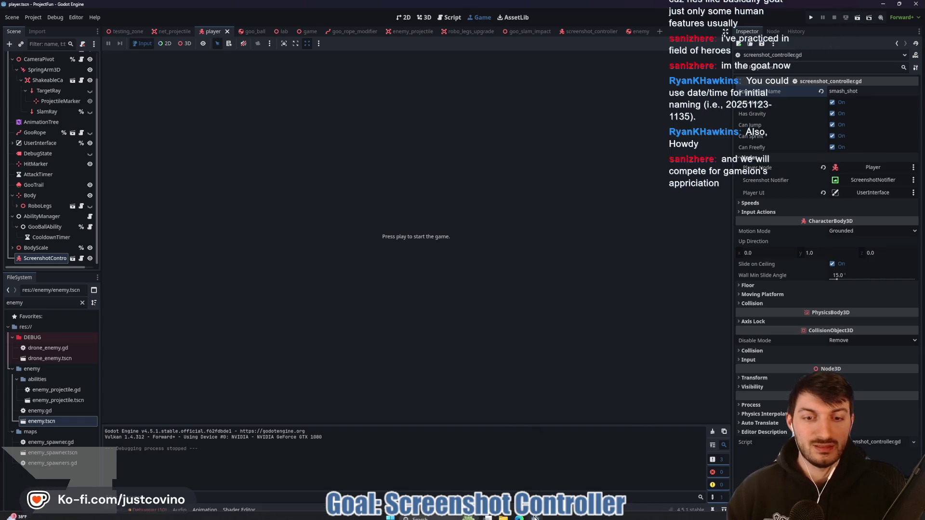
mouse_move(518, 516)
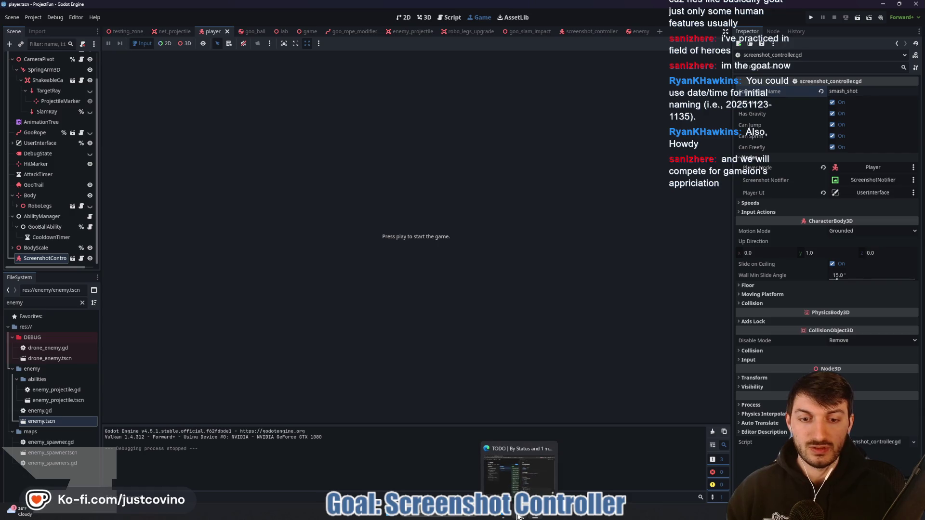
click(880, 4)
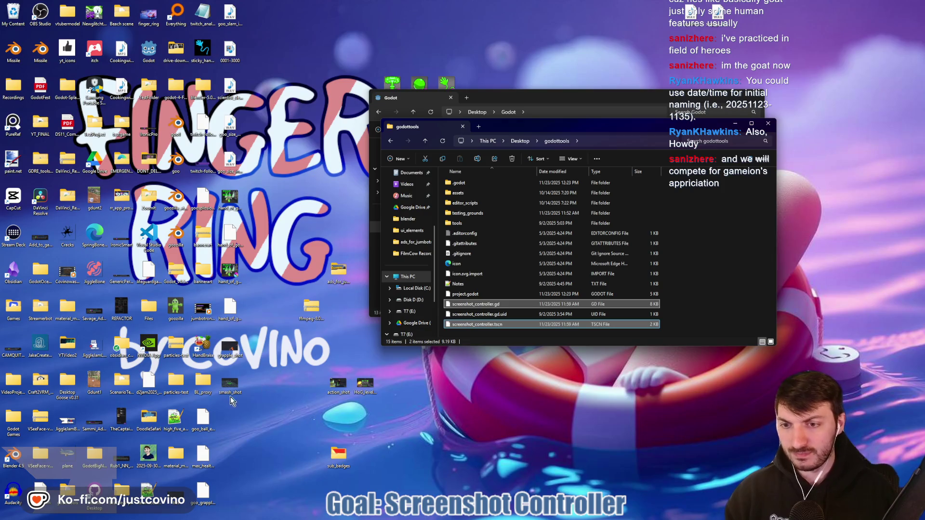
Create a desktop folder named Hand of Goo'd Itch Stuff and open it.
right_click(430, 396)
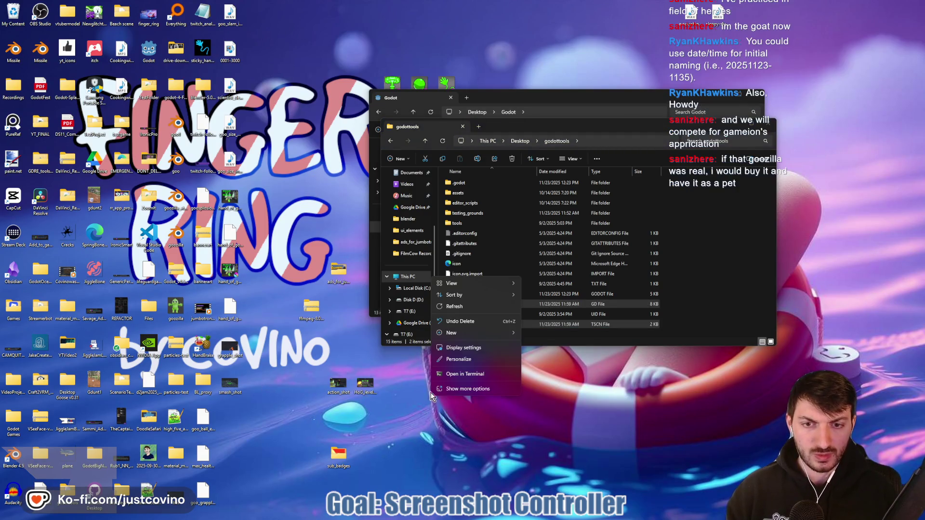
click(543, 336)
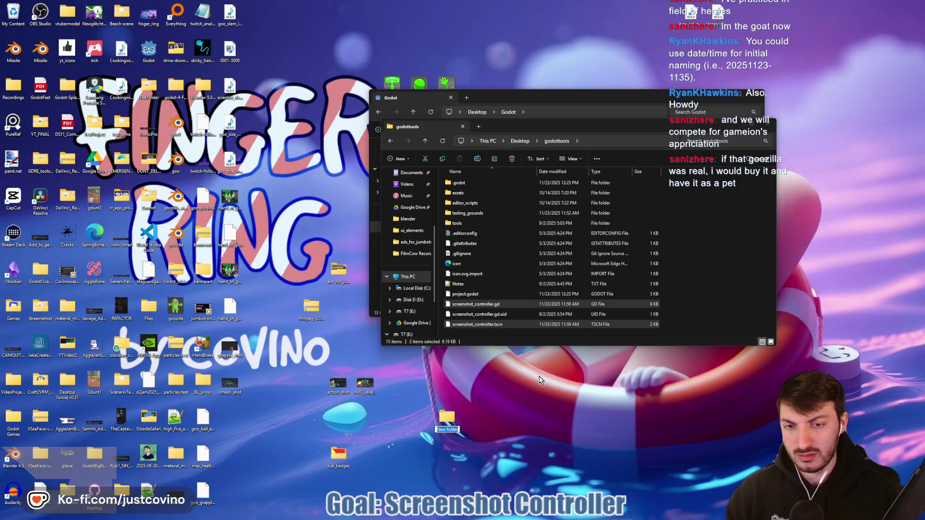
text(d of G)
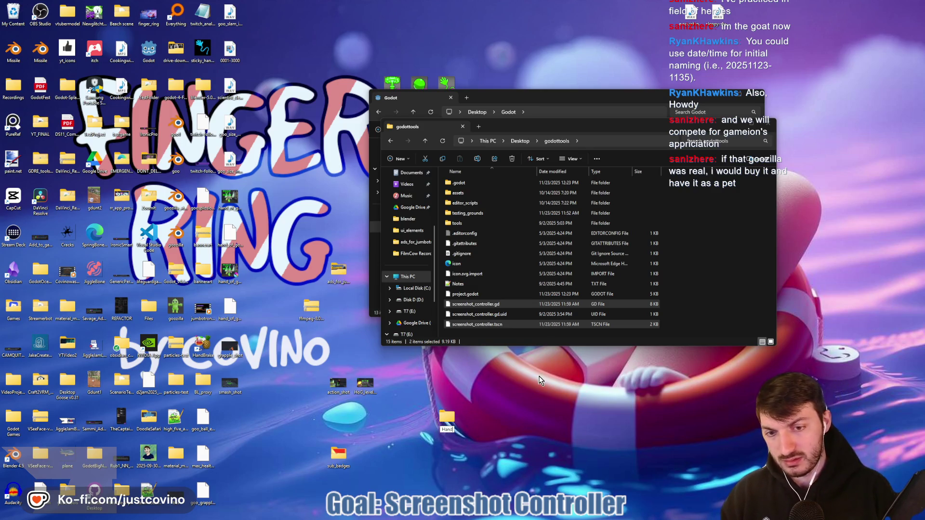
text(oo'd)
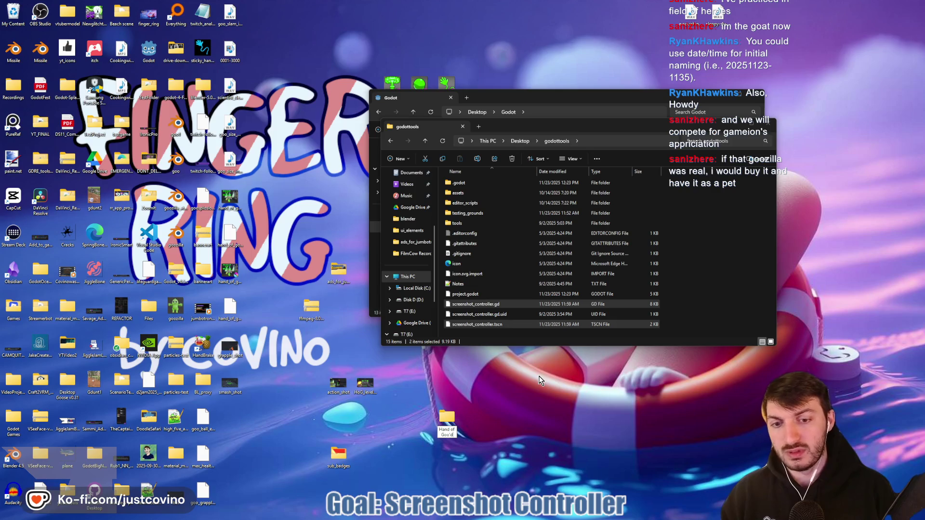
text( Itch)
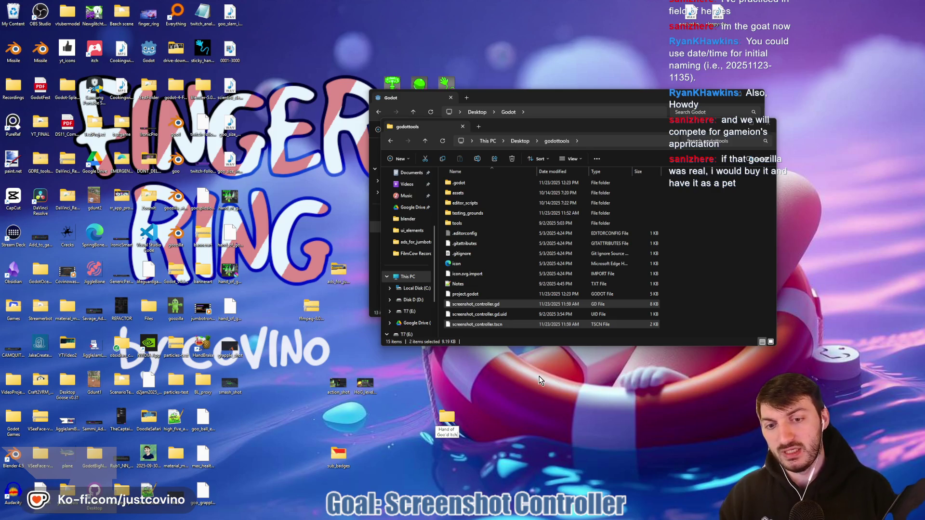
text( Stuf)
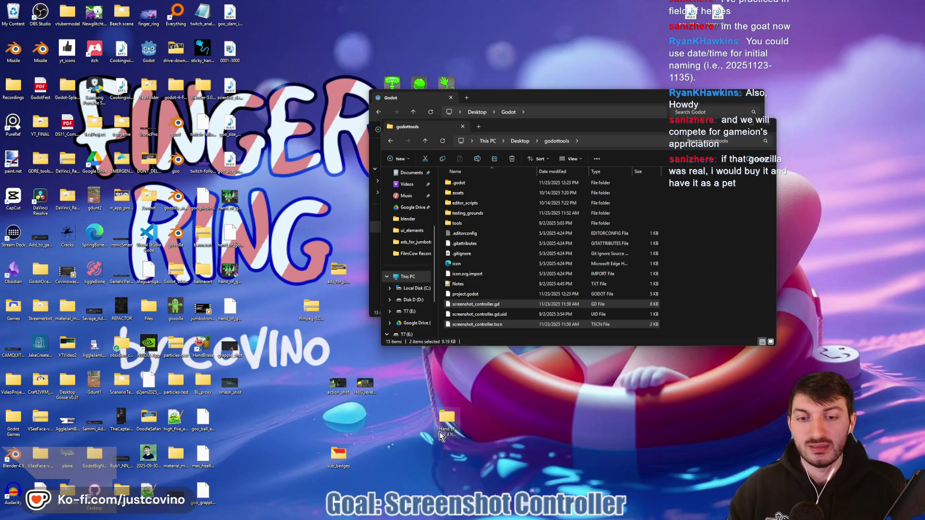
double_click(447, 426)
Add a screenshots subfolder inside Hand of Goo'd Itch Stuff.
right_click(516, 213)
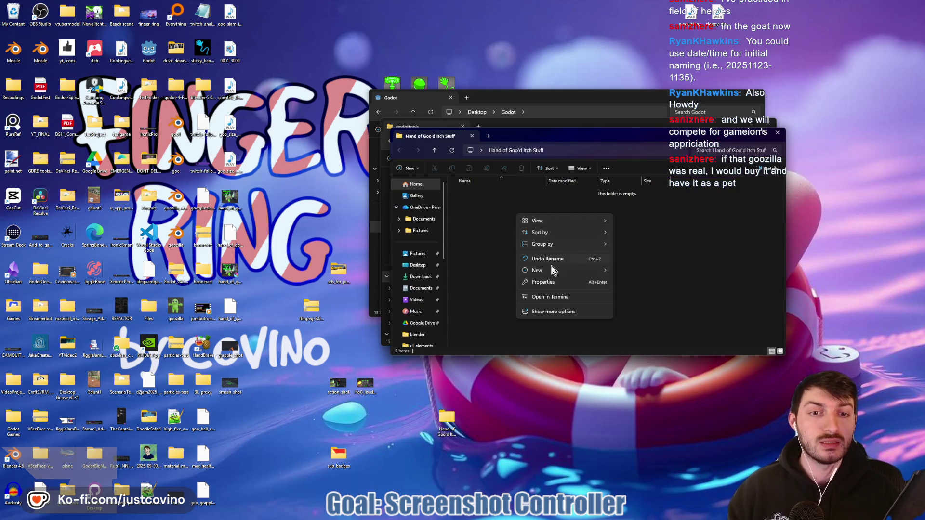
mouse_move(551, 268)
click(641, 272)
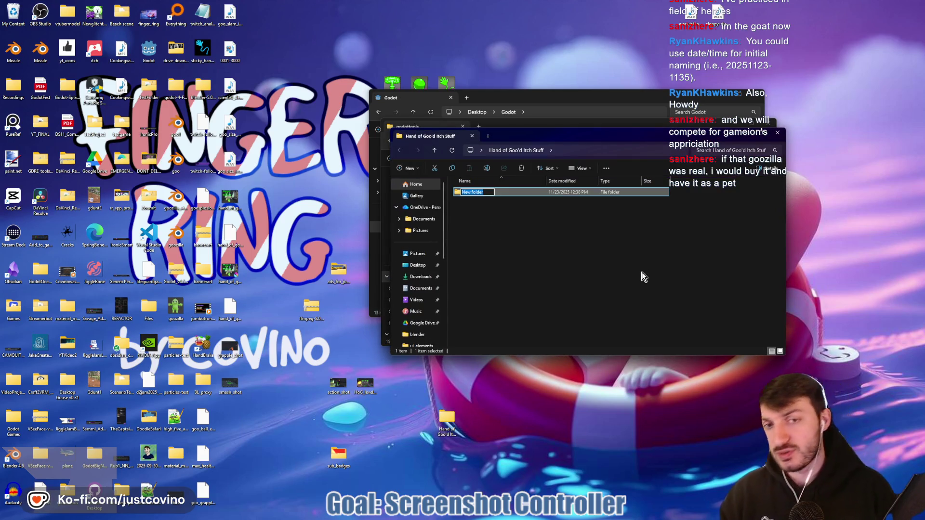
text(shots)
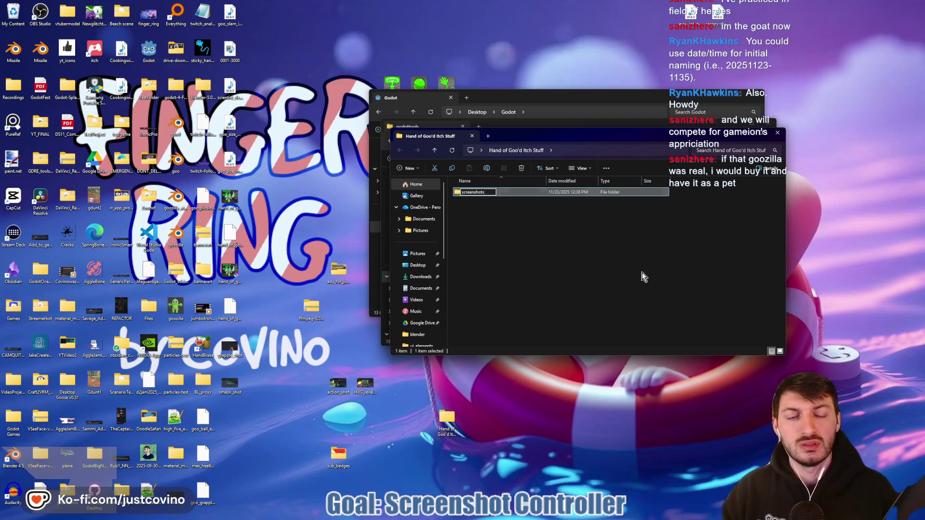
click(492, 213)
right_click(491, 210)
click(481, 210)
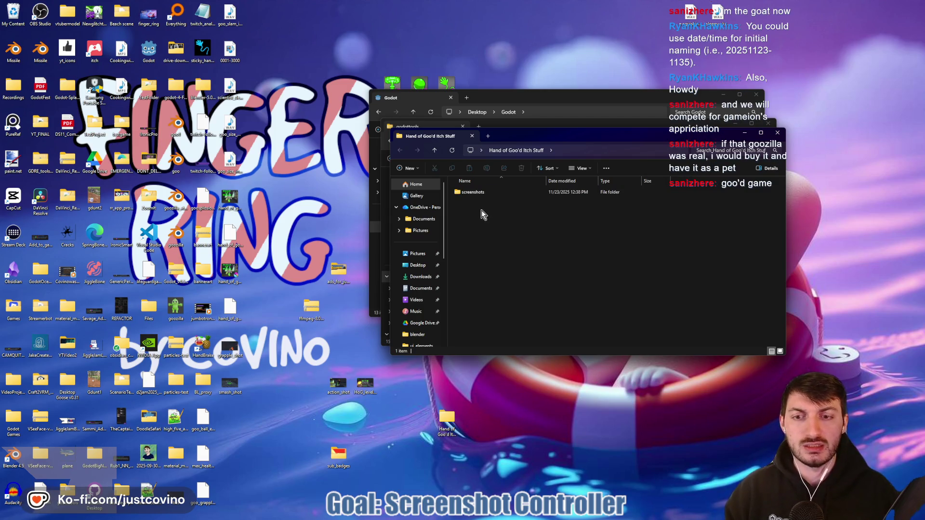
mouse_move(297, 370)
mouse_down()
mouse_move(402, 402)
mouse_move(359, 407)
mouse_move(501, 292)
mouse_move(481, 194)
mouse_up()
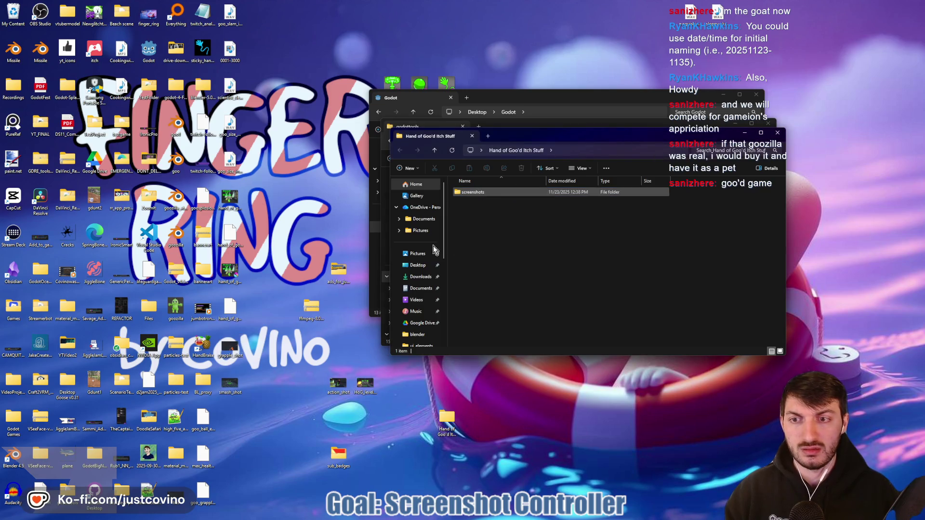
Move both hand_of_goo'd_cover files into the folder and bring the browser forward.
mouse_move(233, 199)
mouse_down()
mouse_move(356, 275)
mouse_move(530, 231)
mouse_up()
drag(230, 271, 527, 222)
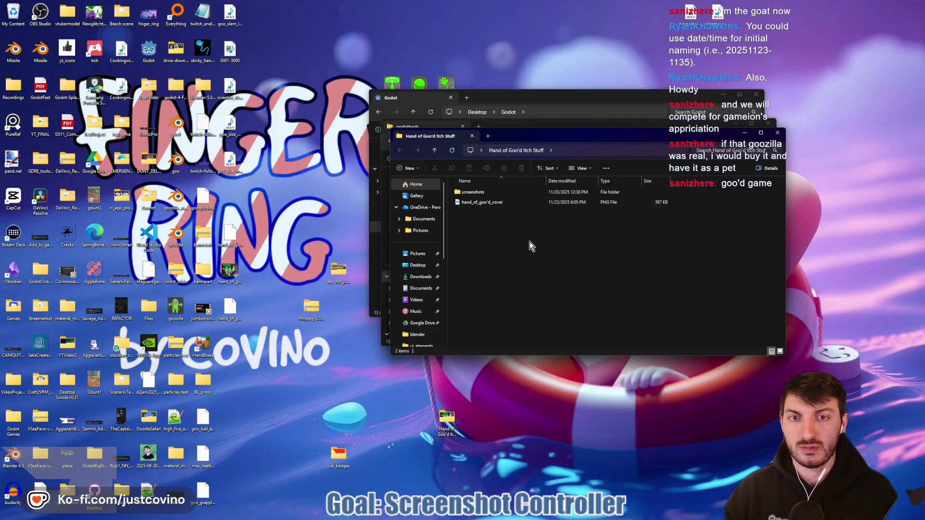
right_click(481, 234)
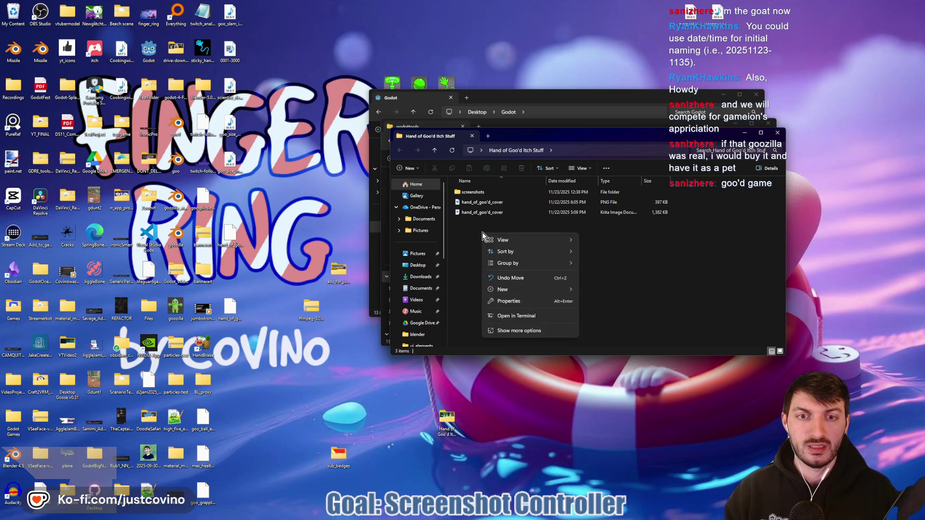
mouse_move(502, 290)
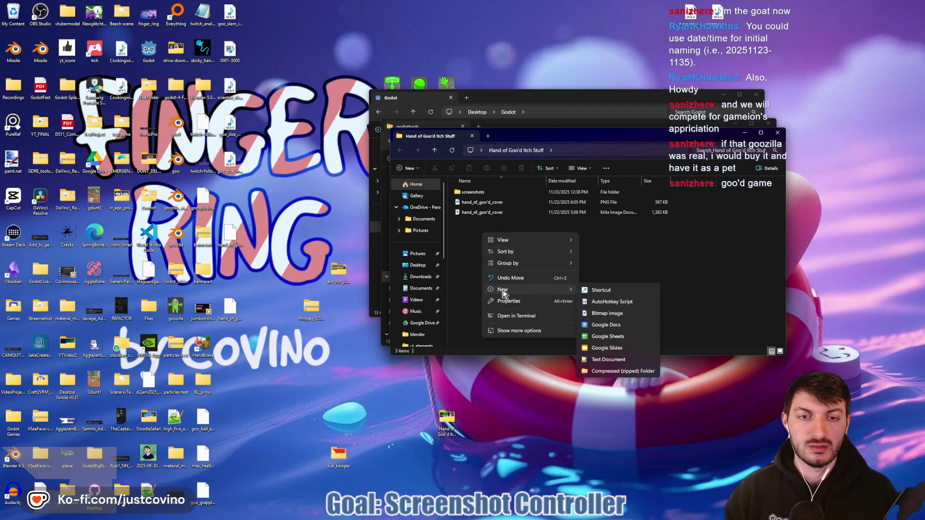
click(458, 253)
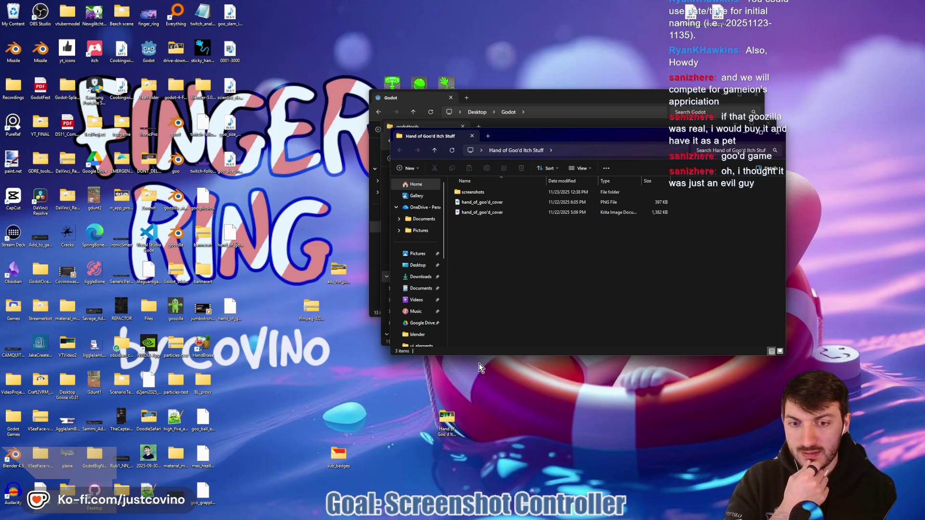
mouse_move(558, 136)
mouse_down()
mouse_move(506, 136)
mouse_move(353, 168)
mouse_up()
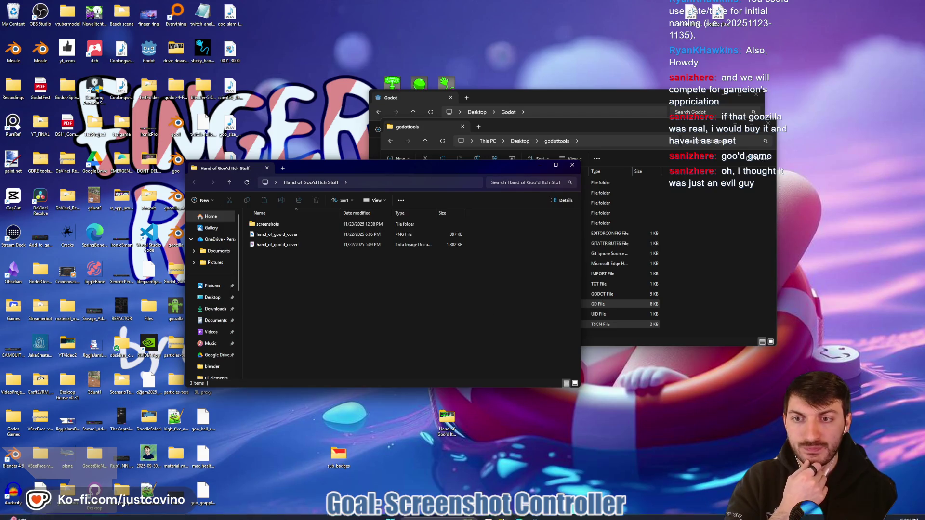
click(536, 515)
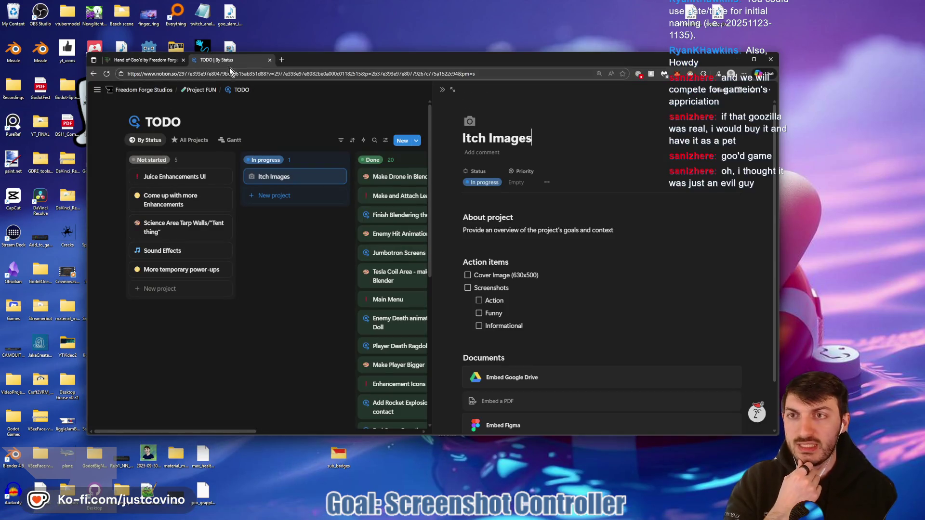
Open the Hand of Goo'd Edit game page and begin adding screenshots.
key(ctrl+Tab)
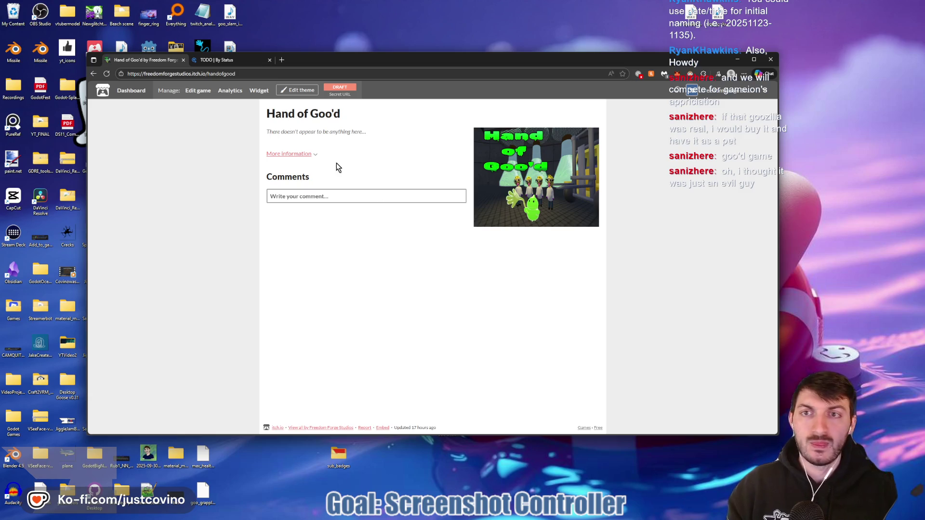
click(203, 99)
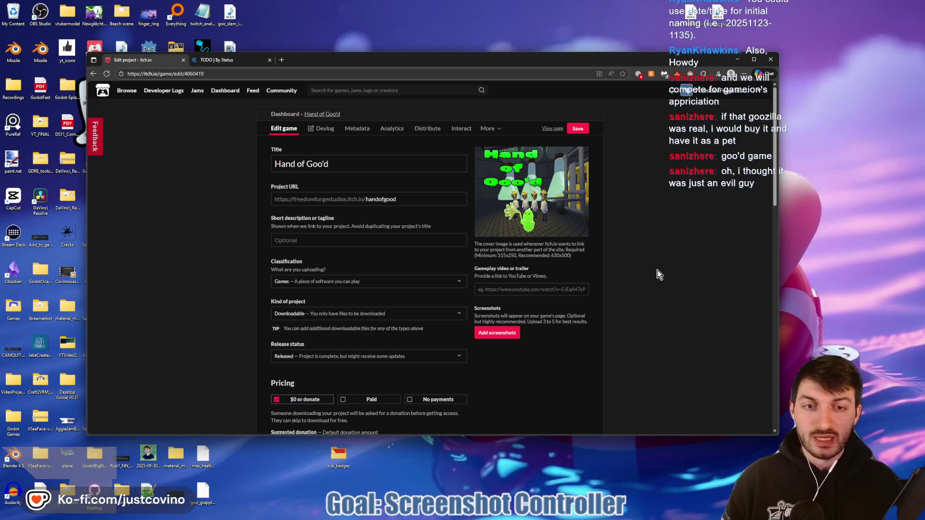
click(506, 335)
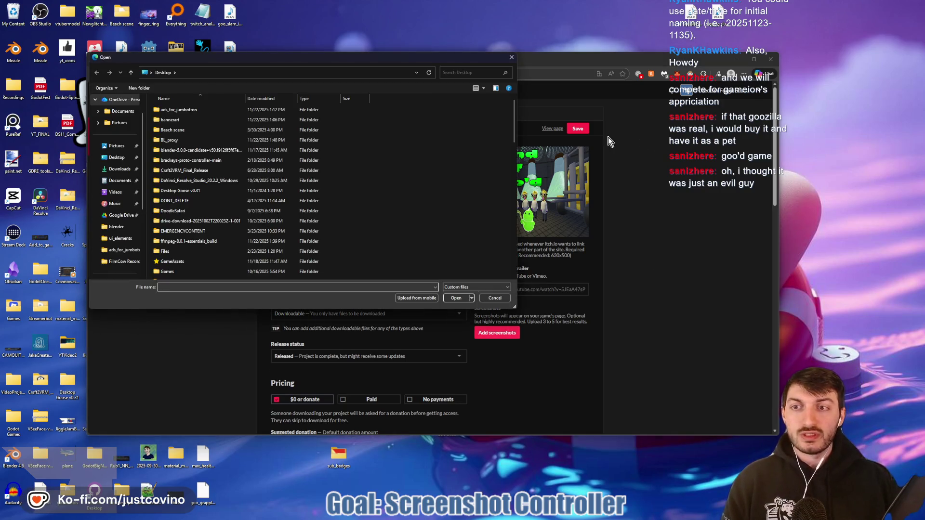
Browse to Desktop > Hand of Goo'd Itch Stuff > screenshots in the Open dialog.
click(116, 157)
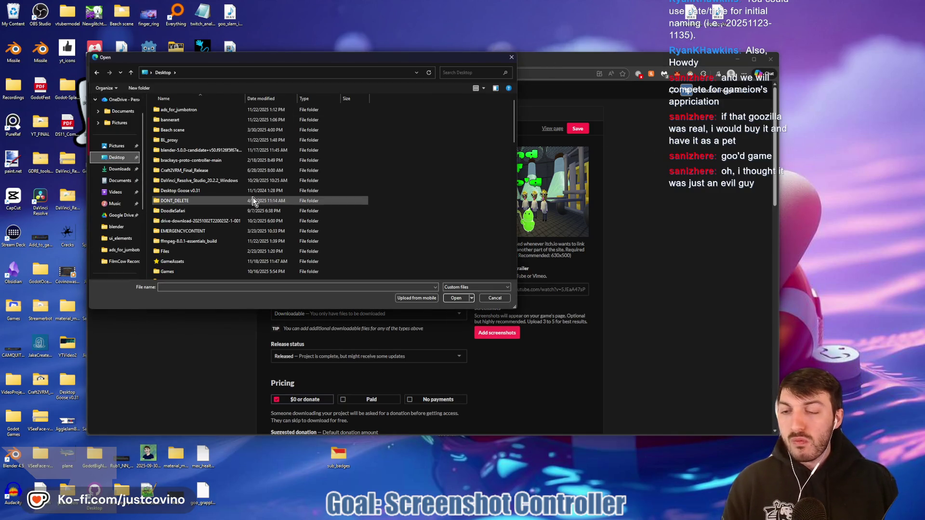
scroll(255, 211, down, 2)
scroll(255, 215, down, 2)
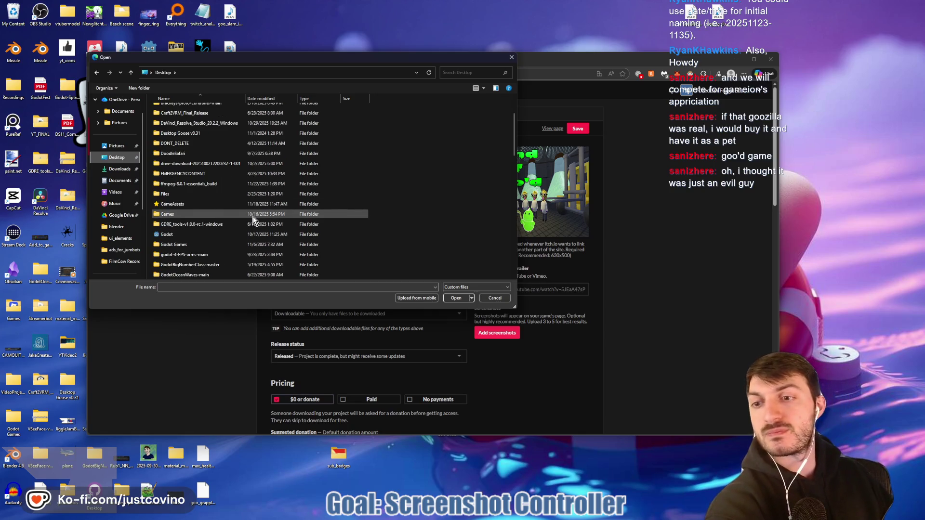
double_click(217, 264)
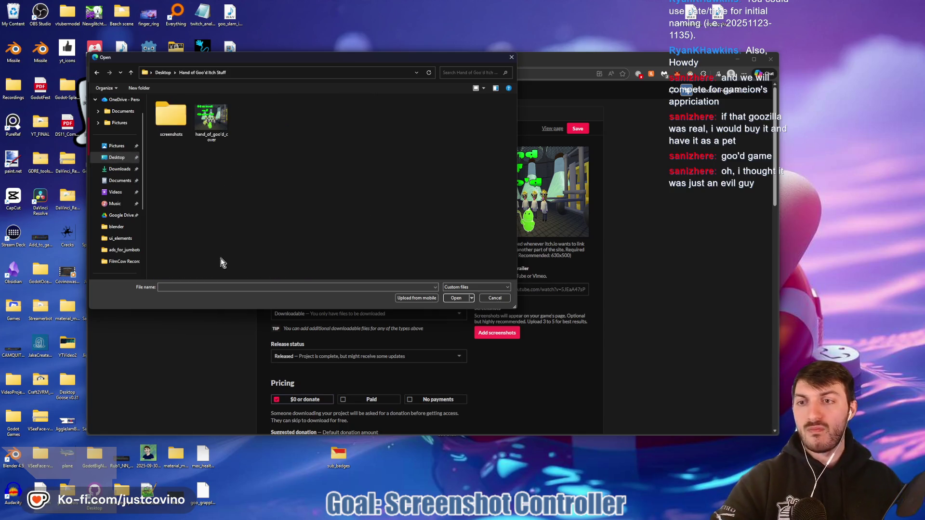
double_click(171, 118)
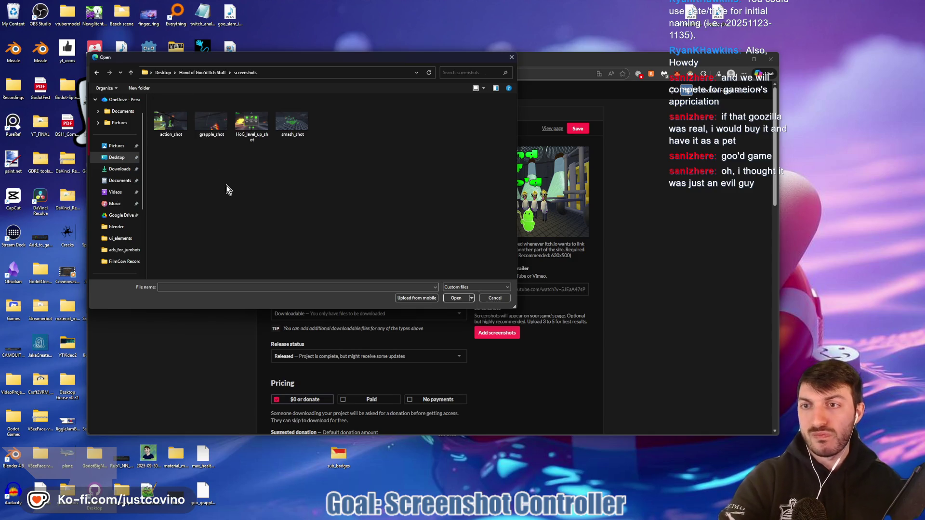
Select all four screenshots and upload them to the game page.
click(171, 120)
shift+click(267, 130)
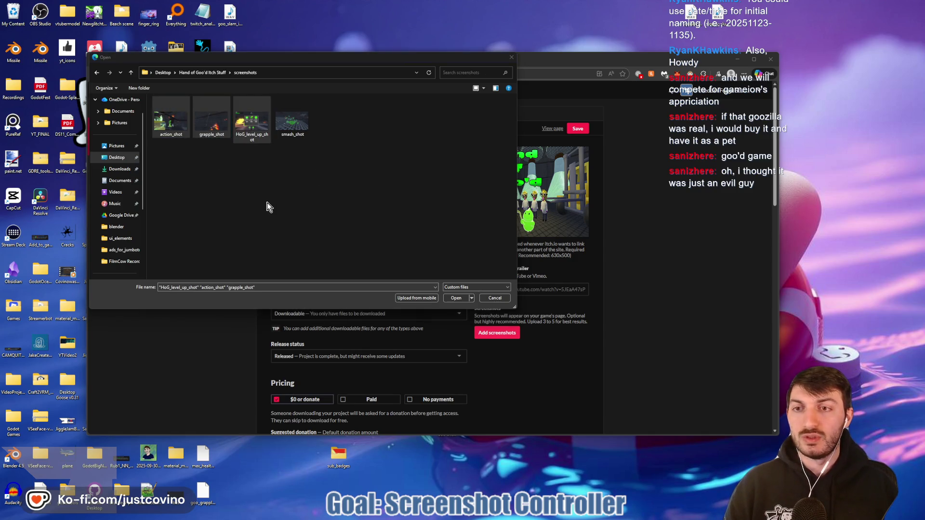
key(ctrl+c)
key(ctrl+v)
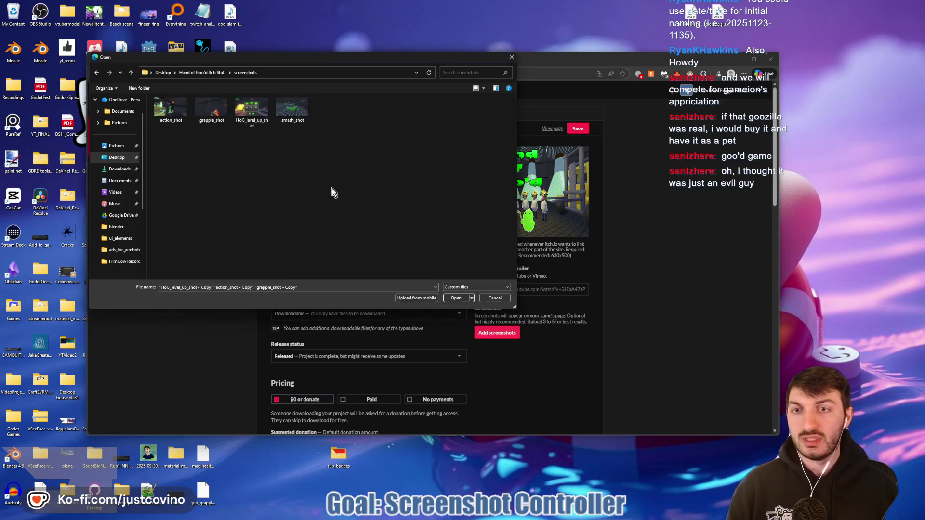
key(ctrl+a)
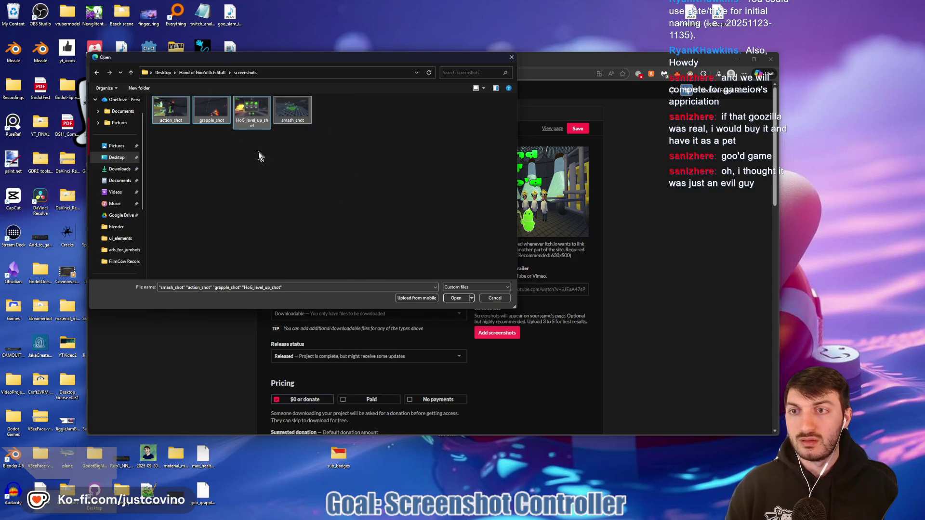
click(456, 297)
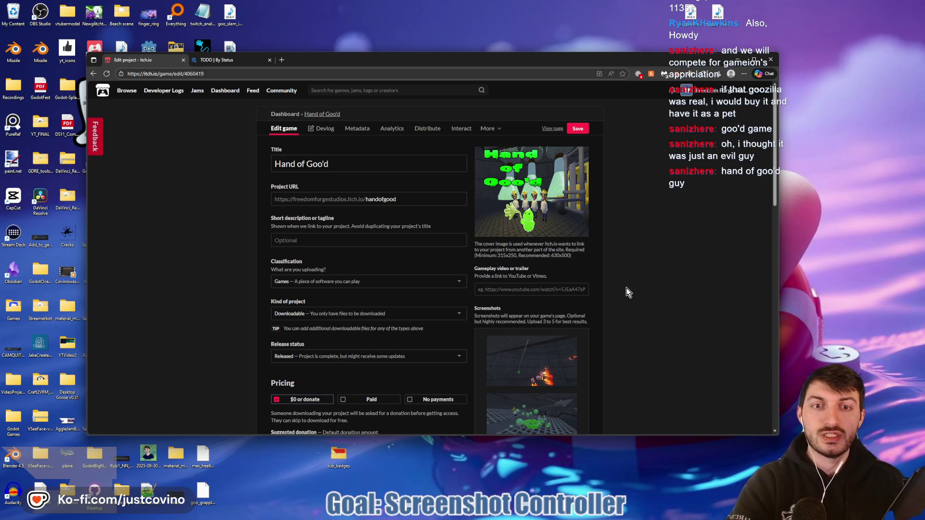
scroll(626, 289, down, 5)
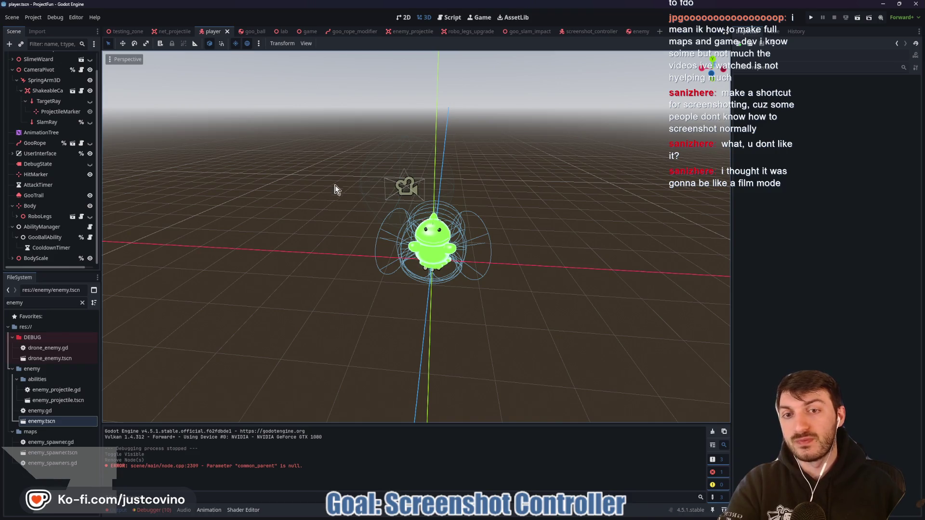
Orbit around the player model, then switch to the screenshot_controller scene tab.
mouse_move(325, 178)
mouse_down()
mouse_move(469, 196)
mouse_move(462, 189)
mouse_move(493, 190)
mouse_move(319, 189)
mouse_up()
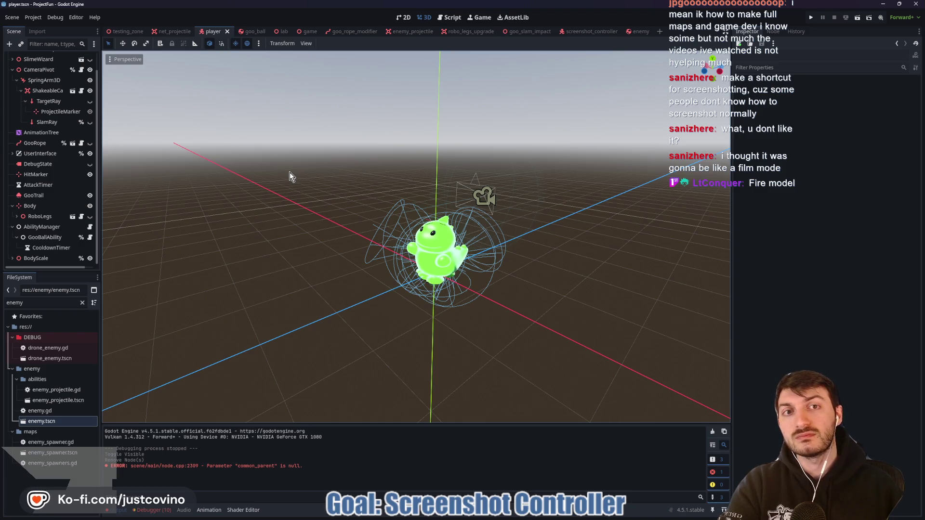
click(592, 31)
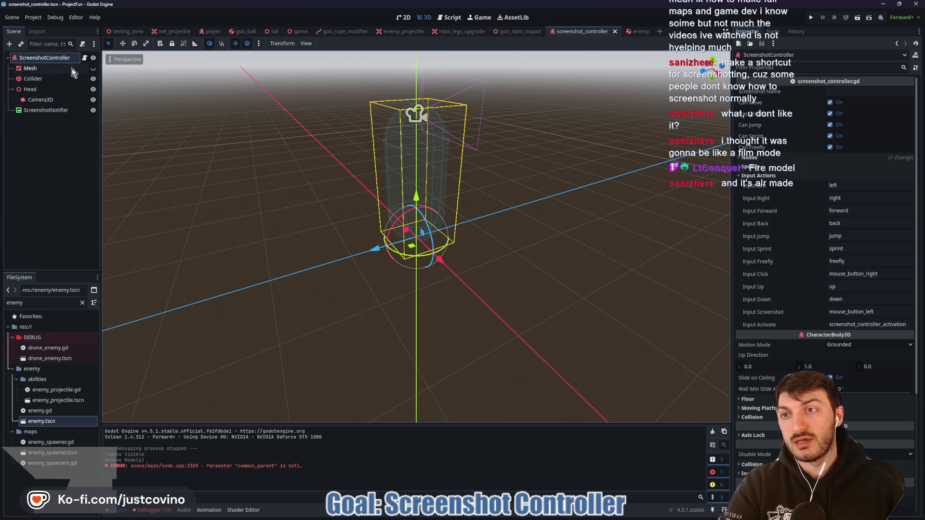
Open screenshot_controller.gd and place the caret on the blank line after take_screenshot.
click(84, 58)
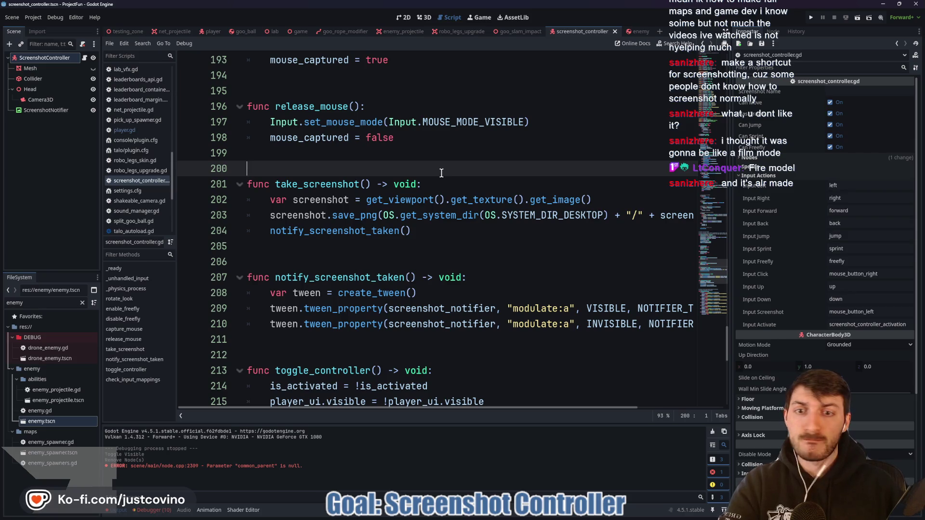
click(287, 248)
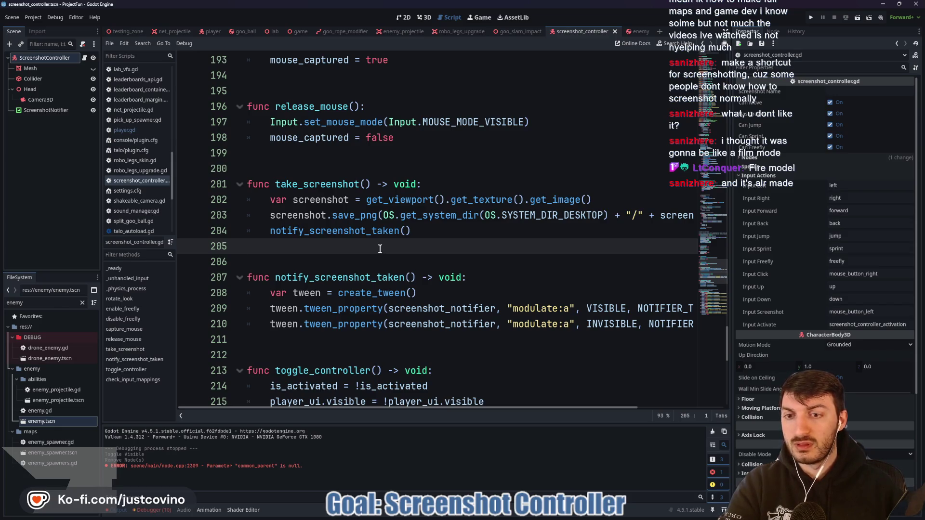
Switch to the player.gd script and fold its #region Debug Vars block.
scroll(380, 249, down, 2)
scroll(380, 248, up, 6)
click(213, 32)
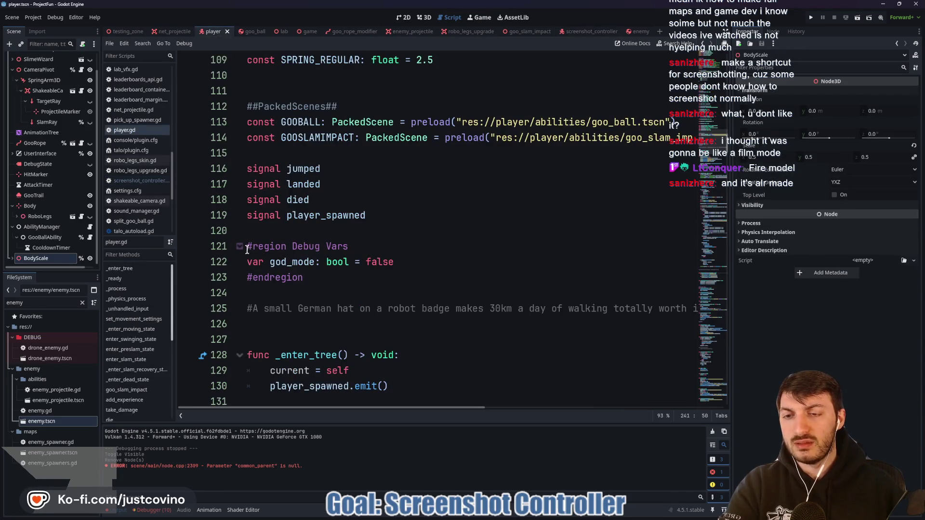
click(240, 247)
scroll(403, 239, up, 20)
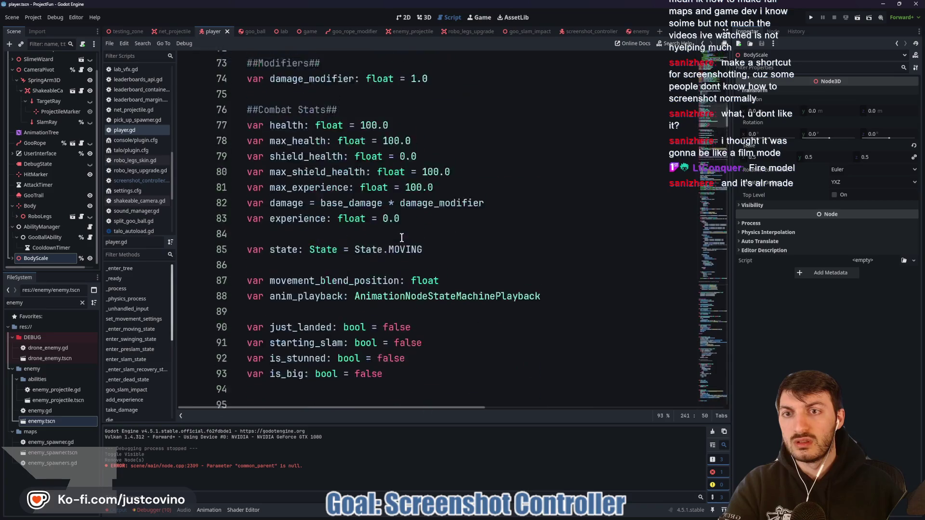
scroll(402, 238, up, 6)
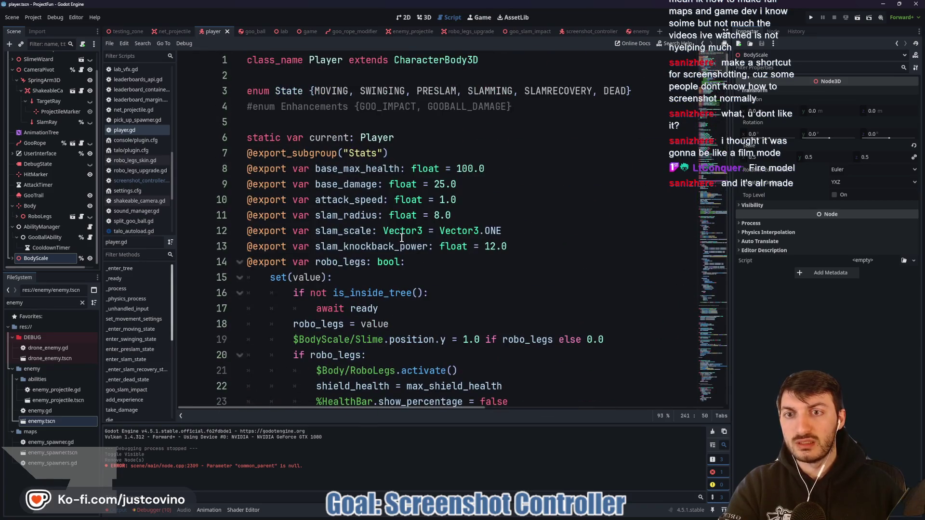
scroll(401, 238, down, 16)
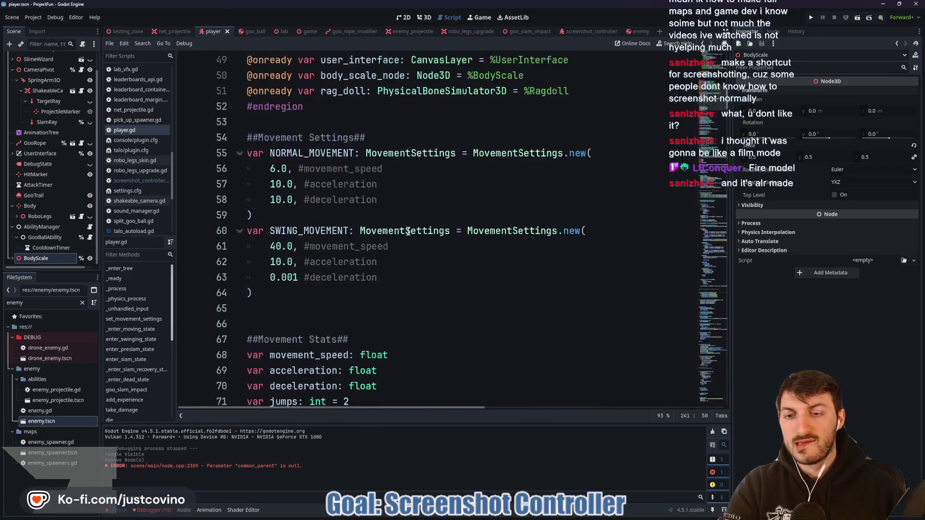
click(34, 19)
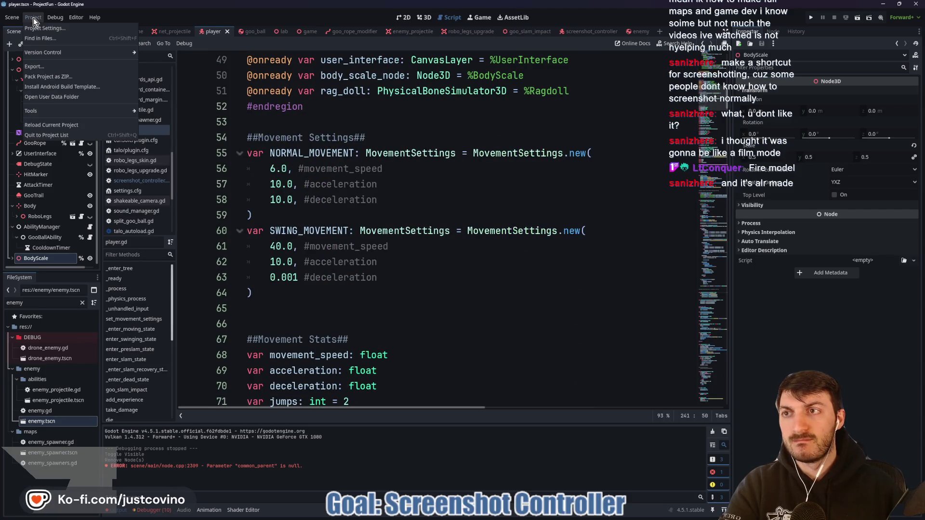
click(43, 31)
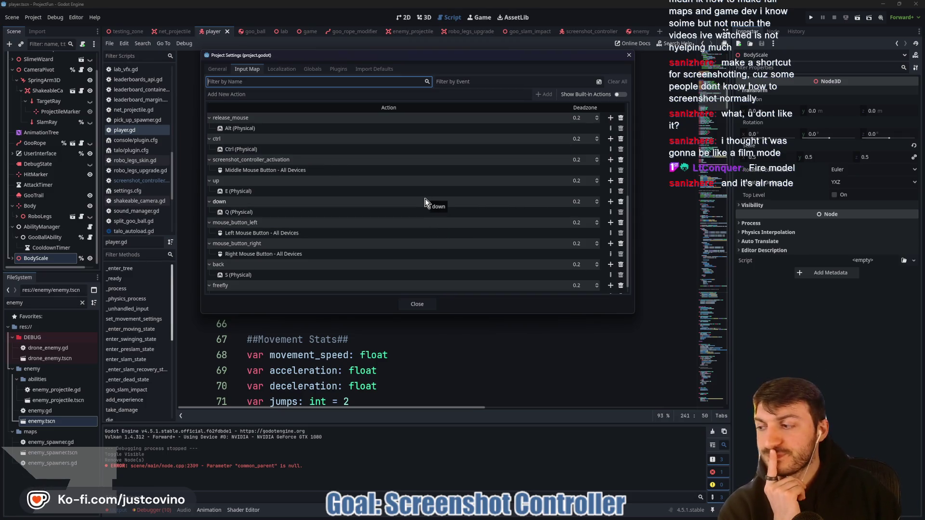
click(413, 304)
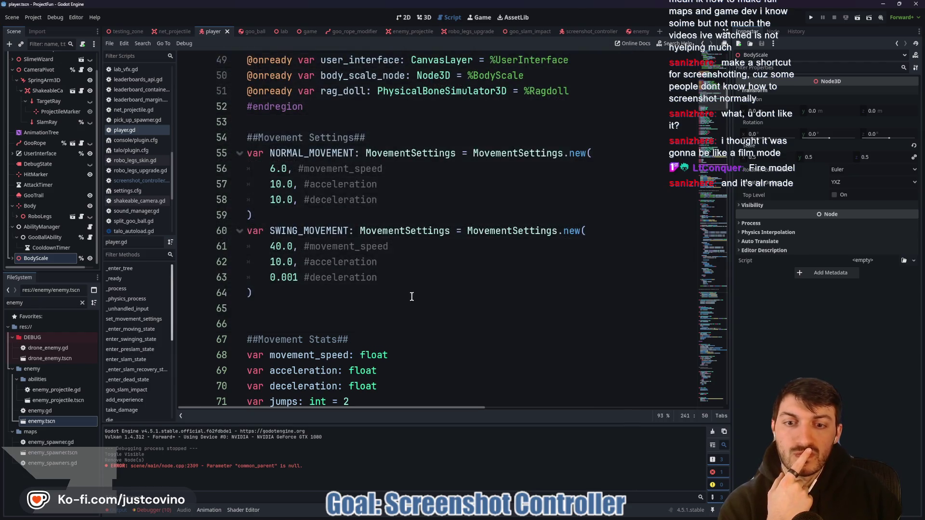
mouse_move(502, 515)
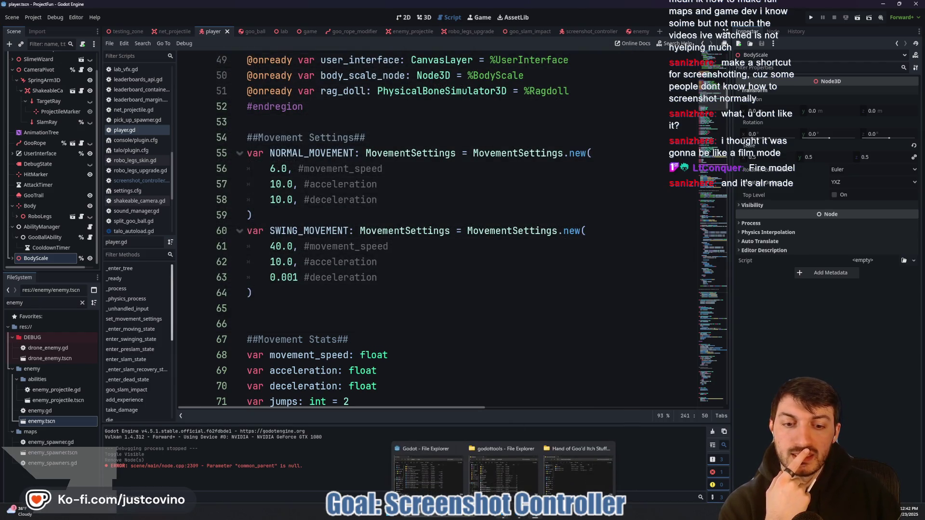
Launch Godot_v4.5.1-stable_win64 from the versions folder and open the GodotTools project.
click(482, 309)
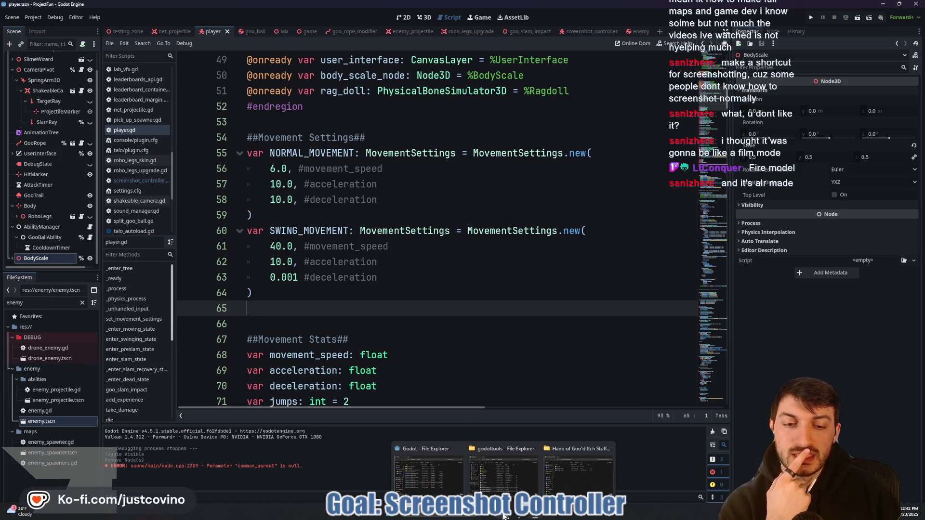
click(433, 462)
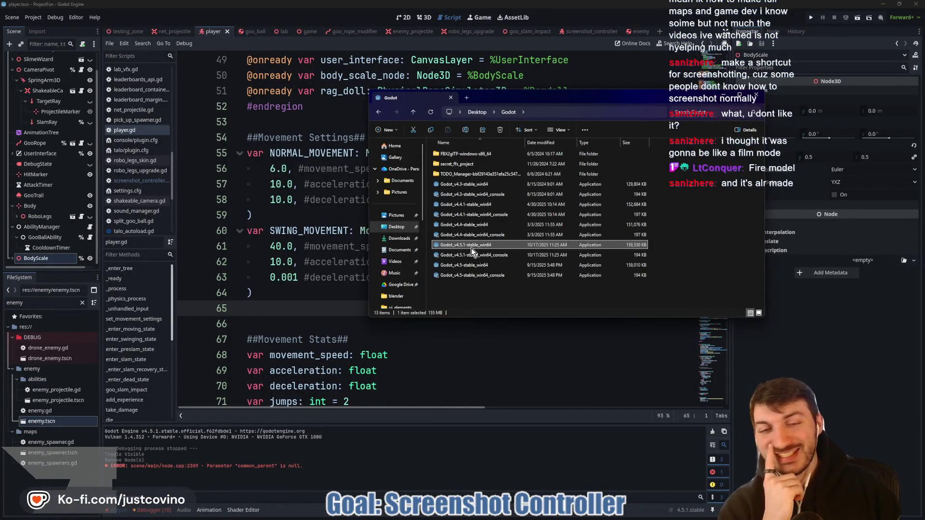
double_click(474, 248)
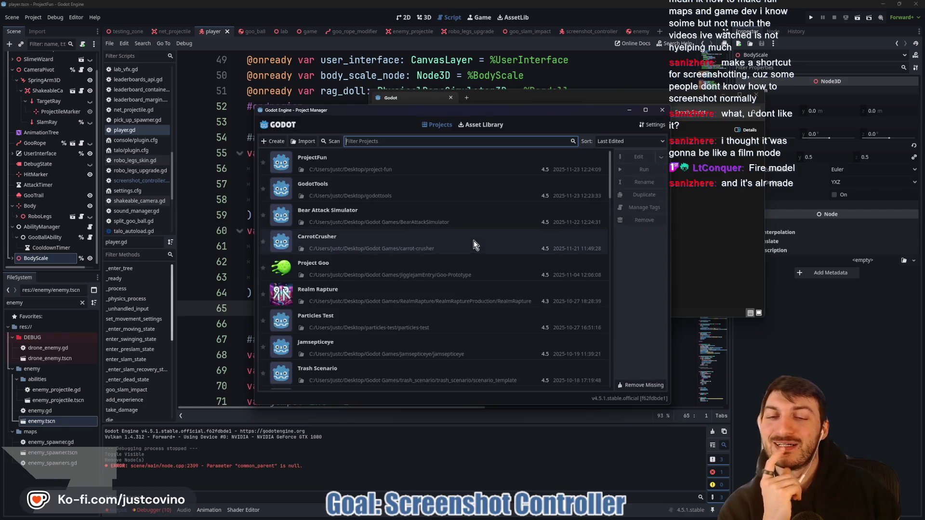
double_click(352, 188)
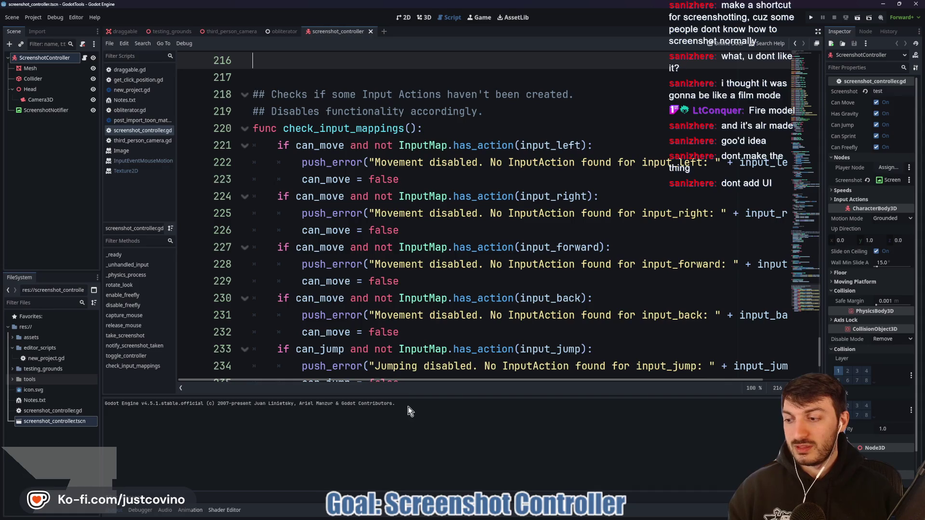
Collapse the Output panel and review toggle_controller's is_activated and global_position lines.
click(116, 511)
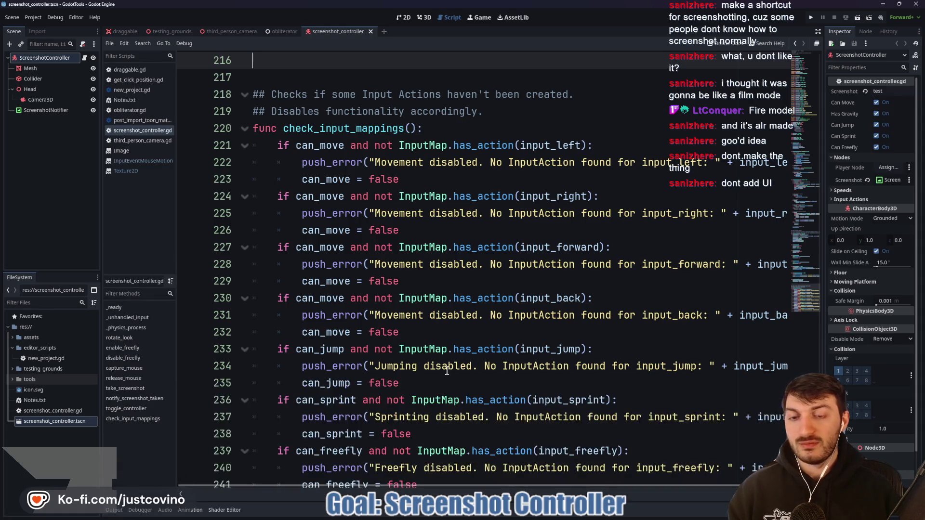
scroll(455, 366, up, 7)
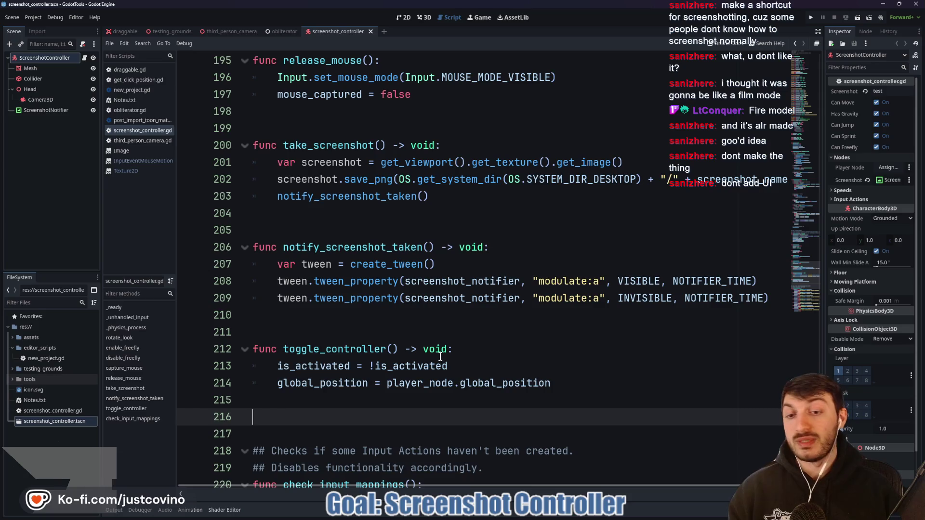
click(587, 387)
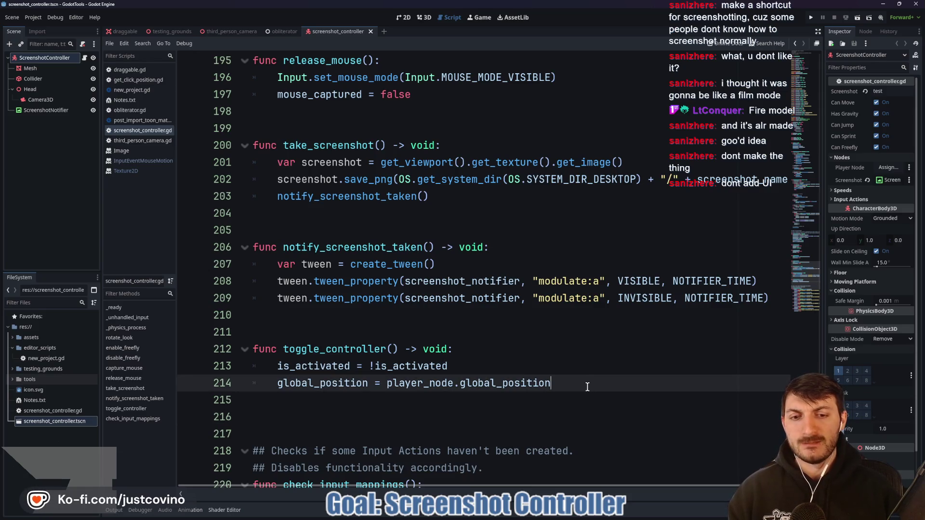
click(492, 367)
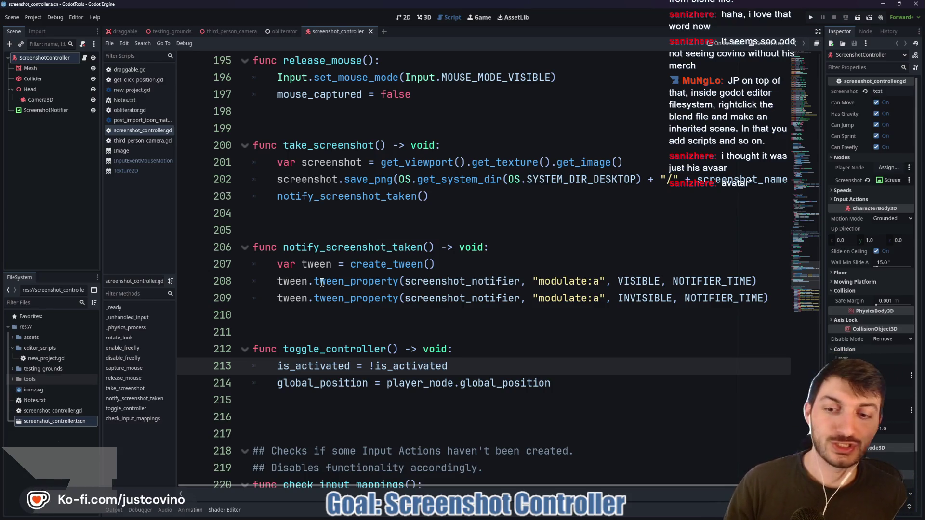
Delete the extra blank line below toggle_controller and save the script.
click(327, 418)
key(BackSpace)
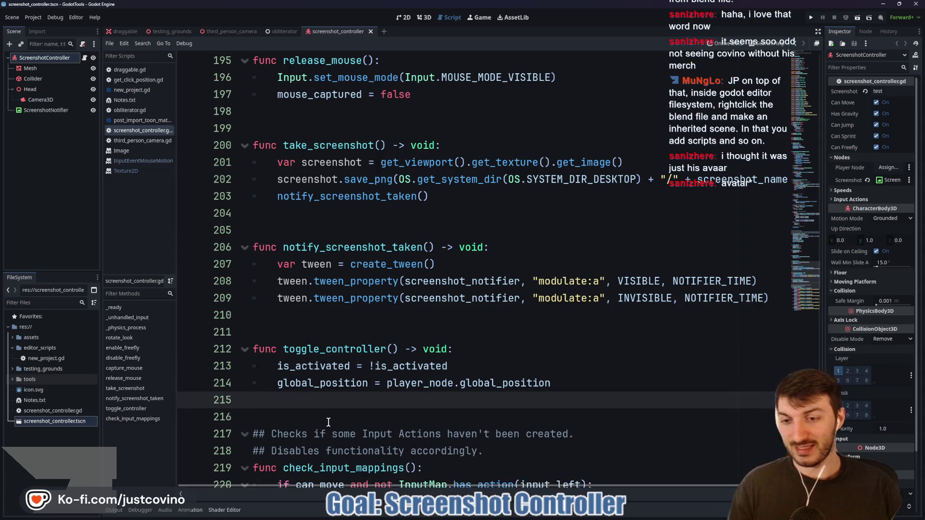
key(ctrl+s)
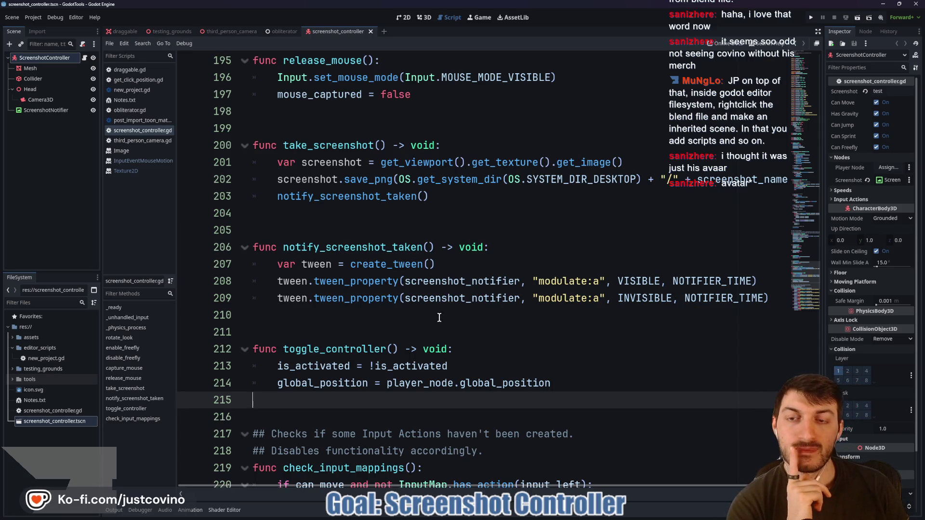
Replace the license header with '# Thanks Brackey's for the ProtoController'.
scroll(443, 315, up, 20)
scroll(447, 312, up, 20)
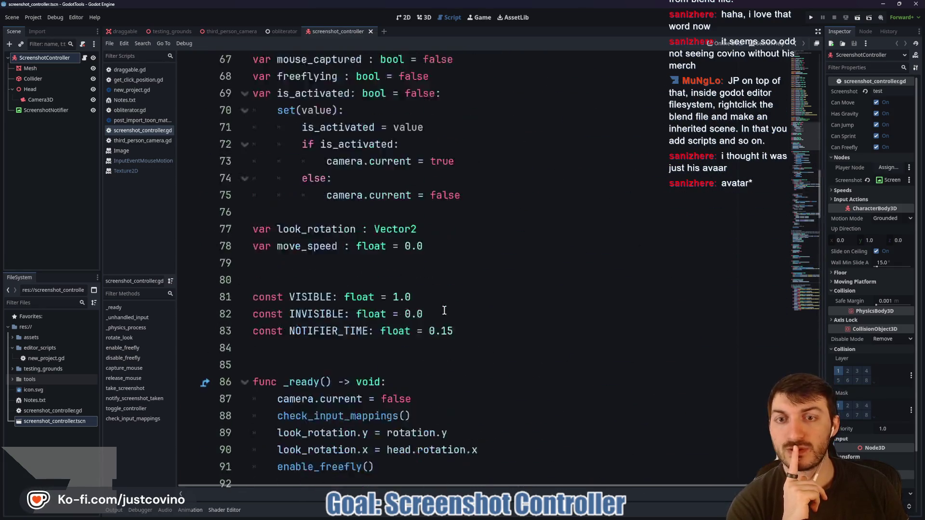
scroll(442, 314, up, 5)
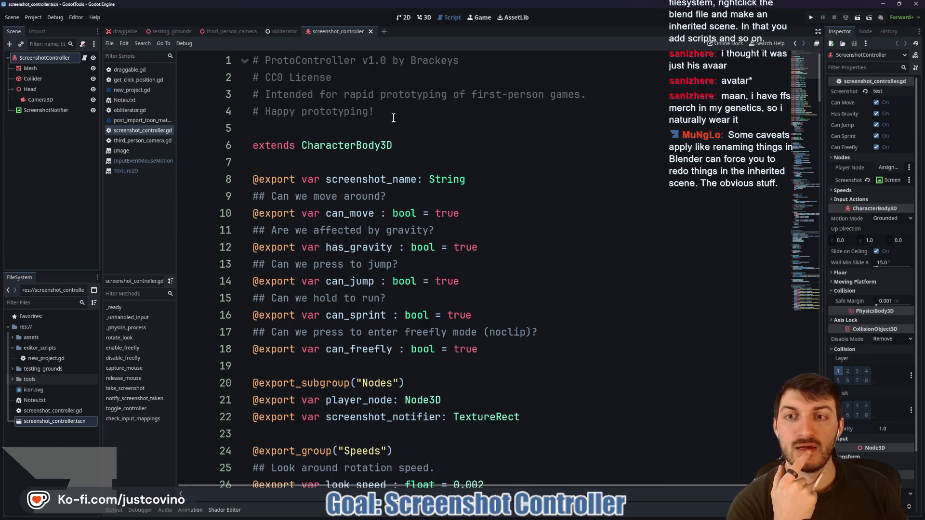
drag(396, 113, 264, 65)
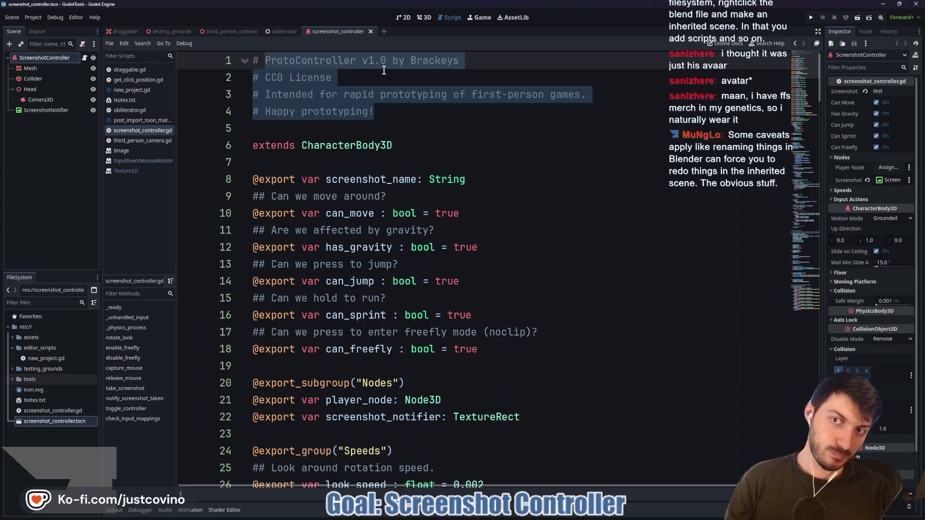
text(# Bas)
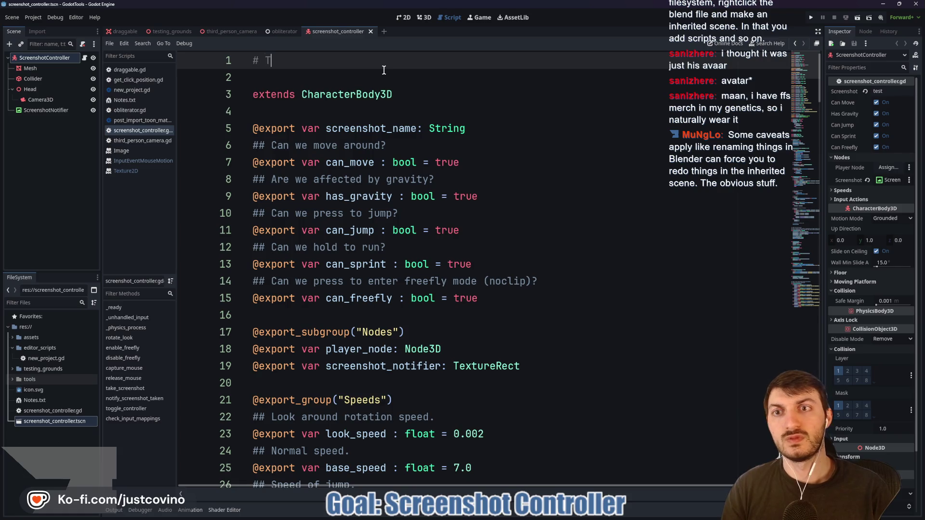
text(Brackey's )
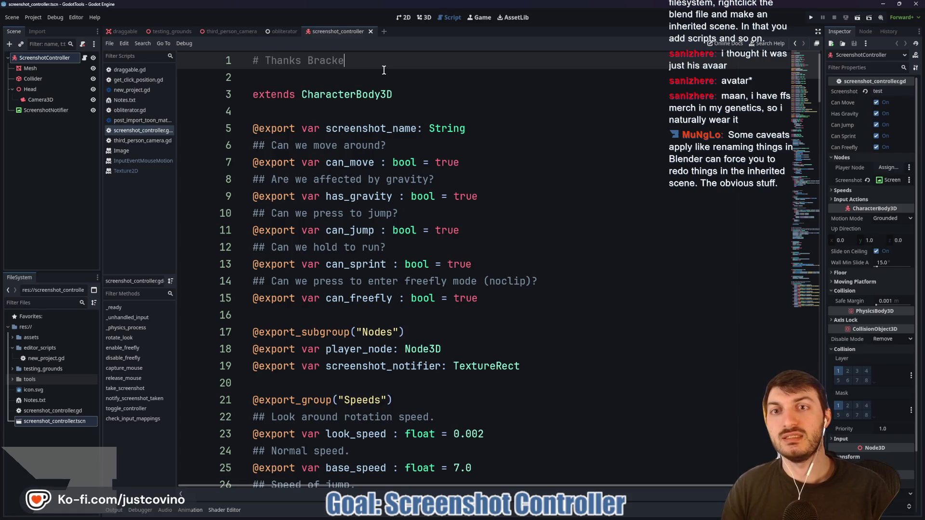
text(for the Proto)
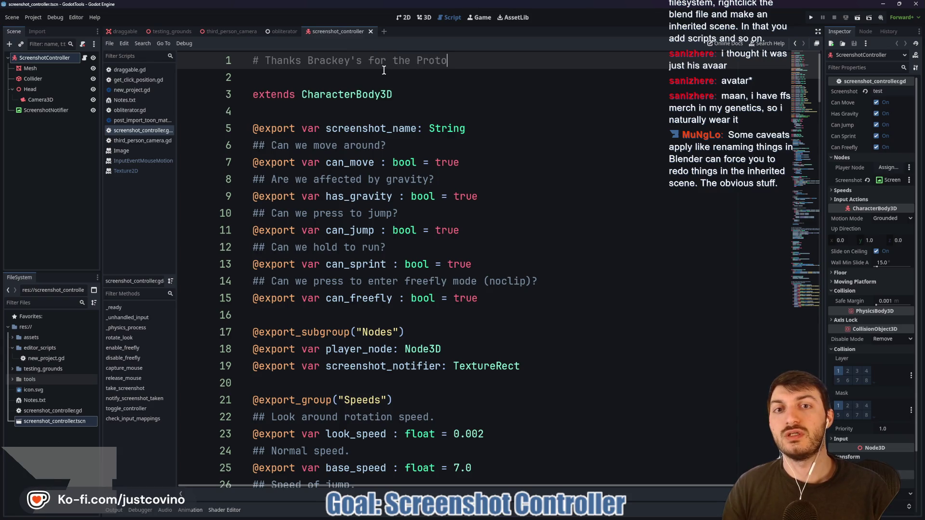
text(ller)
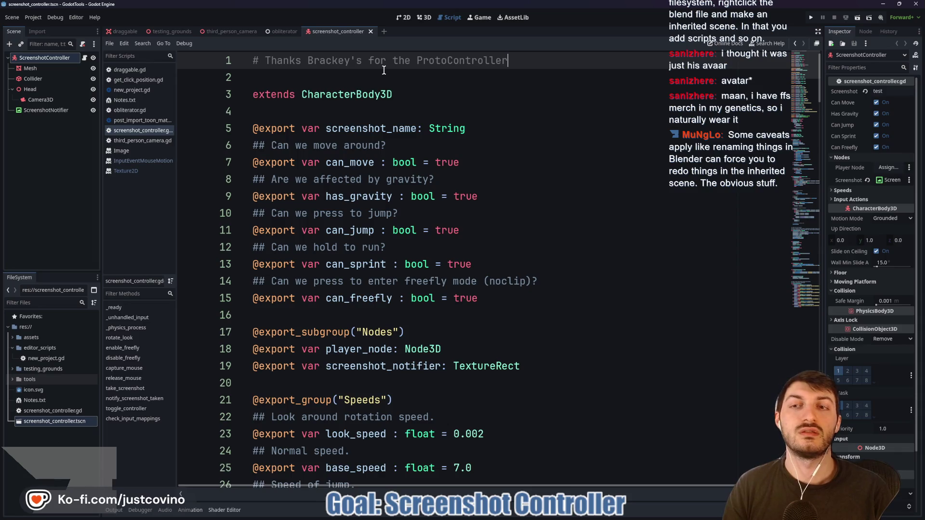
key(Return)
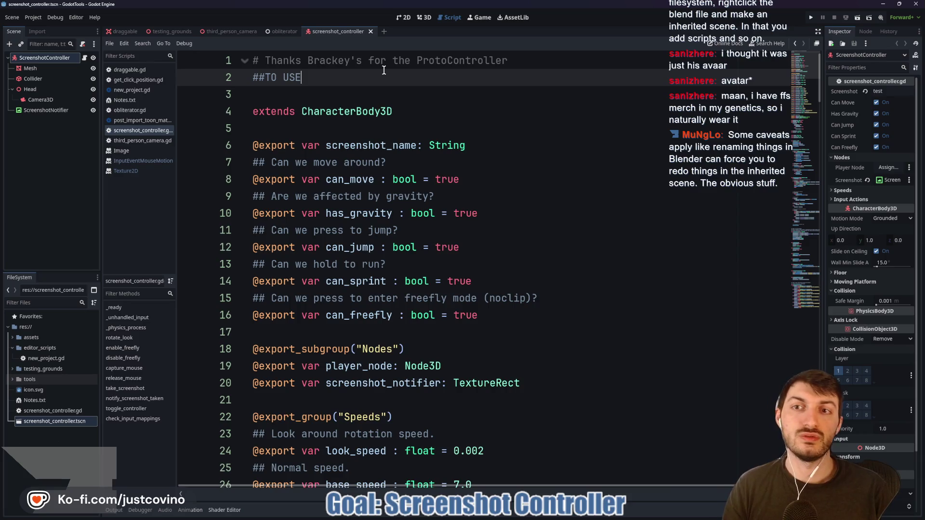
Fix the '## TO USE:' heading spacing and begin a '#Place' note beneath it.
key(Home)
key(Right)
key(Right)
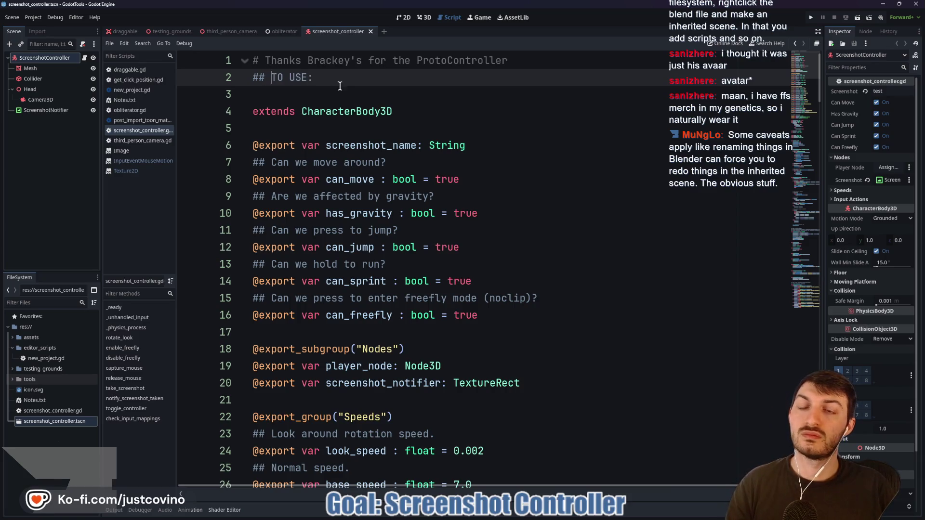
key(End)
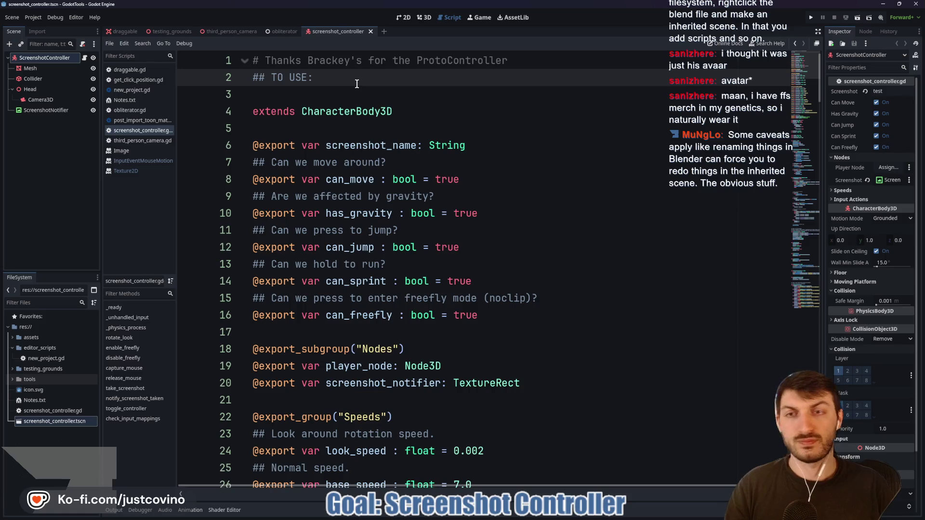
key(Return)
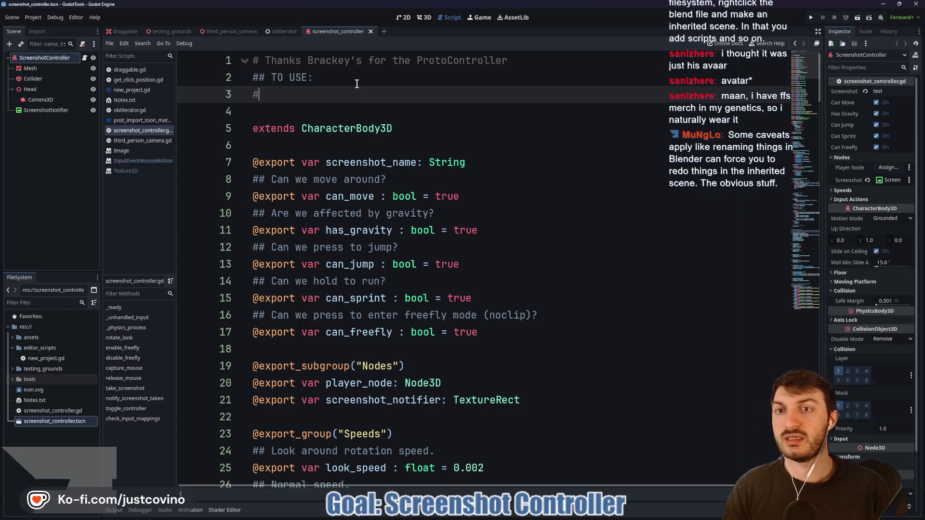
key(BackSpace)
text(Place)
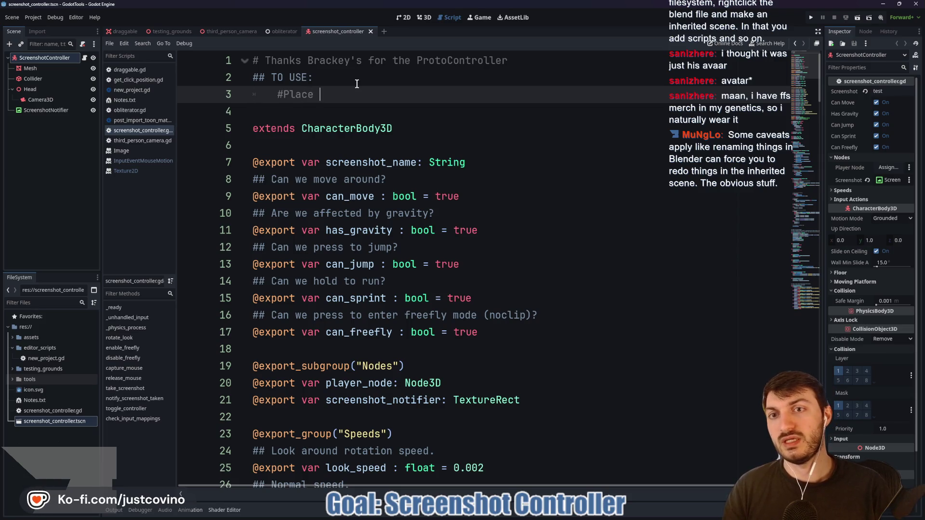
Write the notes '#Place on Player Node' and '#Ensure Player has reference to Controller to disable _unhandled_input'.
text(layer Node)
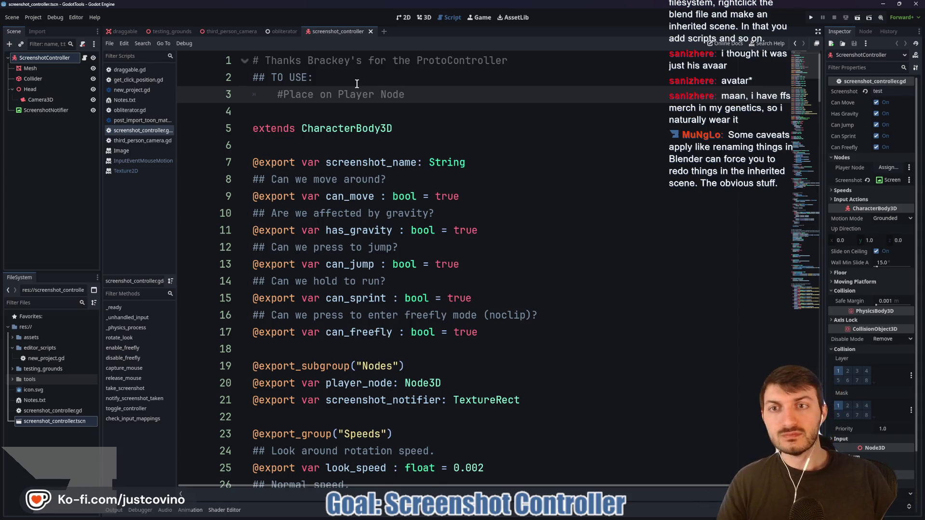
key(Return)
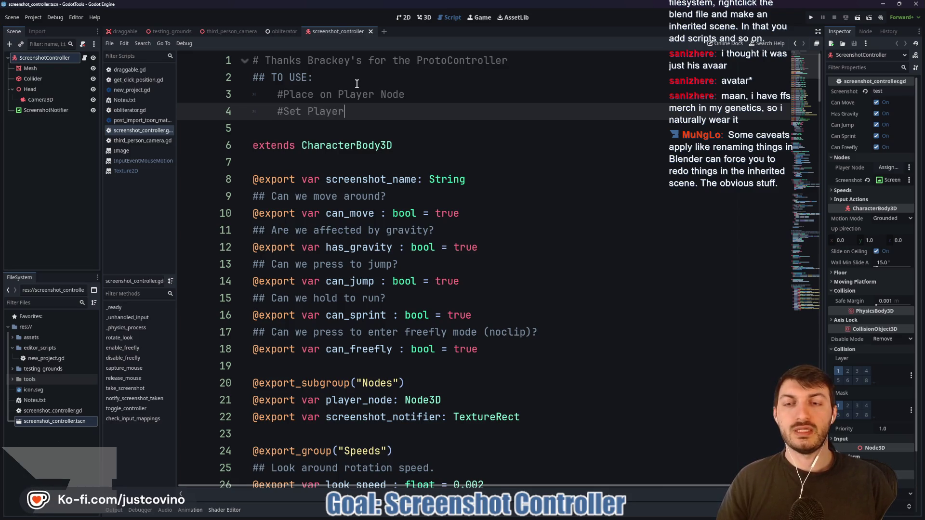
text(UI )
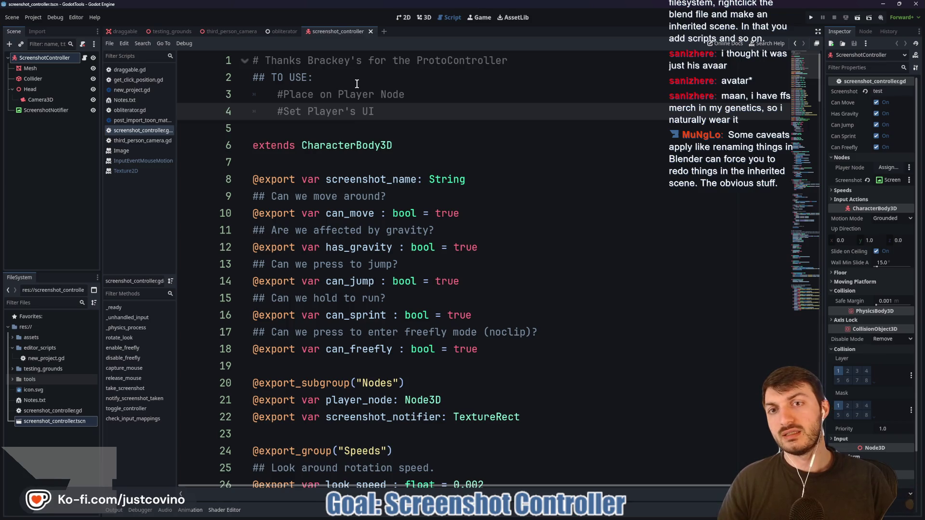
text(to)
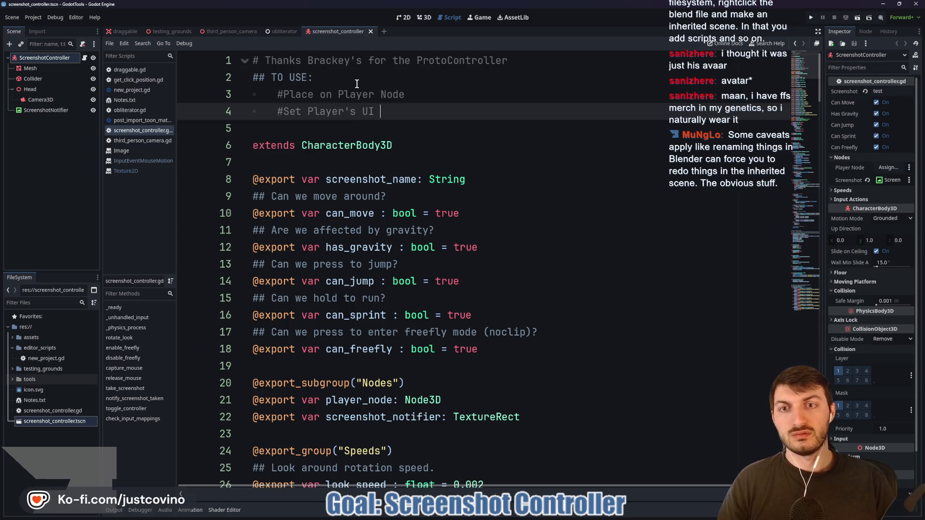
key(BackSpace)
key(BackSpace)
key(BackSpace)
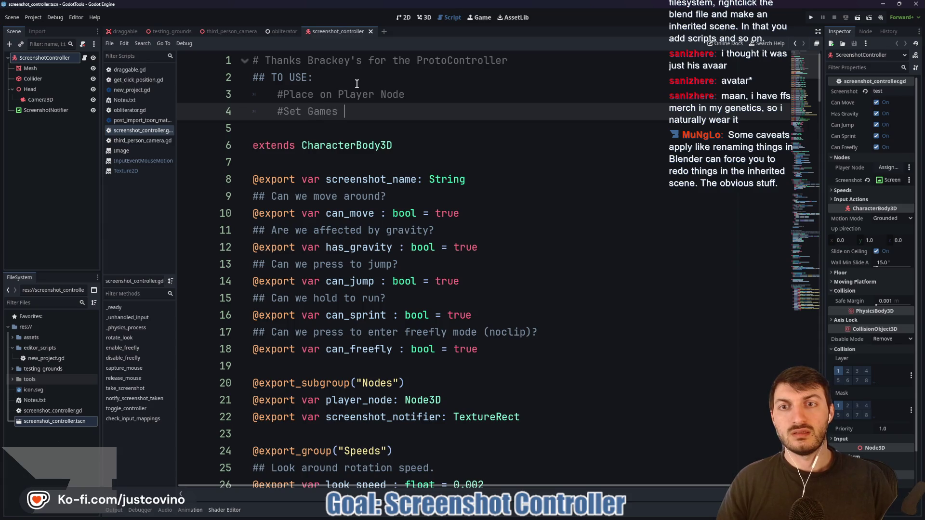
key(BackSpace)
key(BackSpace)
key(BackSpace)
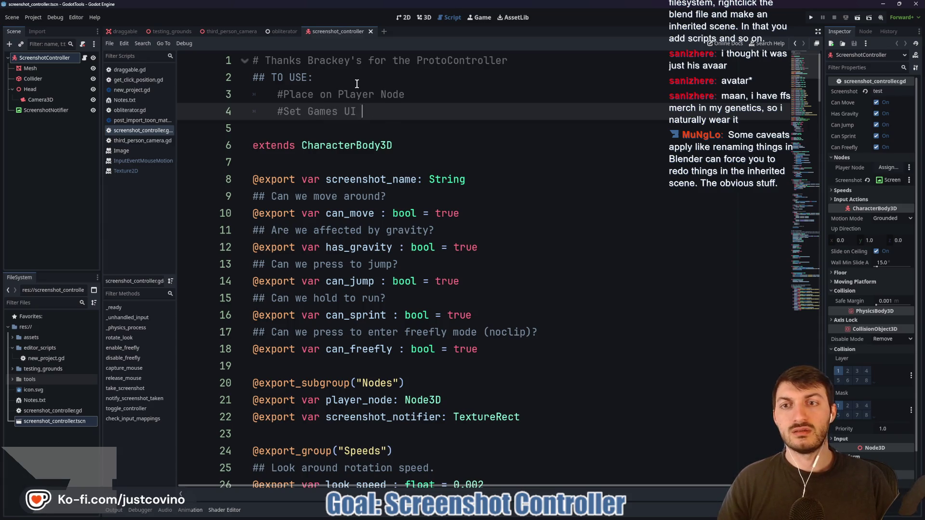
text(Ensur)
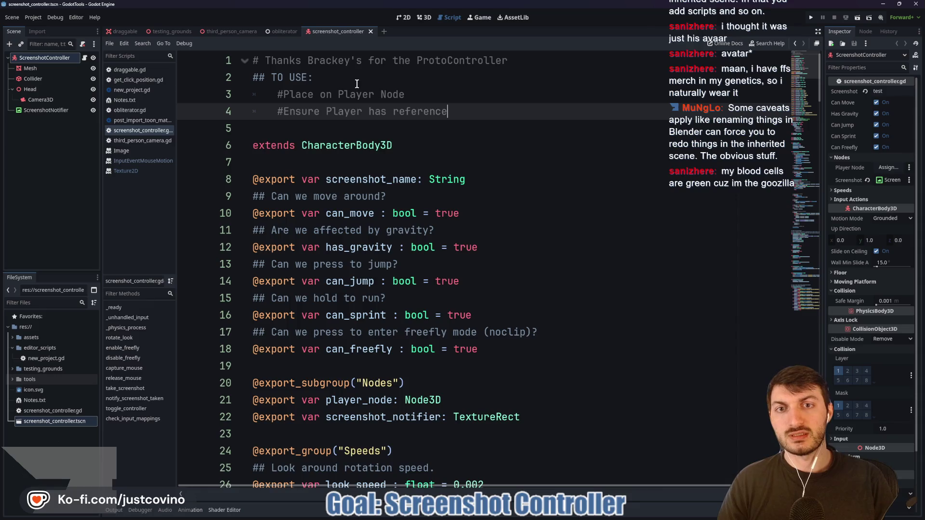
text(  to Control)
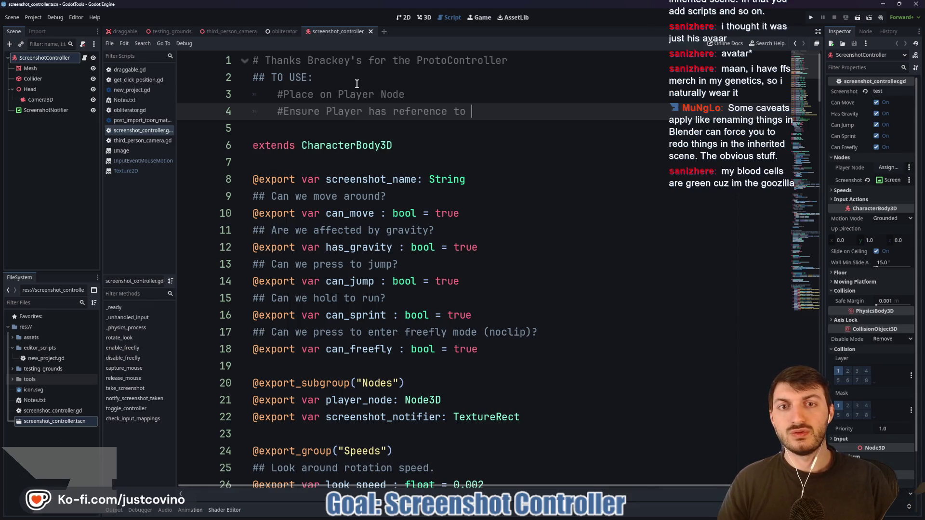
text(ler to disable)
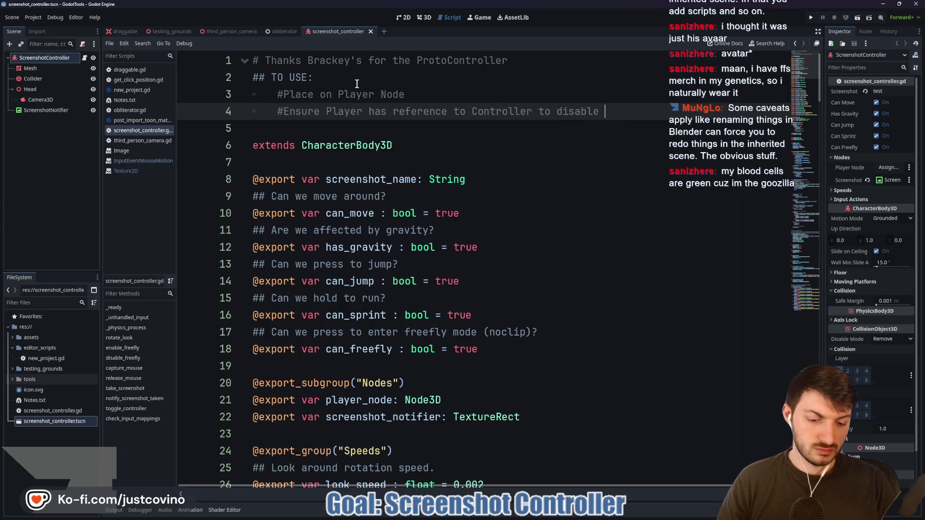
text(_unhandled)
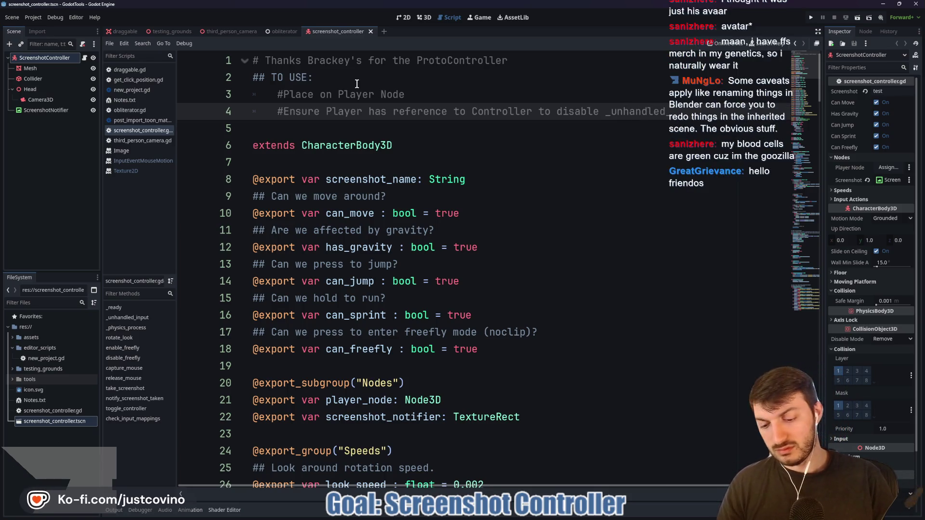
text(())
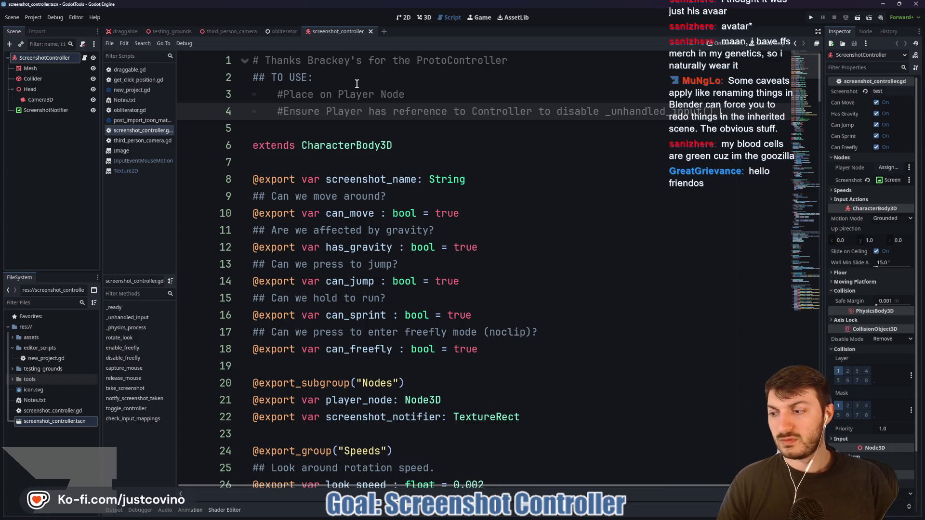
scroll(357, 84, right, 1)
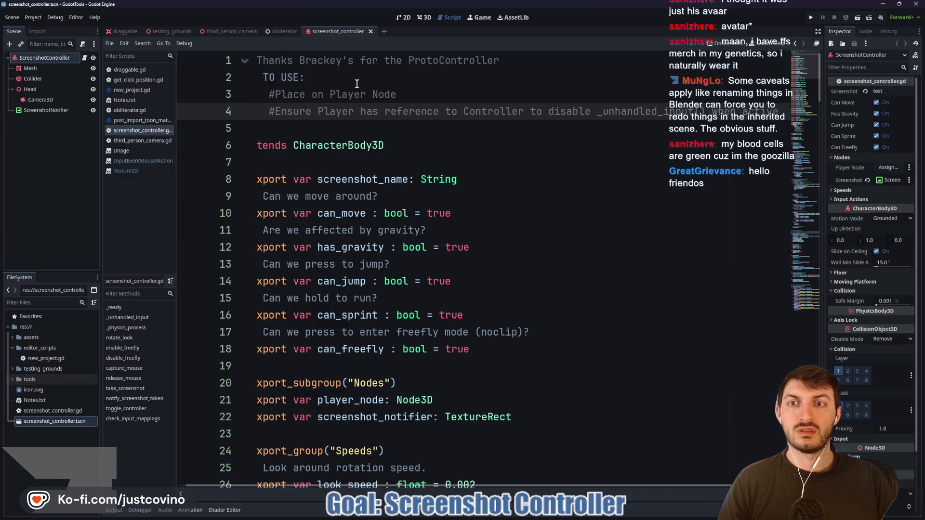
key(Return)
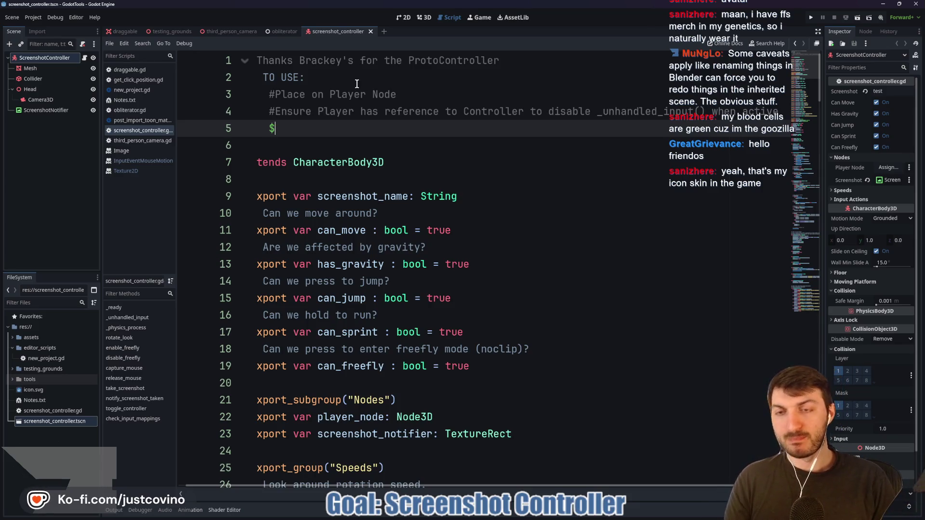
text(t the)
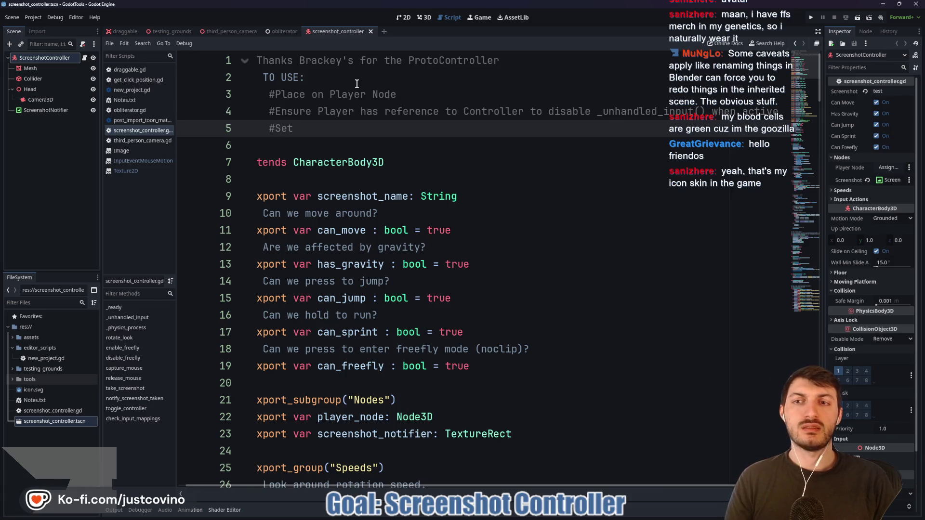
key(BackSpace)
key(BackSpace)
key(BackSpace)
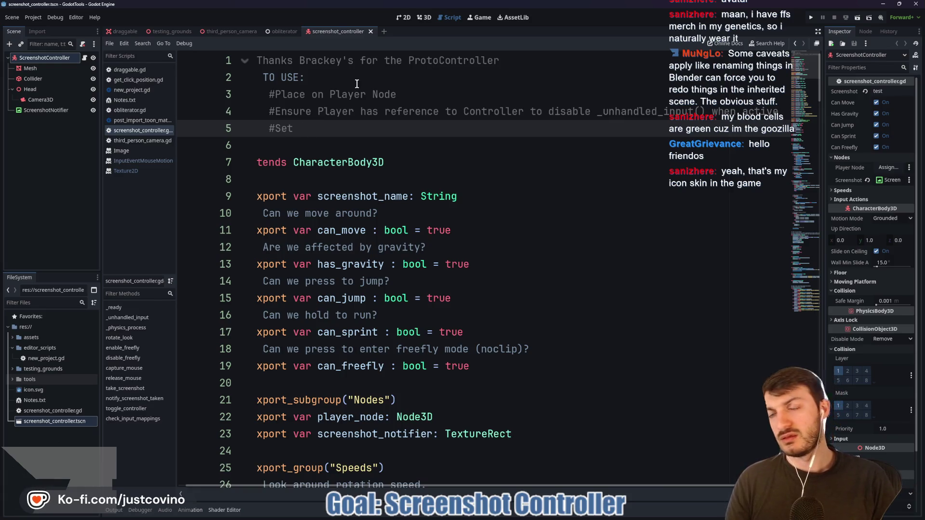
text(Input Mappin)
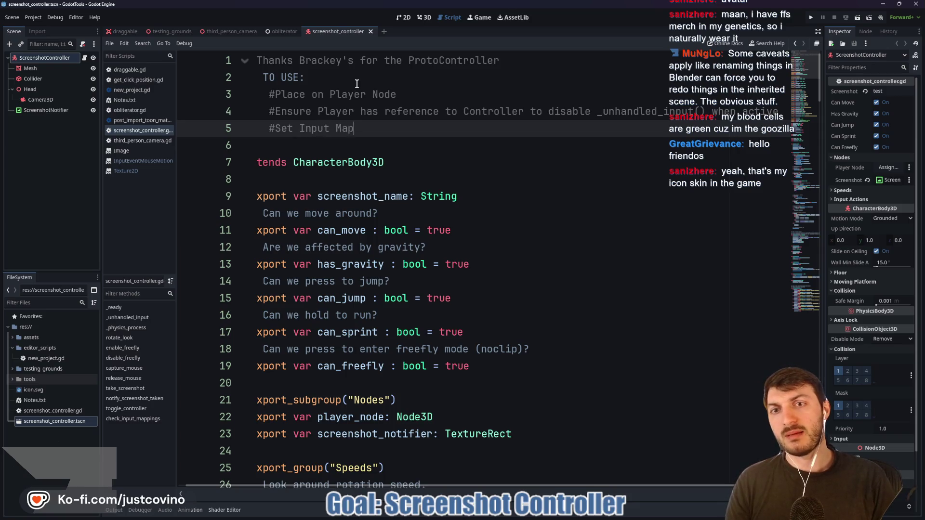
text(gs)
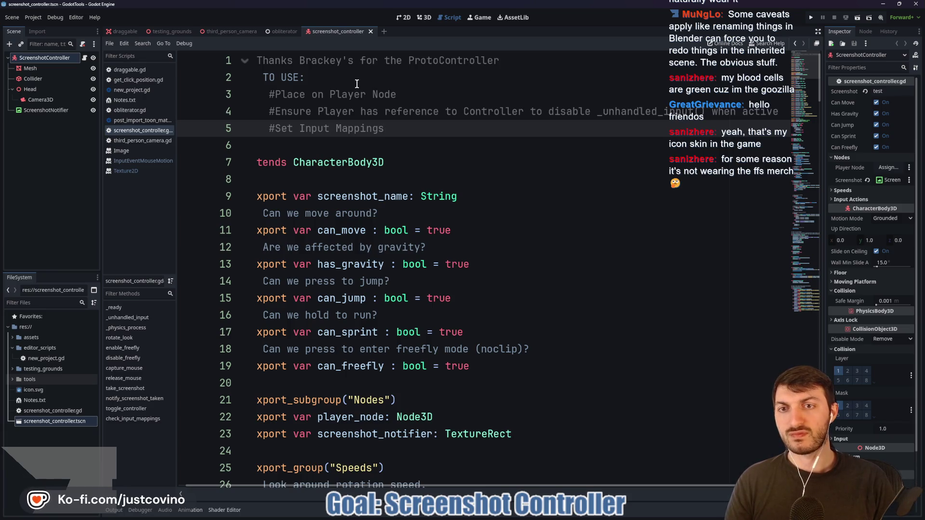
text(in Project S)
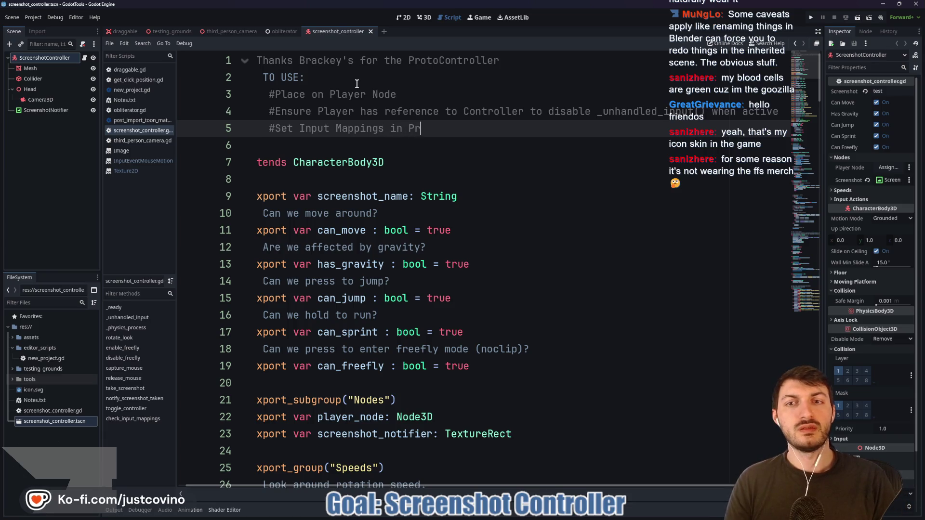
text(ettings)
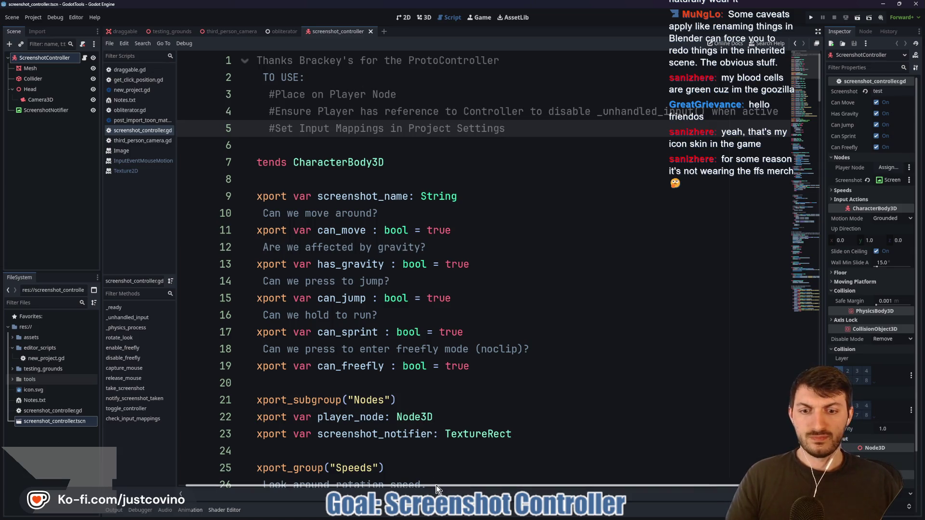
scroll(314, 486, left, 1)
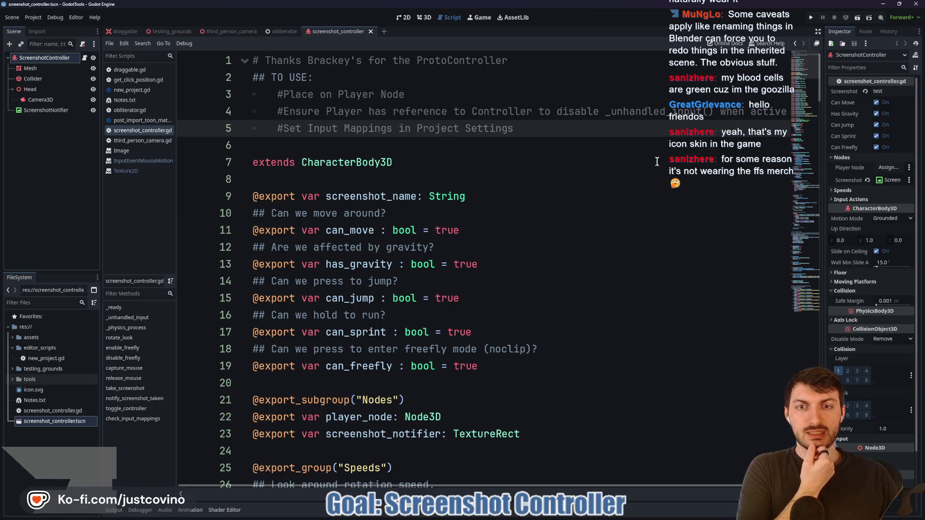
scroll(499, 218, down, 7)
scroll(499, 217, up, 6)
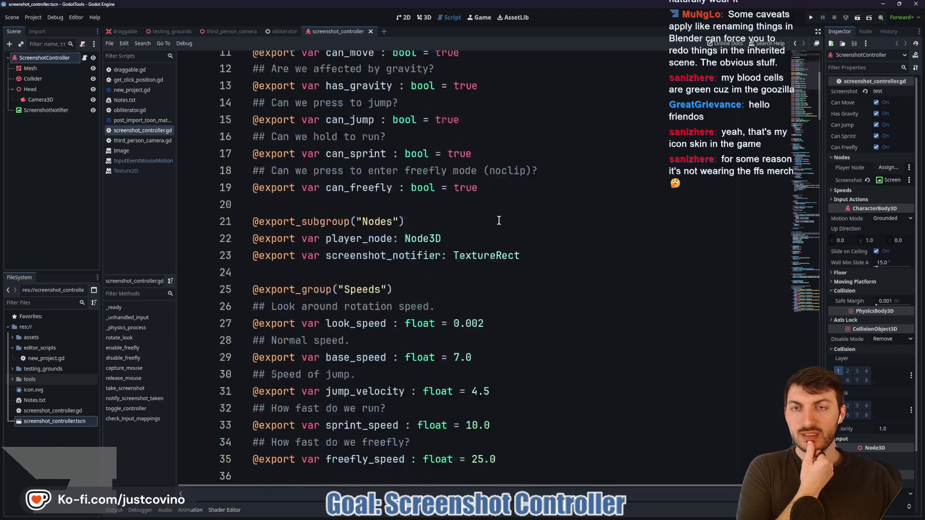
scroll(499, 220, down, 4)
scroll(491, 226, up, 1)
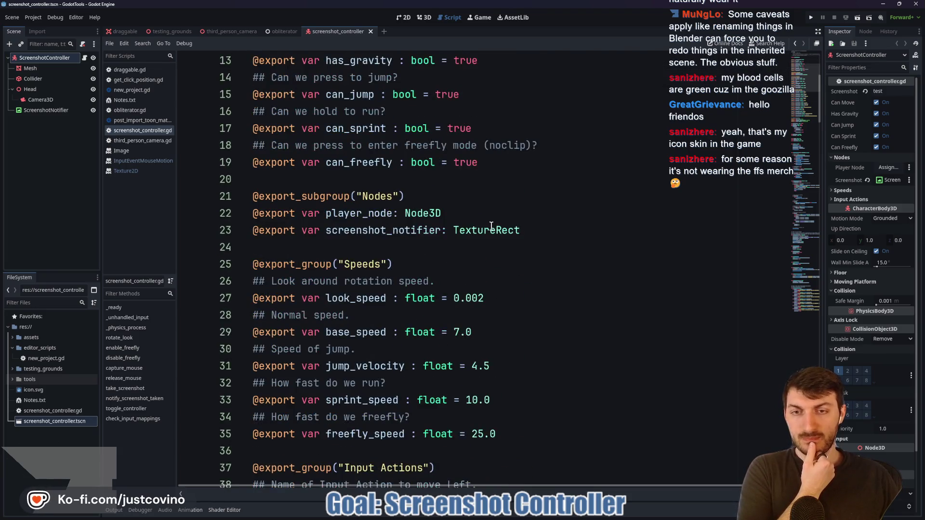
click(469, 215)
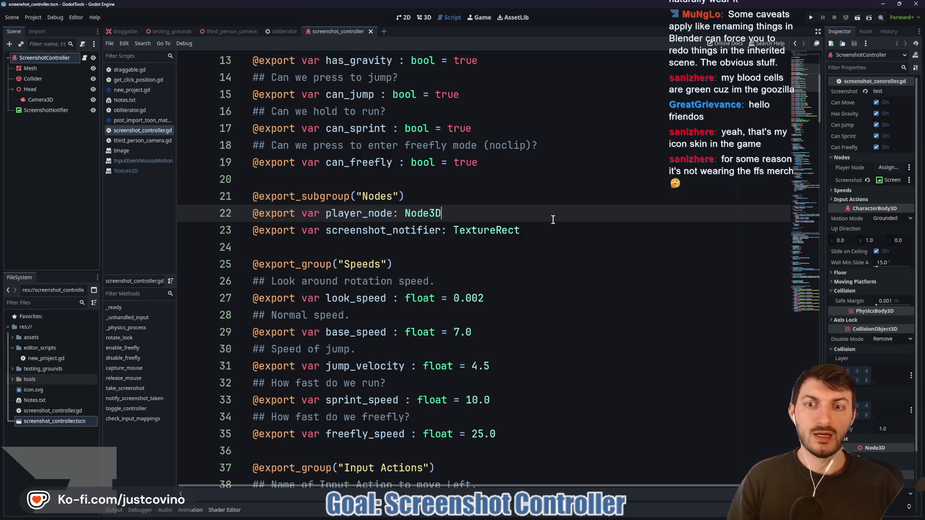
key(Return)
text(@)
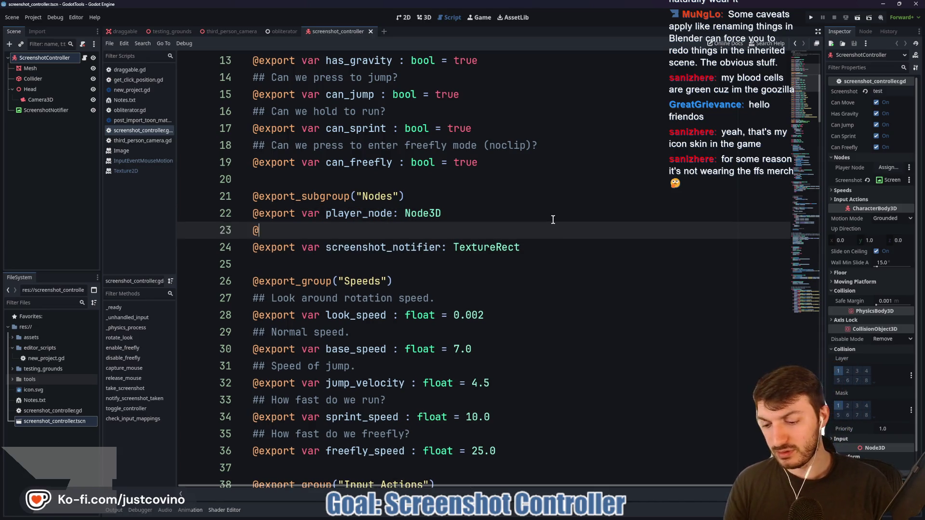
text(export var )
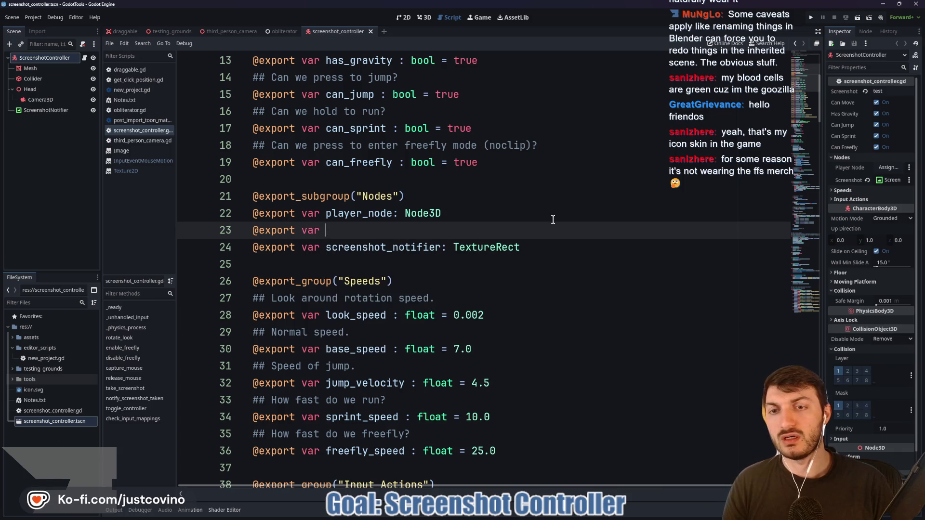
text(player_ui: )
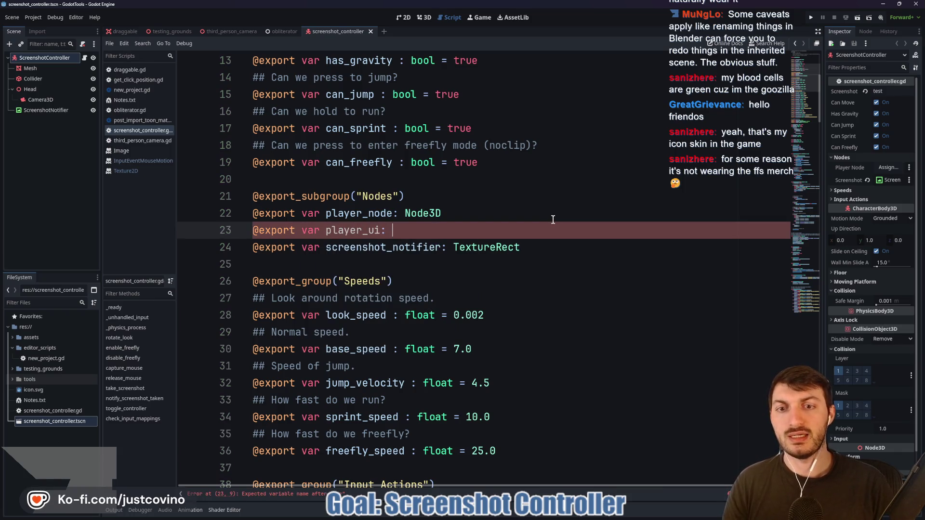
text(CanvasyLayer)
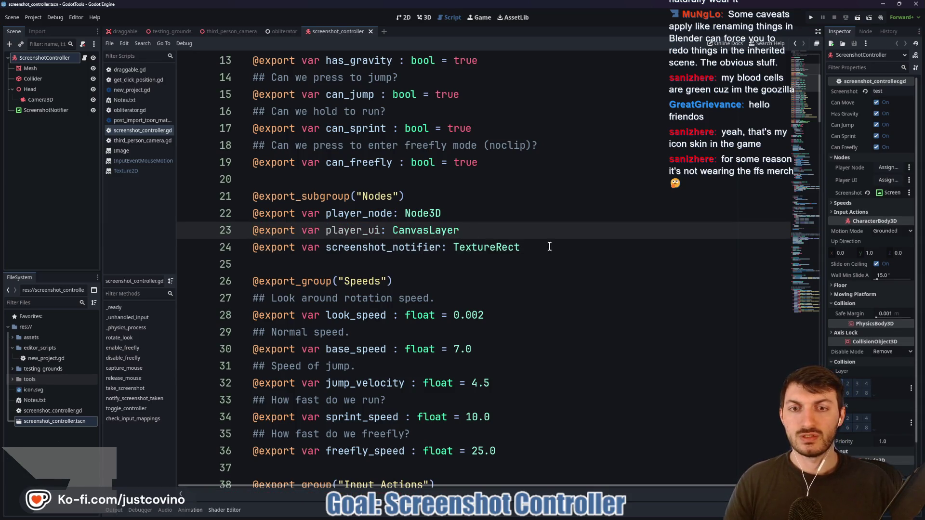
drag(549, 246, 227, 250)
key(ctrl+c)
scroll(449, 240, down, 13)
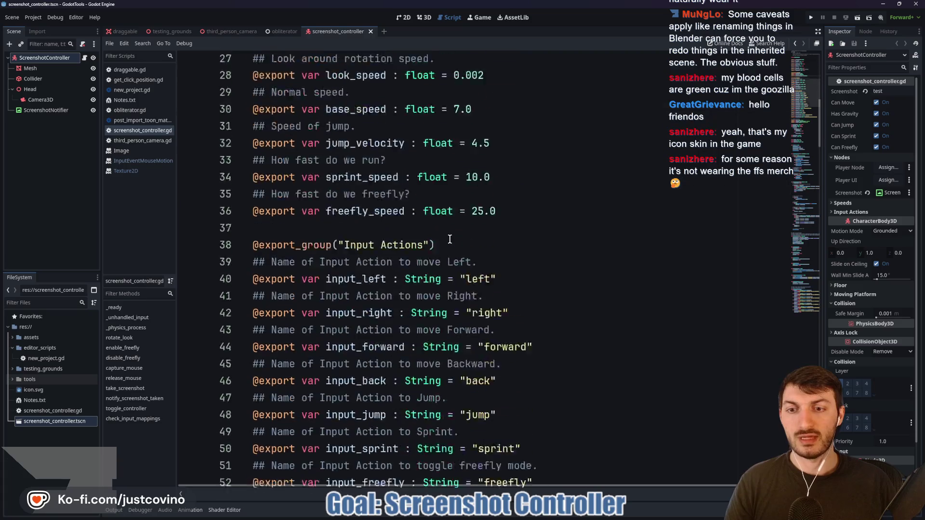
scroll(450, 240, down, 1)
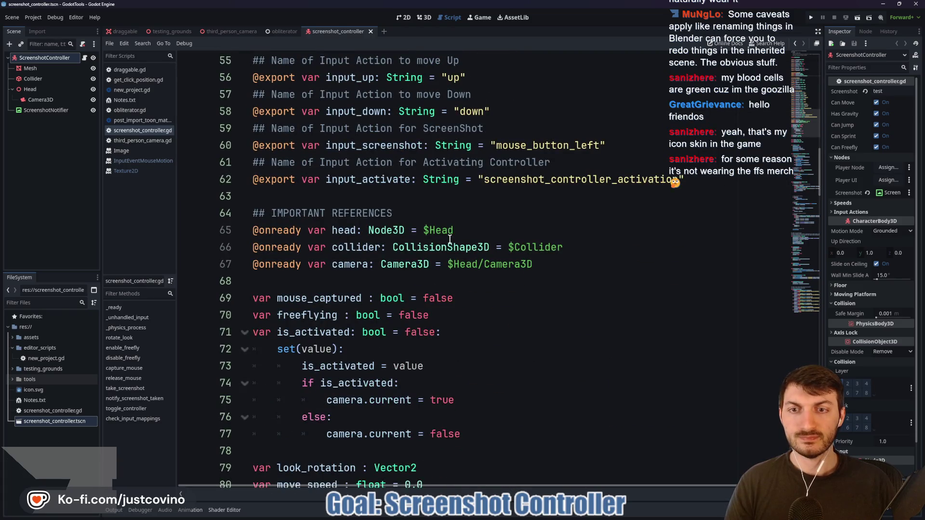
scroll(488, 259, up, 12)
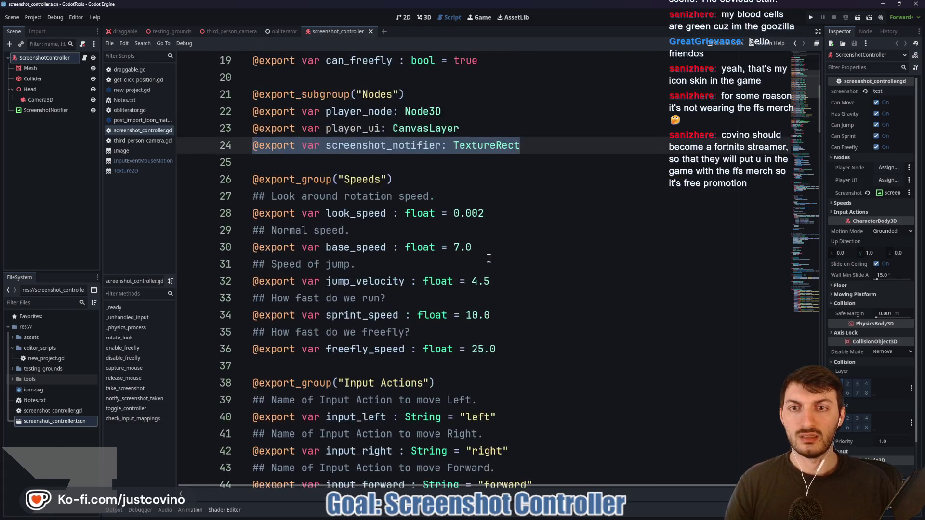
key(BackSpace)
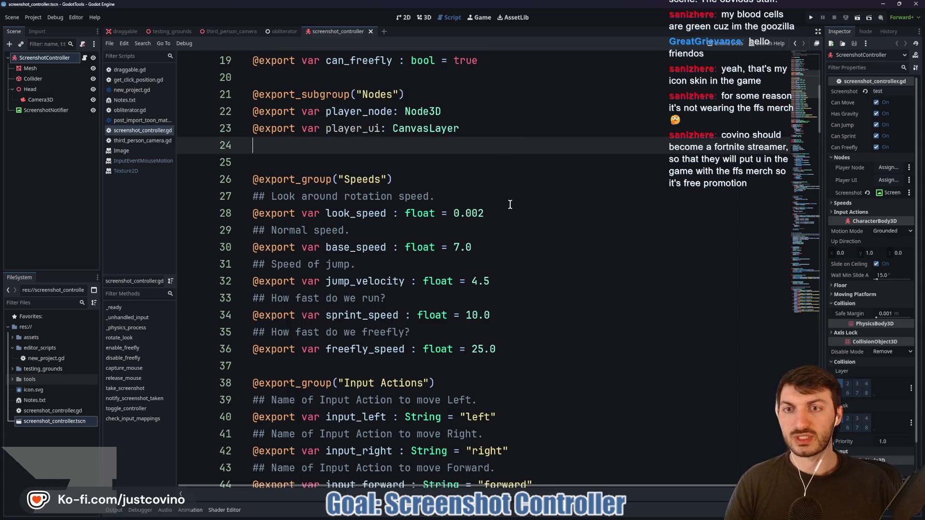
scroll(510, 204, down, 13)
click(560, 219)
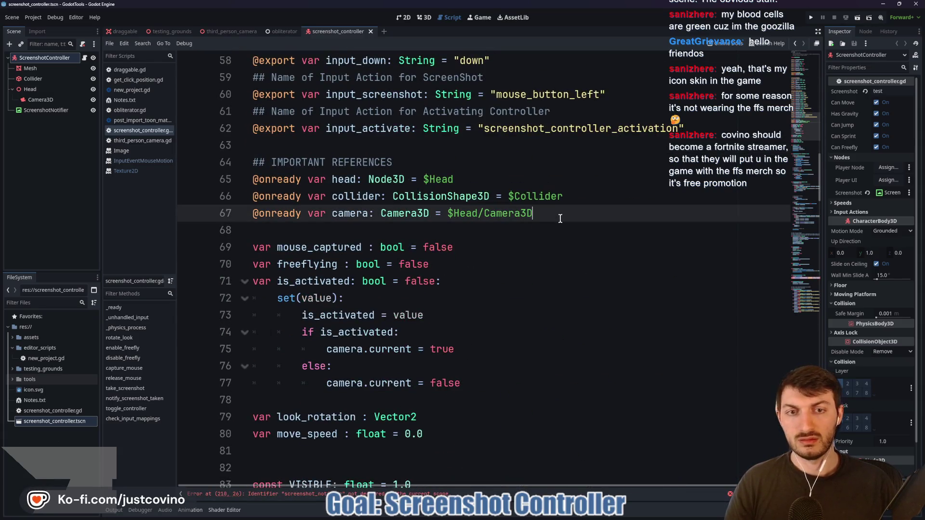
key(Return)
key(ctrl+v)
drag(295, 230, 262, 233)
text(onready)
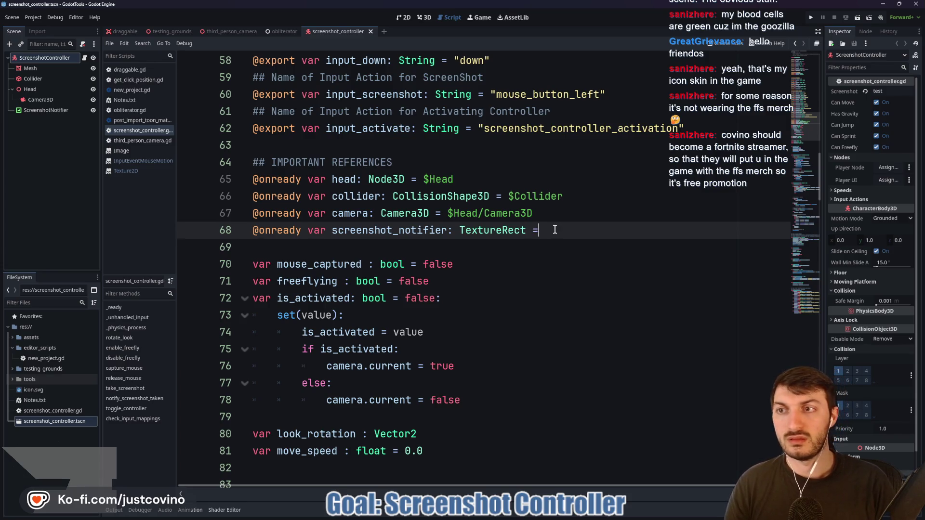
text( $Scr)
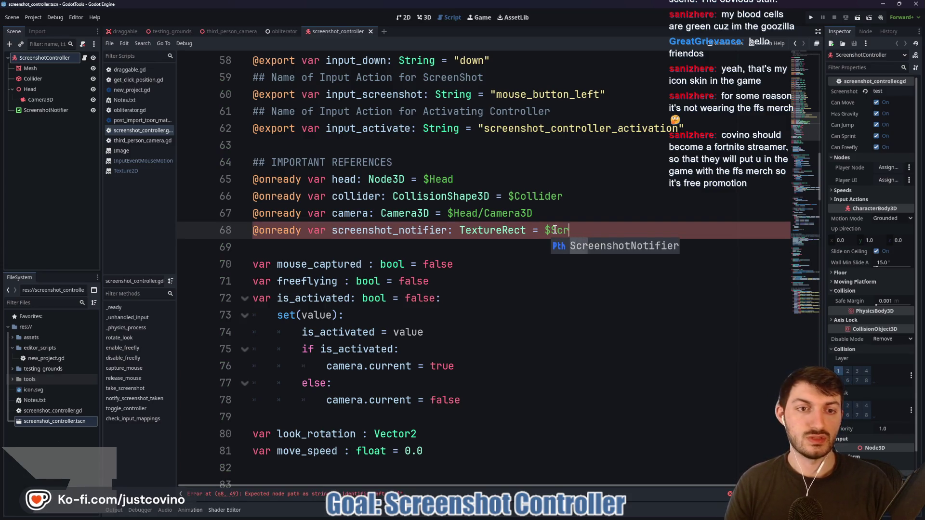
key(Return)
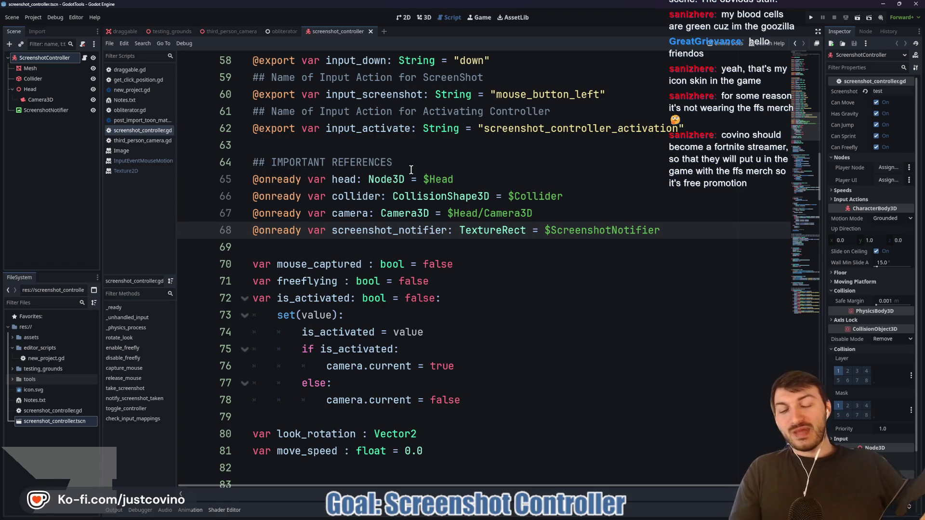
click(393, 245)
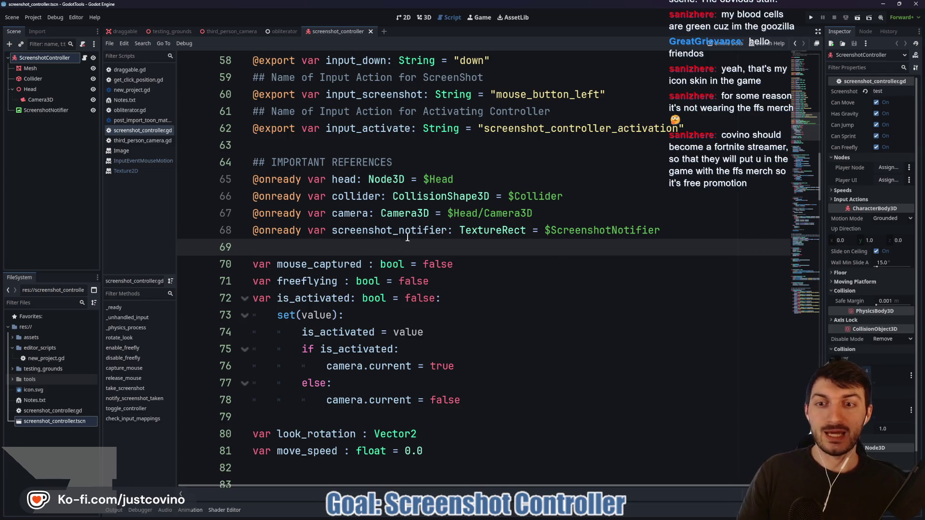
Declare 'var screenshots_taken: int = 0' on a new line below move_speed.
scroll(429, 226, down, 2)
click(462, 343)
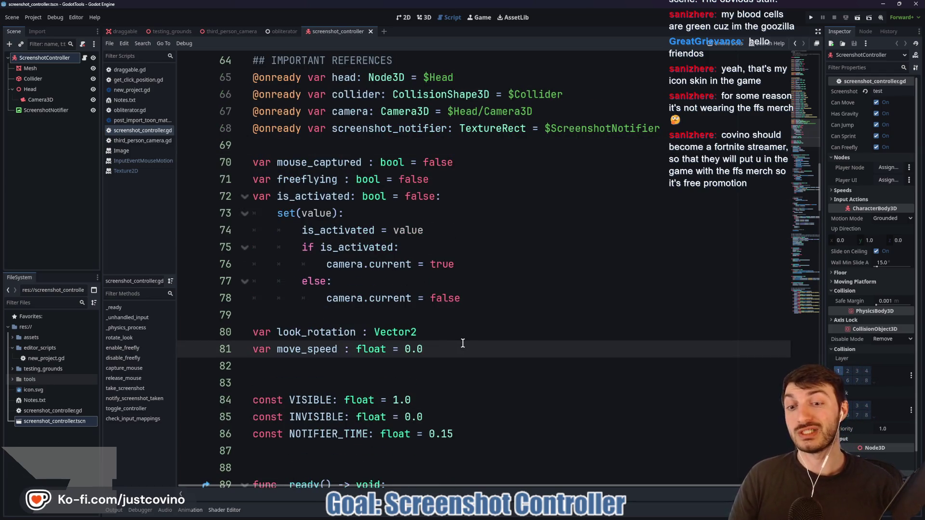
key(Return)
text(var scre)
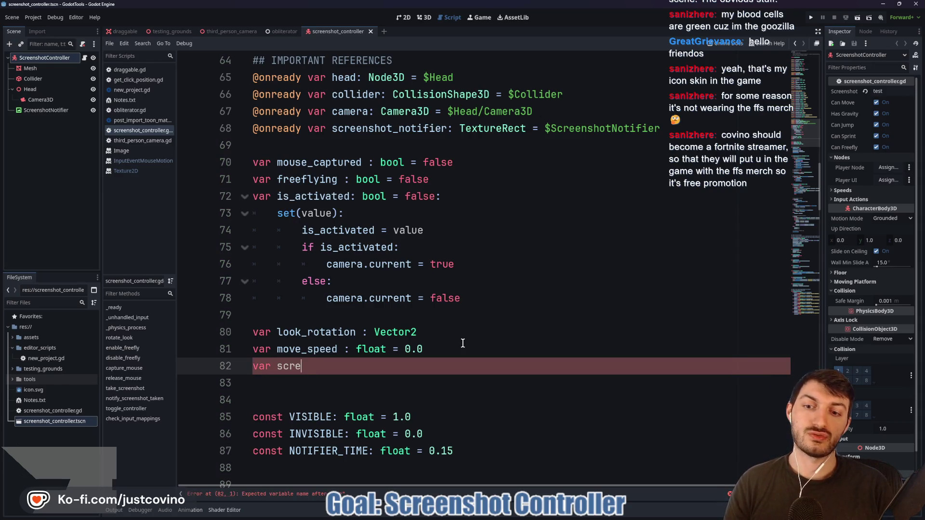
key(BackSpace)
key(BackSpace)
text(ots_taken:)
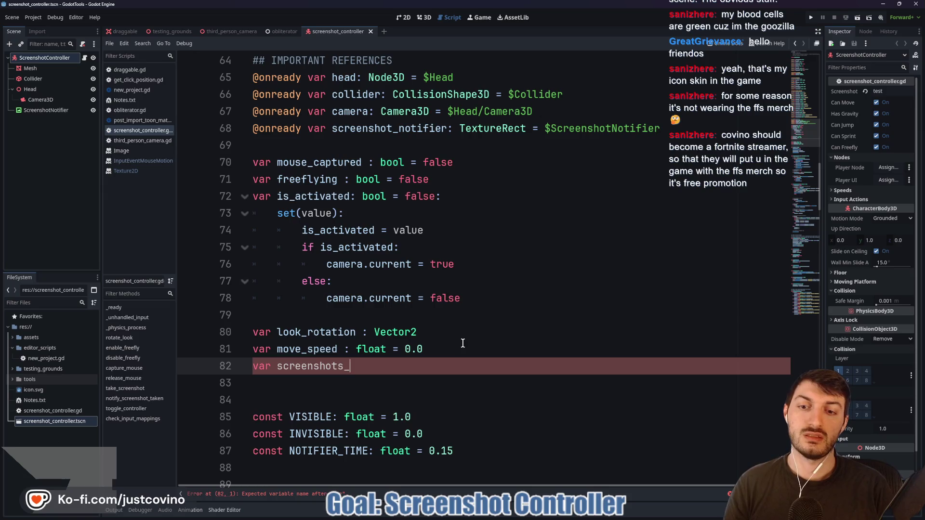
text( int)
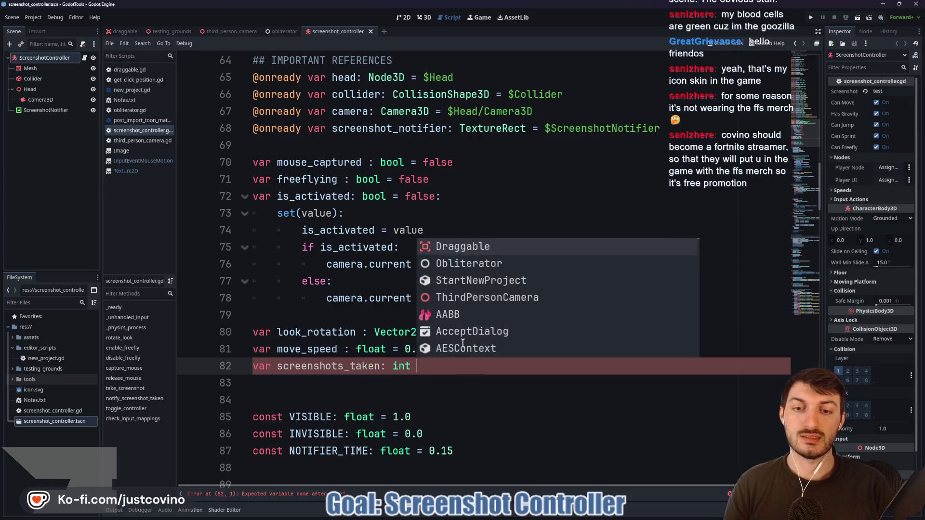
text( = 0)
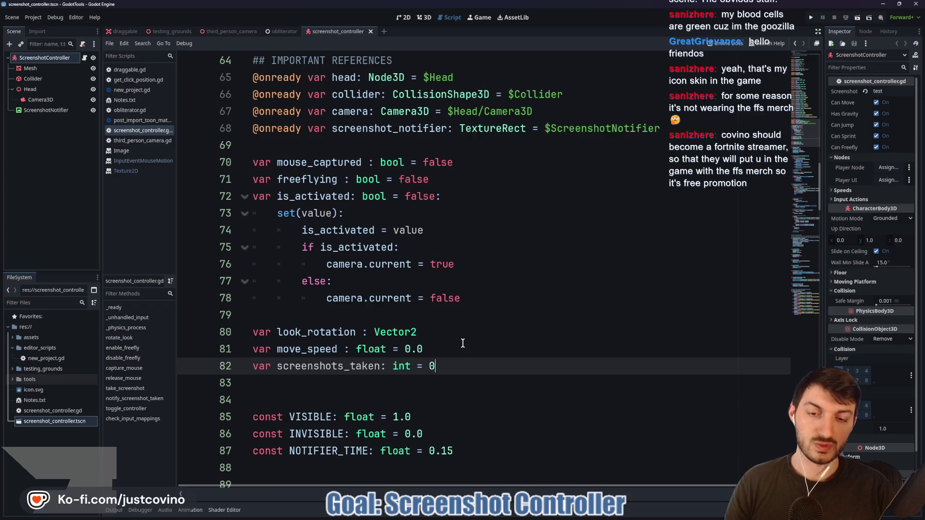
scroll(462, 343, down, 7)
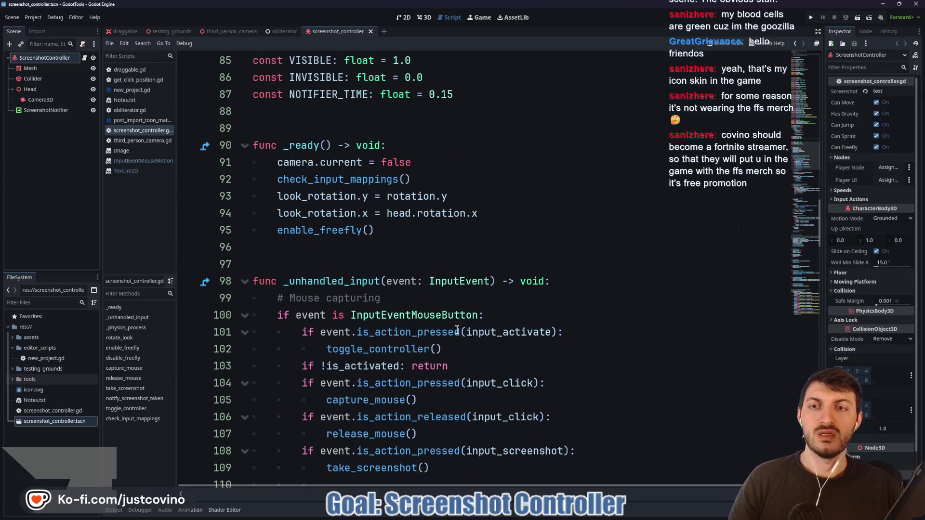
Append ' + str(screenshots_taken)' after screenshot_name in take_screenshot's save_png path.
scroll(457, 330, down, 1)
scroll(458, 330, down, 4)
scroll(453, 321, down, 9)
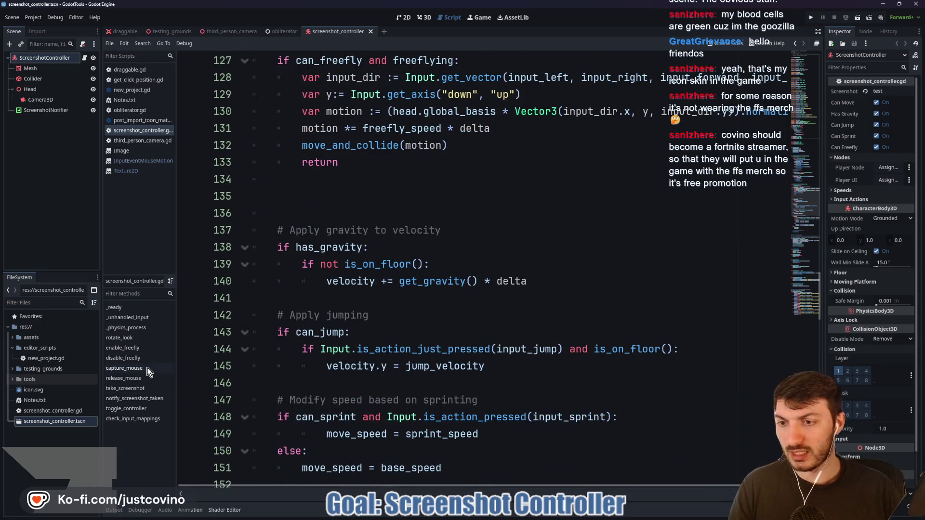
click(153, 388)
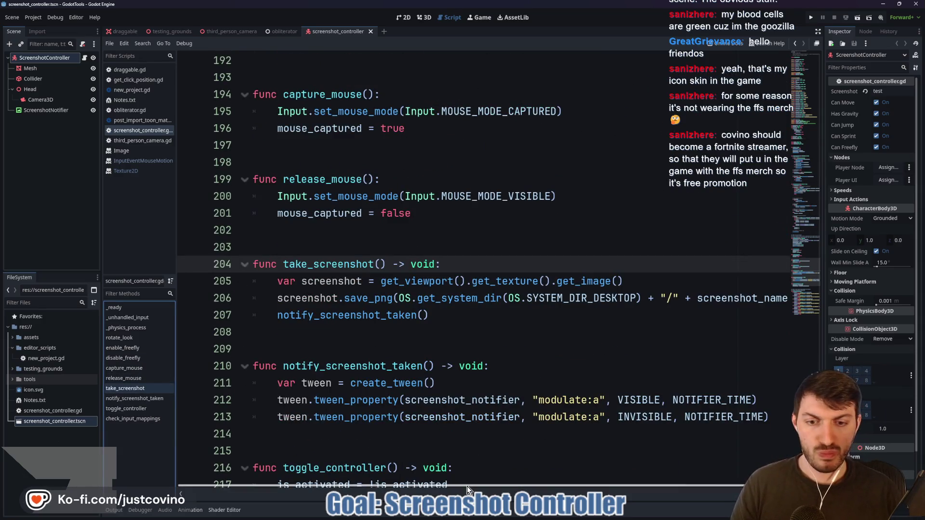
drag(467, 486, 536, 485)
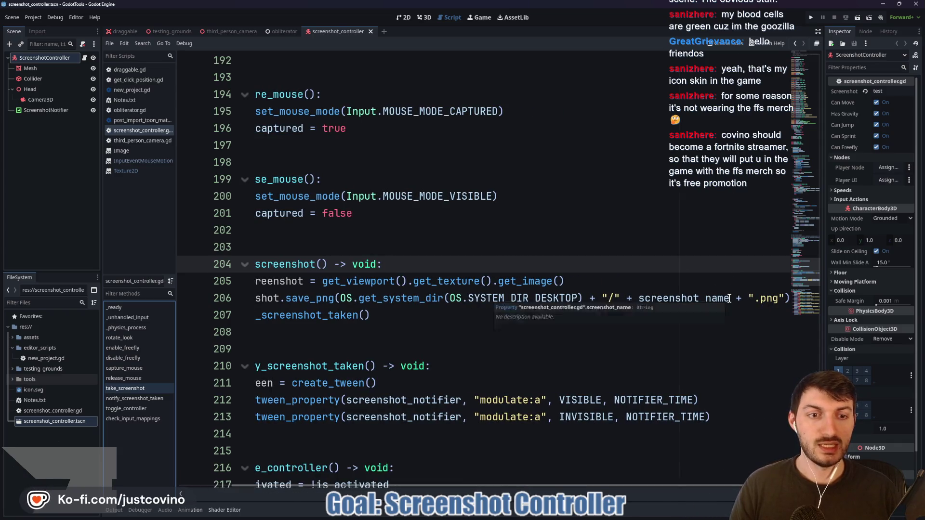
click(708, 309)
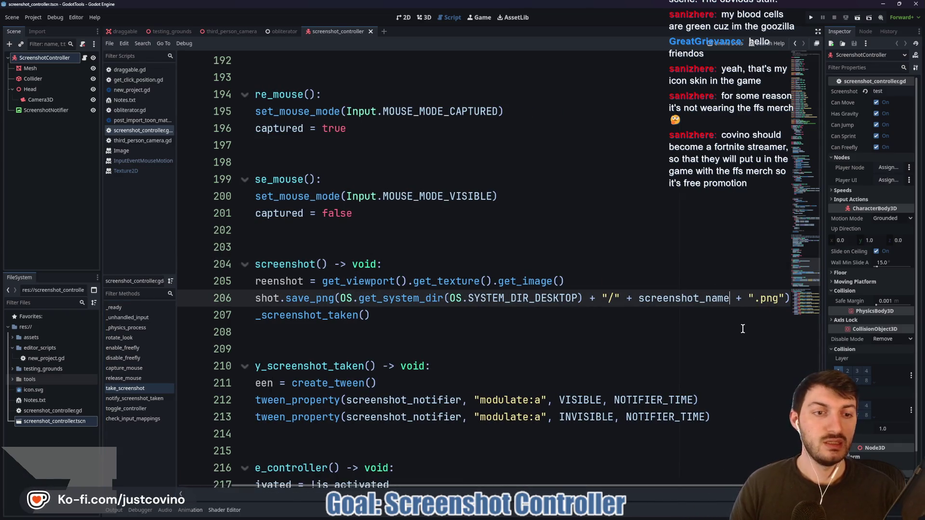
text(+ )
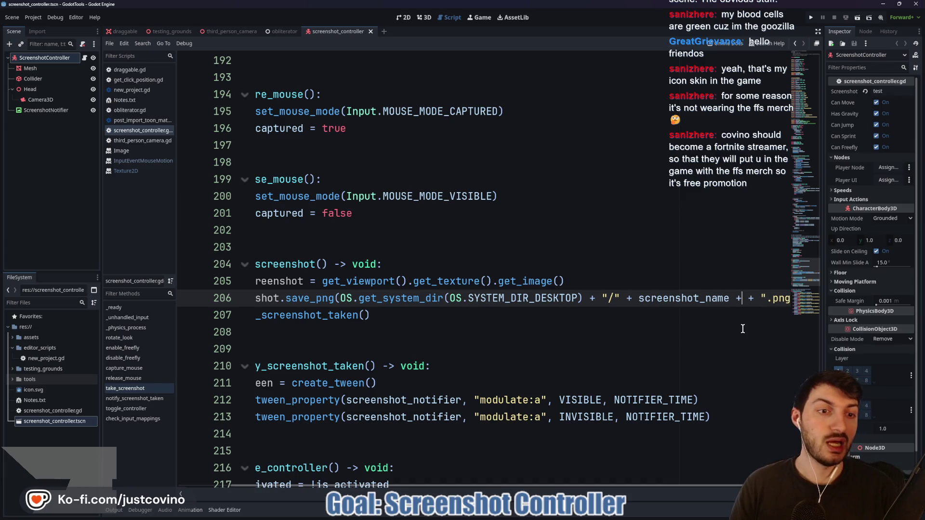
text(str()
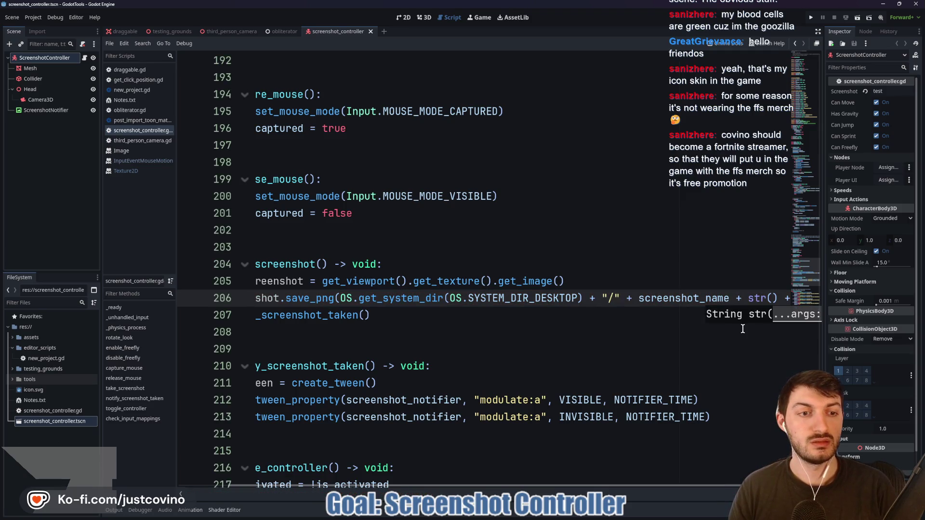
text(scr)
key(Down)
key(Return)
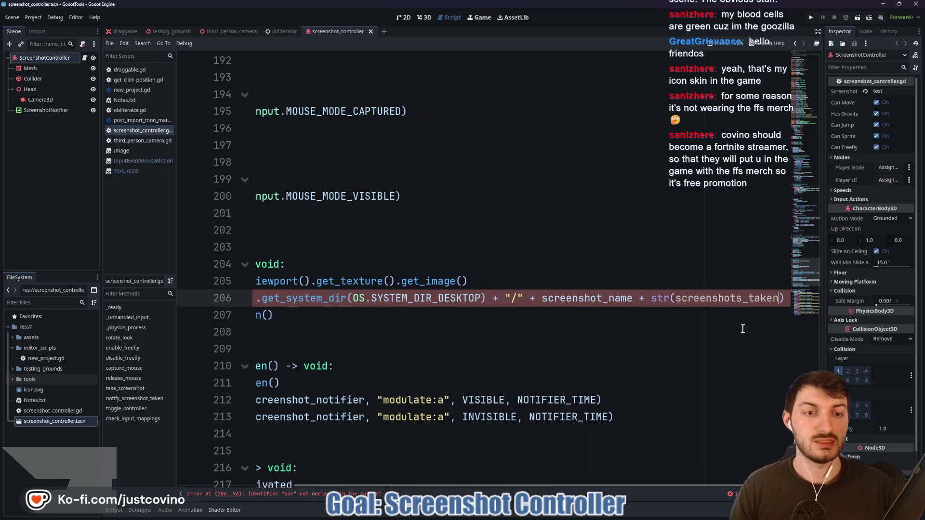
click(624, 322)
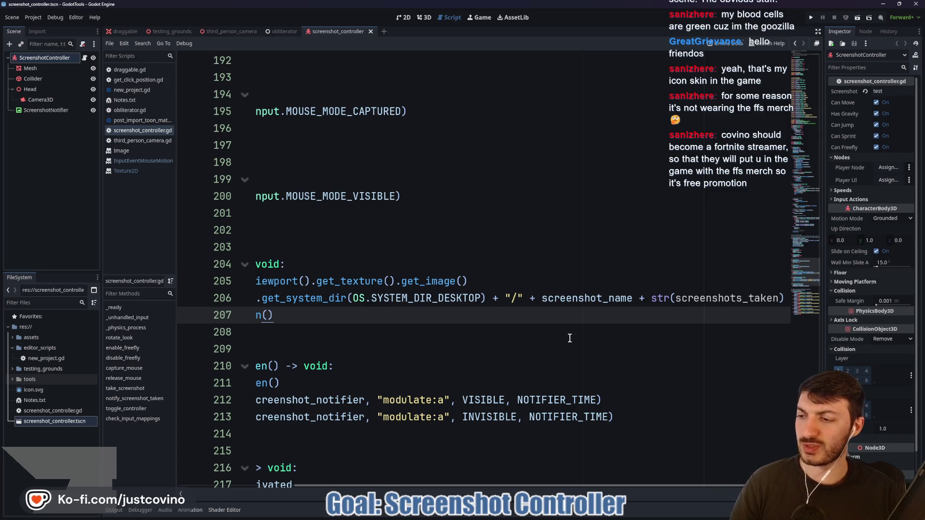
scroll(471, 485, left, 5)
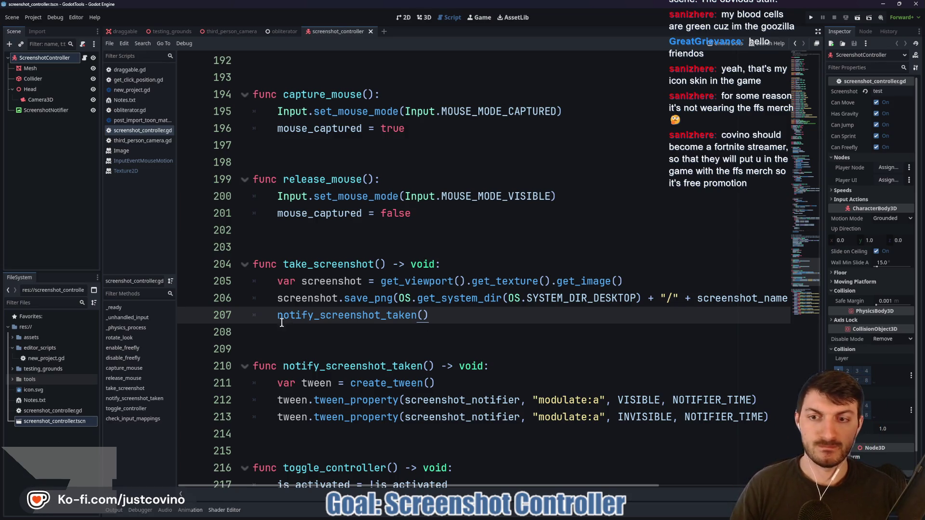
Add 'screenshots_taken += 1' after the notify_screenshot_taken() call in take_screenshot.
key(shift+Home)
key(Left)
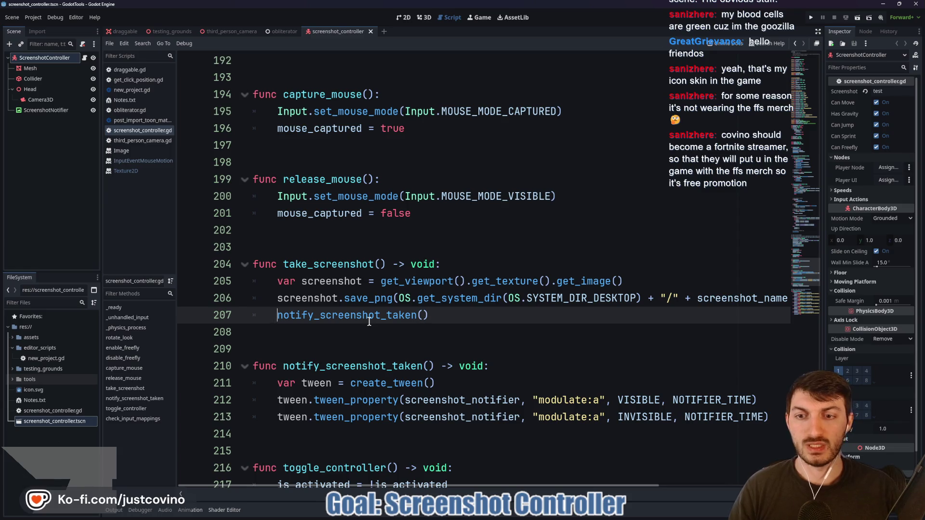
click(469, 314)
key(Return)
text(scr)
key(Return)
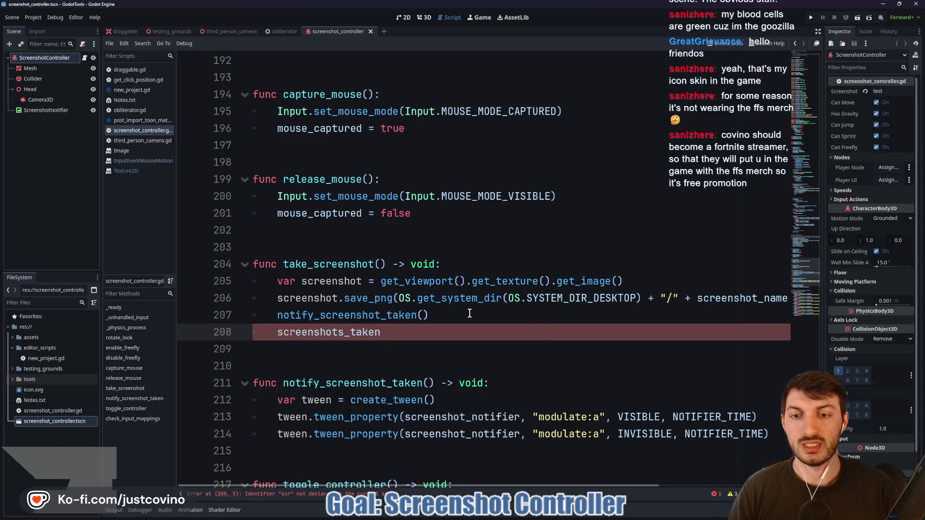
text(+= 1)
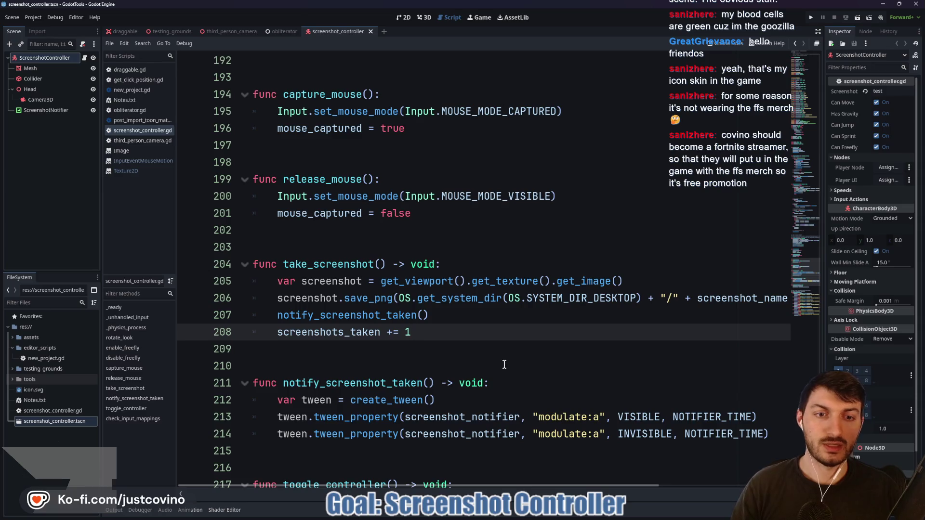
drag(466, 486, 623, 478)
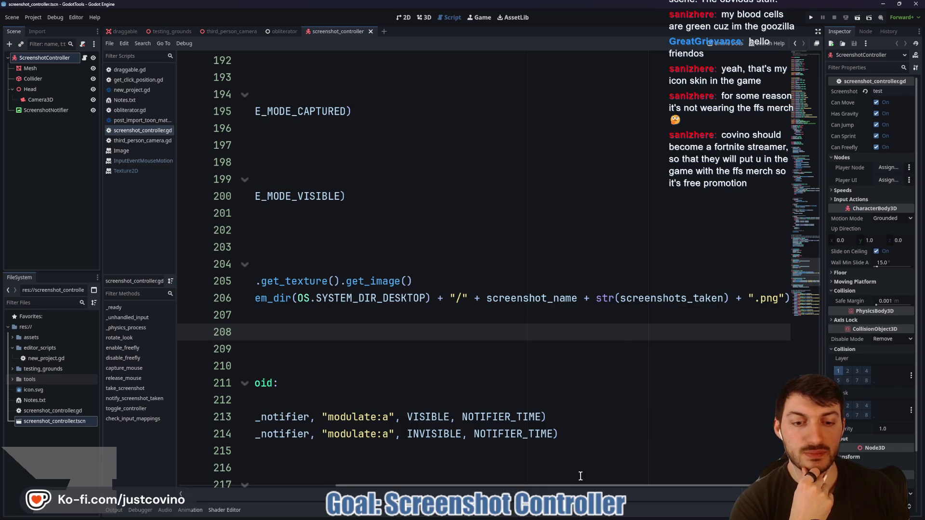
drag(578, 484, 374, 492)
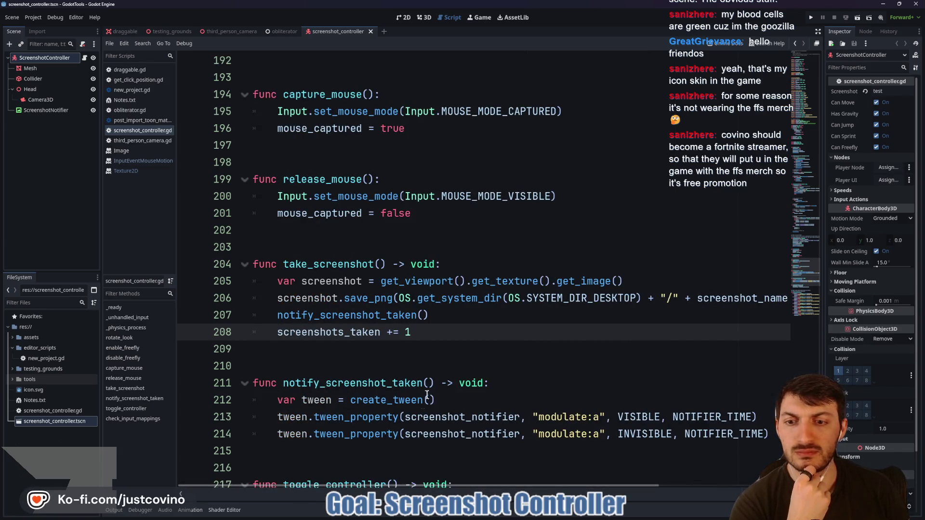
scroll(448, 363, down, 2)
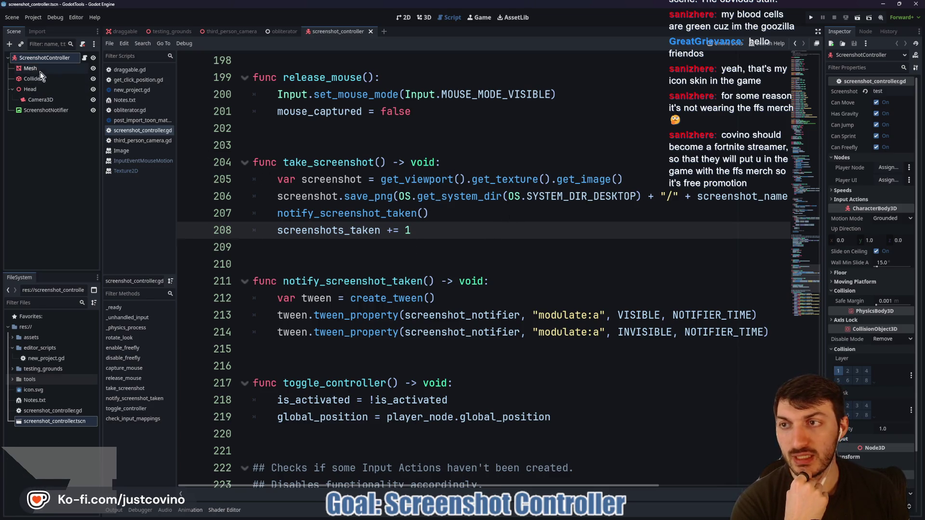
click(405, 17)
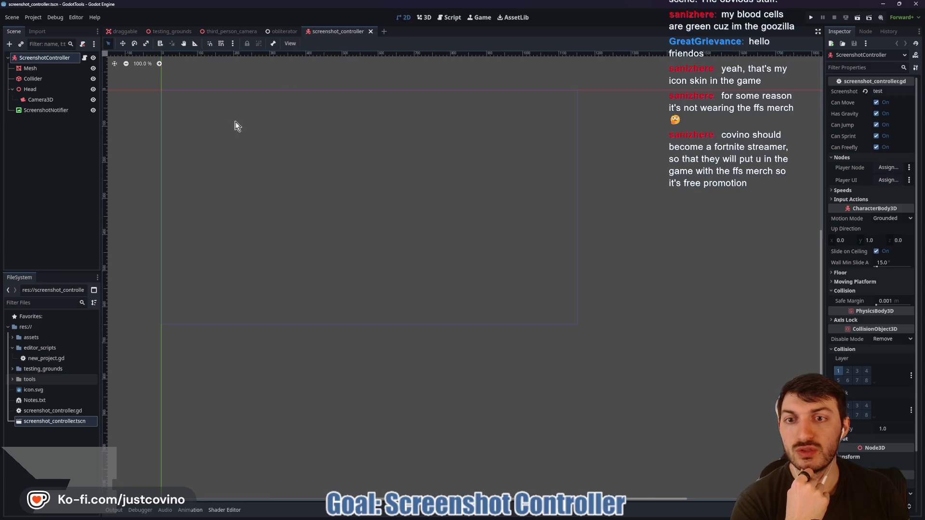
In the 3D view, replace the Mesh node's capsule mesh with a new SphereMesh.
click(426, 19)
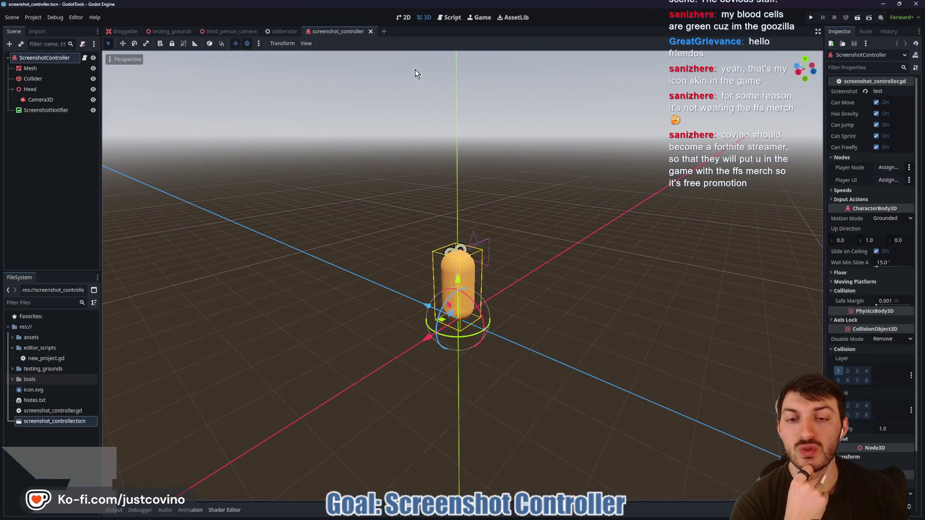
click(32, 68)
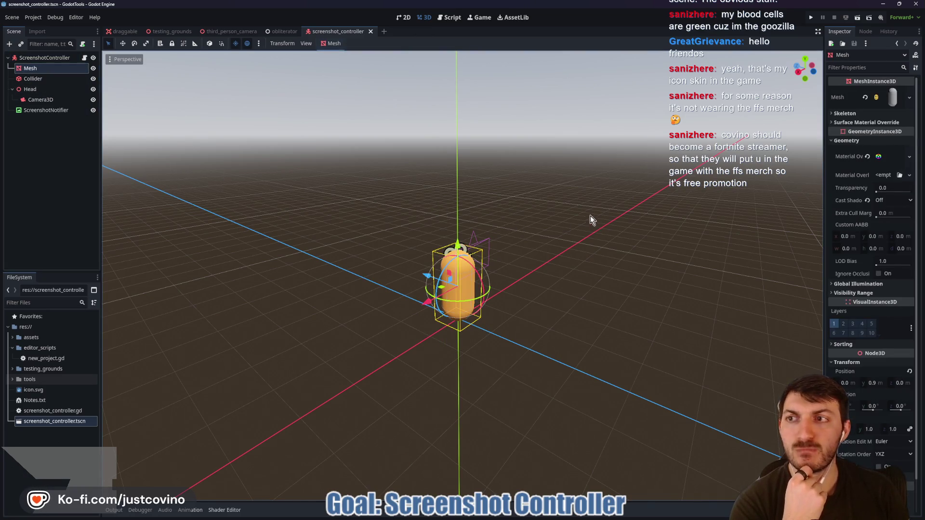
click(891, 98)
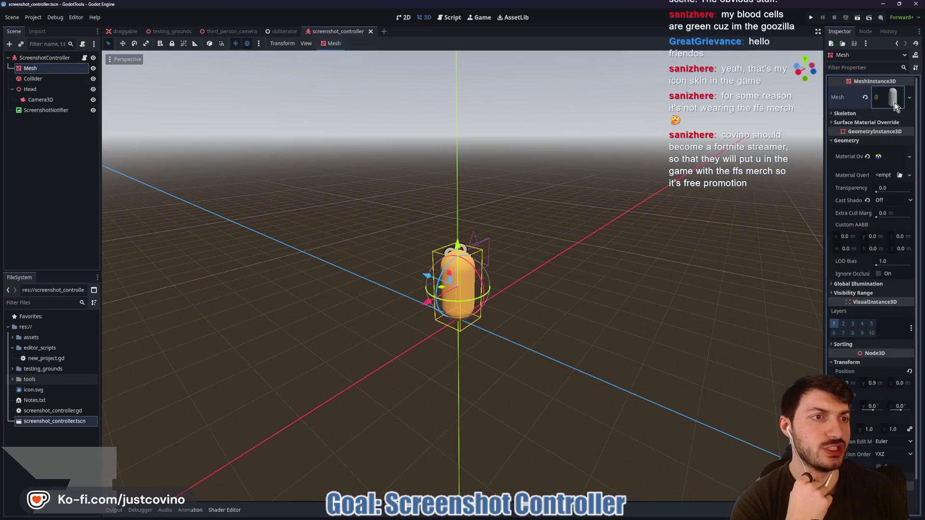
click(865, 98)
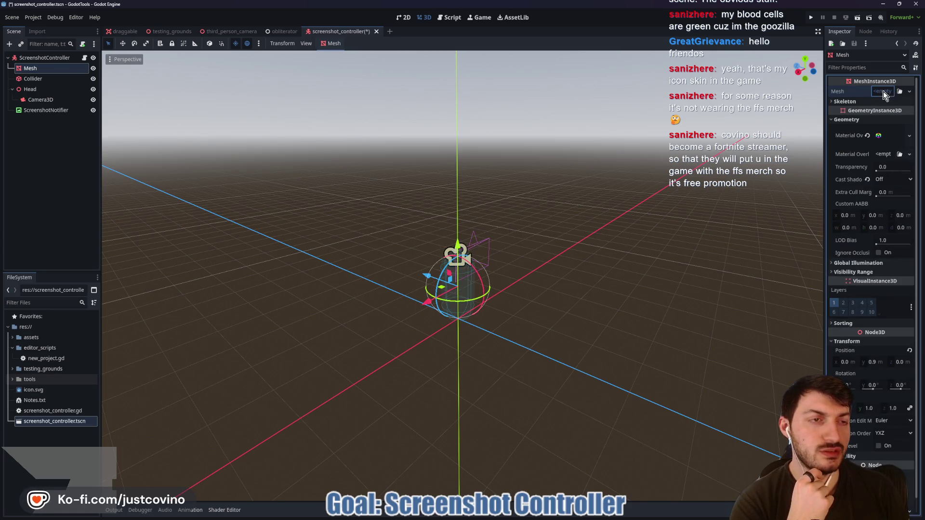
click(883, 92)
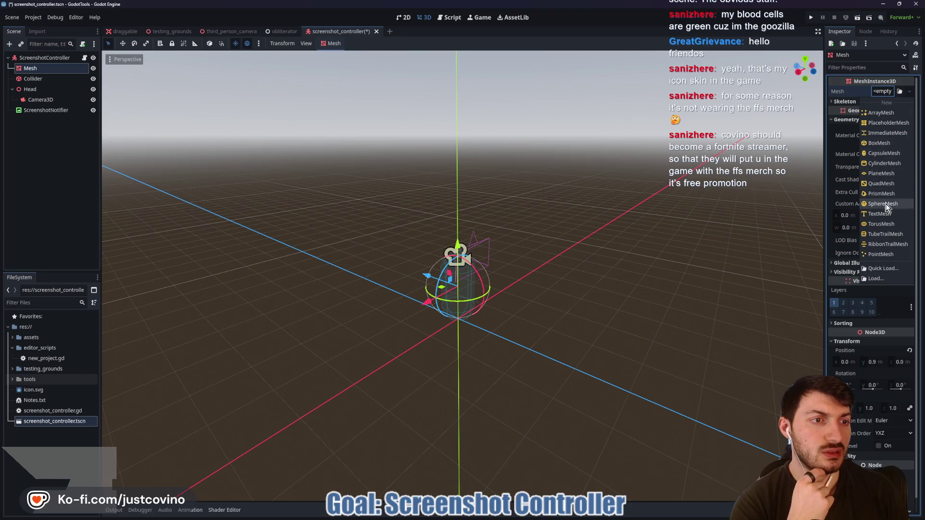
click(886, 205)
Lower the sphere slightly along Y, save the scene, and return to the script.
mouse_move(615, 248)
mouse_down()
mouse_move(594, 261)
mouse_move(639, 286)
mouse_up()
scroll(640, 286, up, 3)
scroll(648, 333, up, 5)
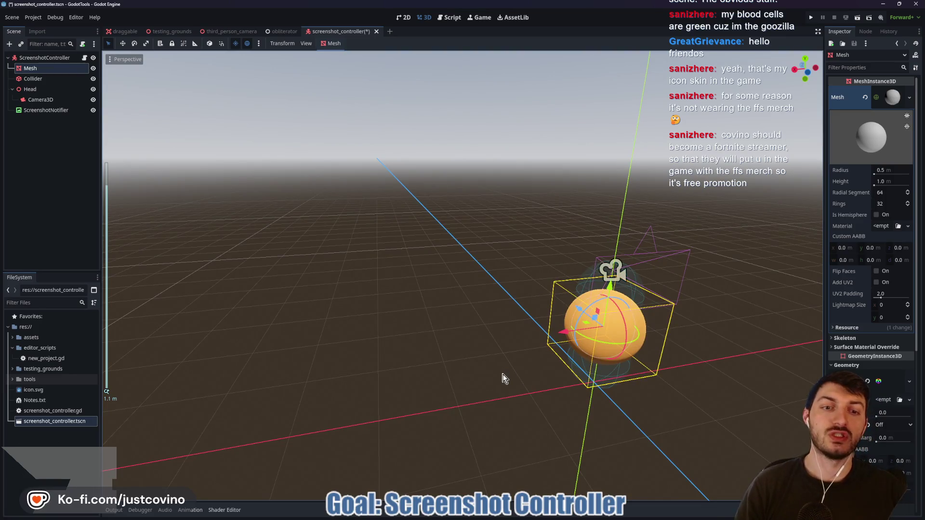
scroll(483, 374, down, 3)
mouse_move(532, 362)
mouse_down()
mouse_move(645, 340)
mouse_move(466, 346)
mouse_move(595, 322)
mouse_move(547, 322)
mouse_up()
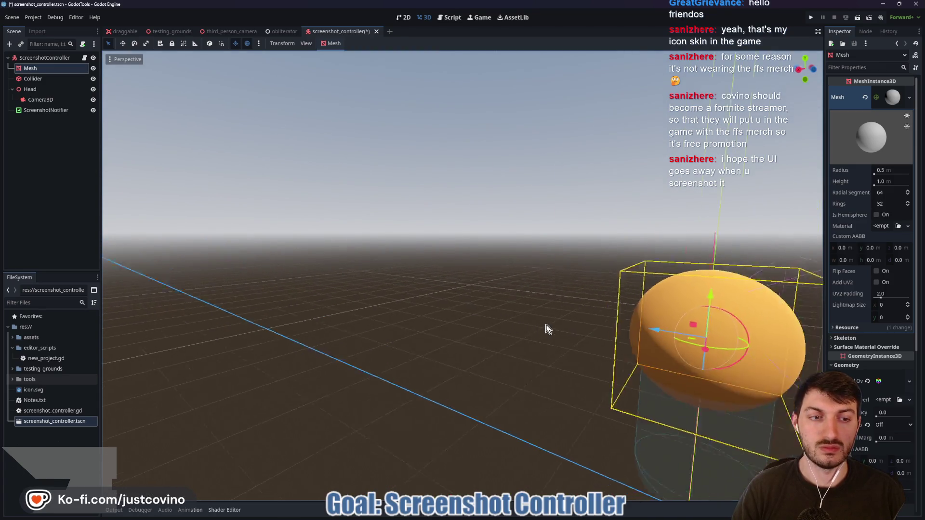
mouse_move(606, 296)
mouse_down()
mouse_move(610, 280)
mouse_move(612, 299)
mouse_move(611, 292)
mouse_up()
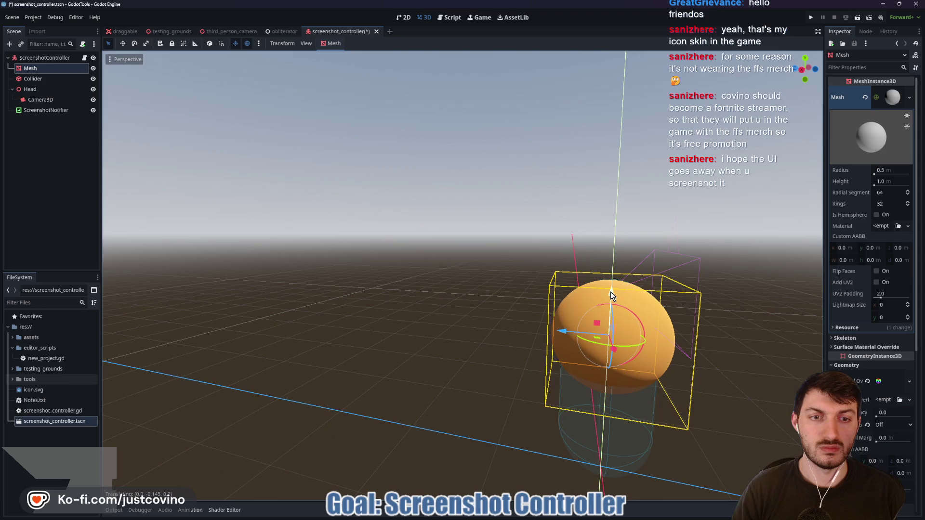
drag(753, 252, 650, 250)
key(ctrl+s)
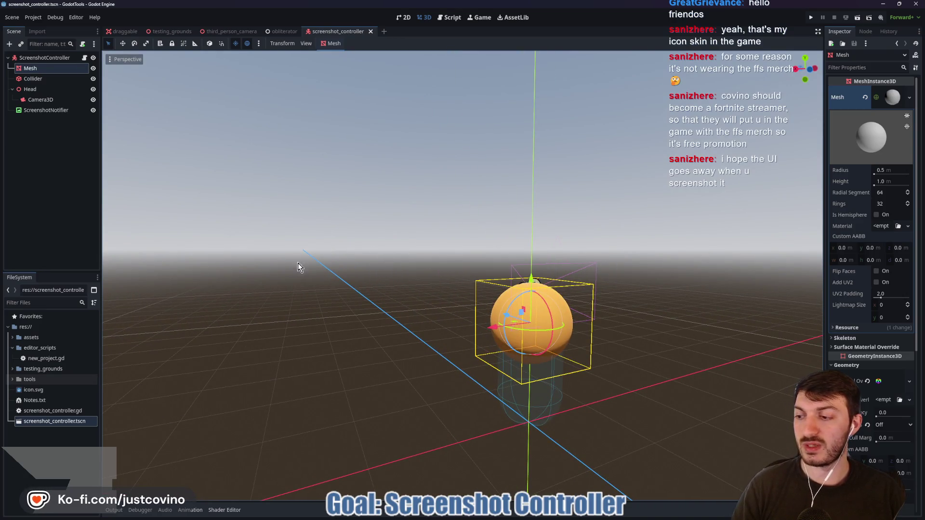
click(84, 57)
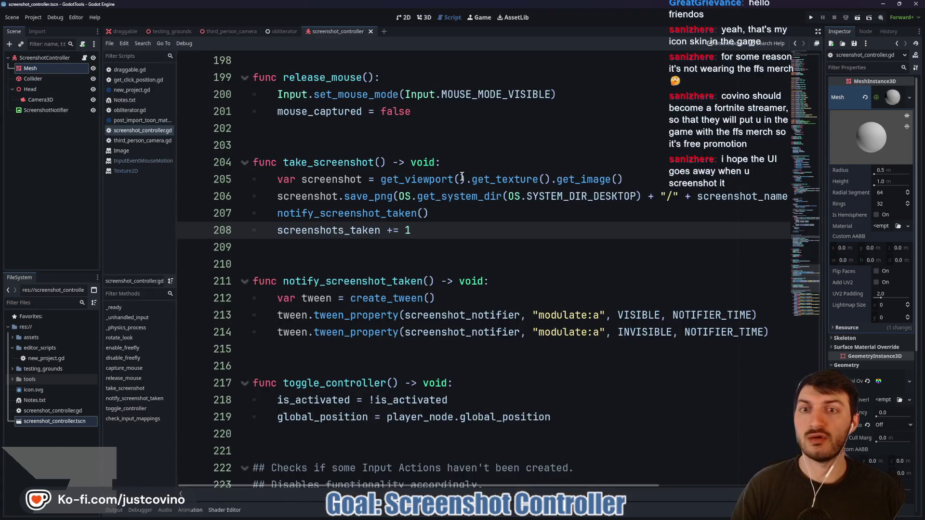
scroll(862, 169, down, 5)
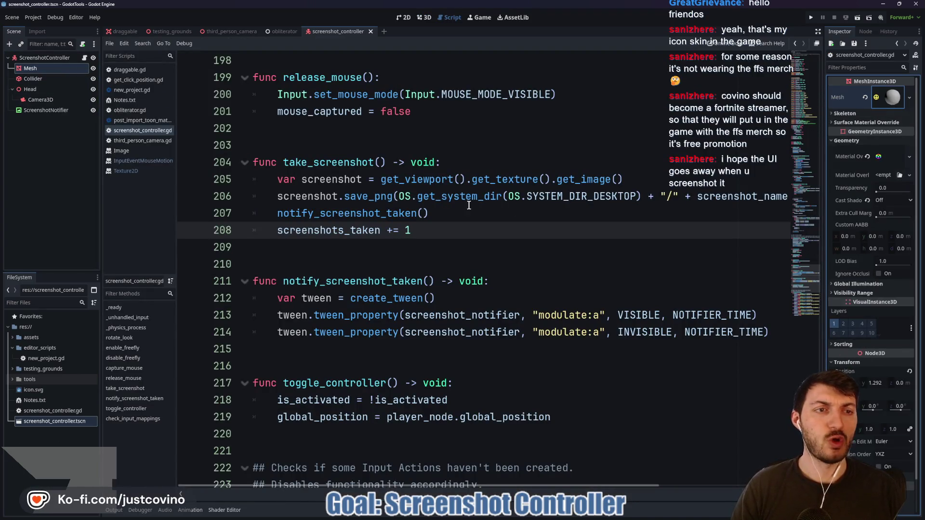
click(373, 140)
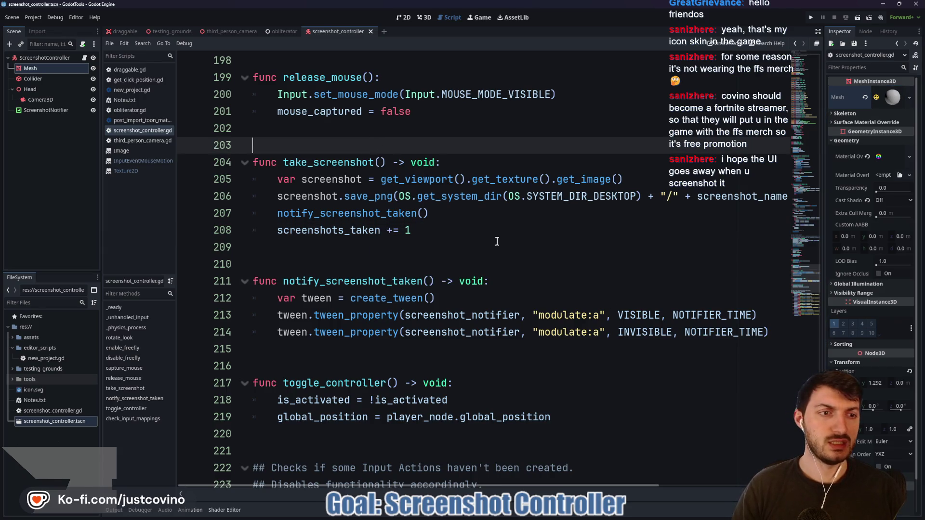
scroll(411, 233, up, 5)
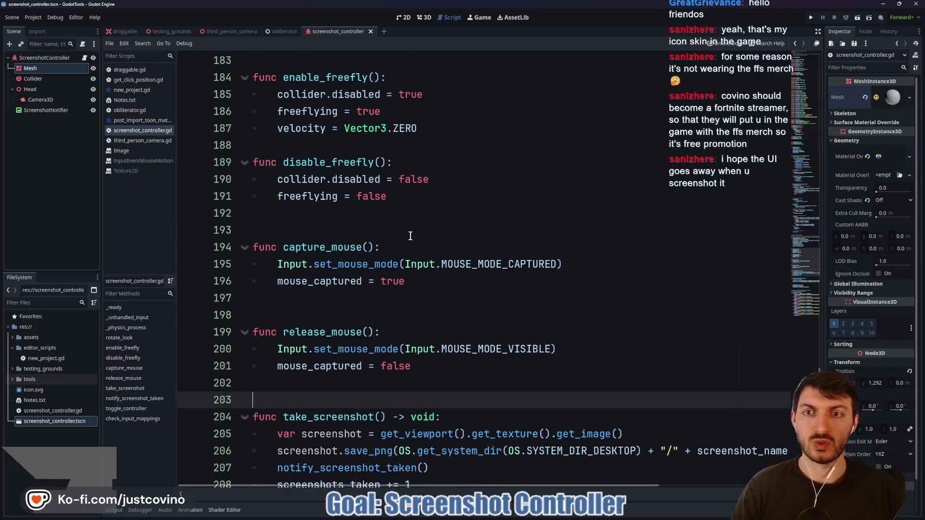
scroll(428, 225, up, 2)
scroll(428, 226, up, 4)
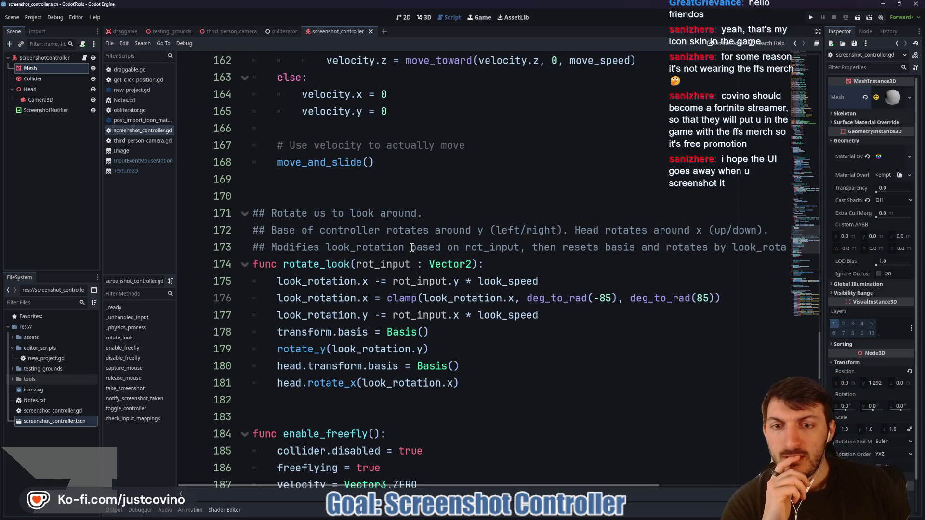
scroll(435, 247, up, 6)
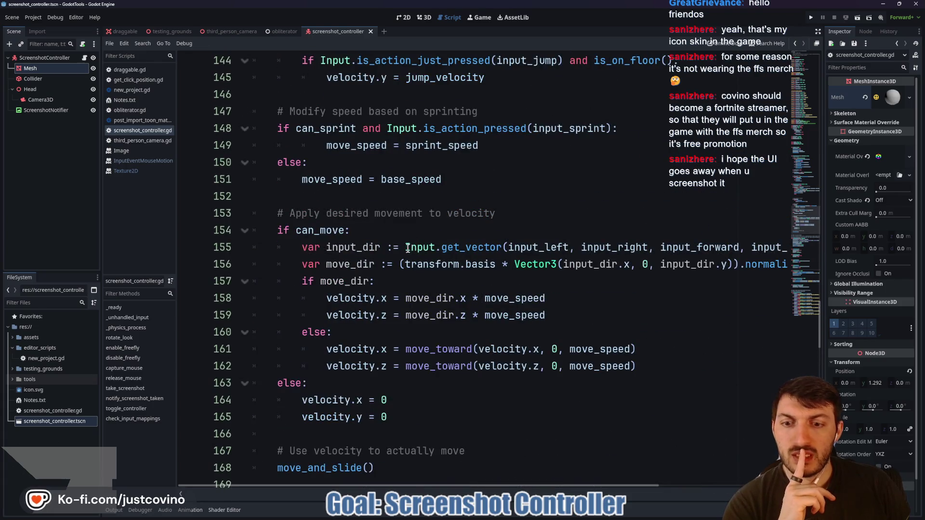
scroll(412, 243, up, 5)
scroll(403, 256, up, 5)
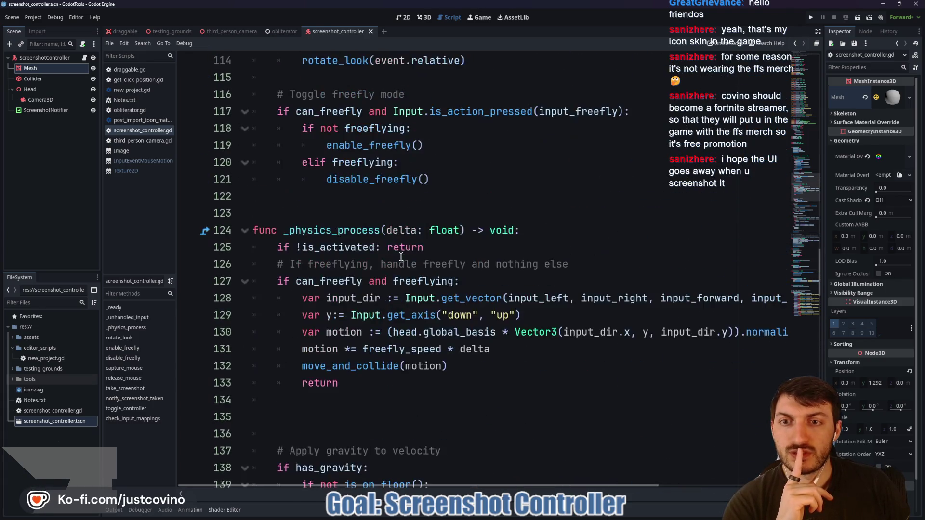
mouse_move(534, 518)
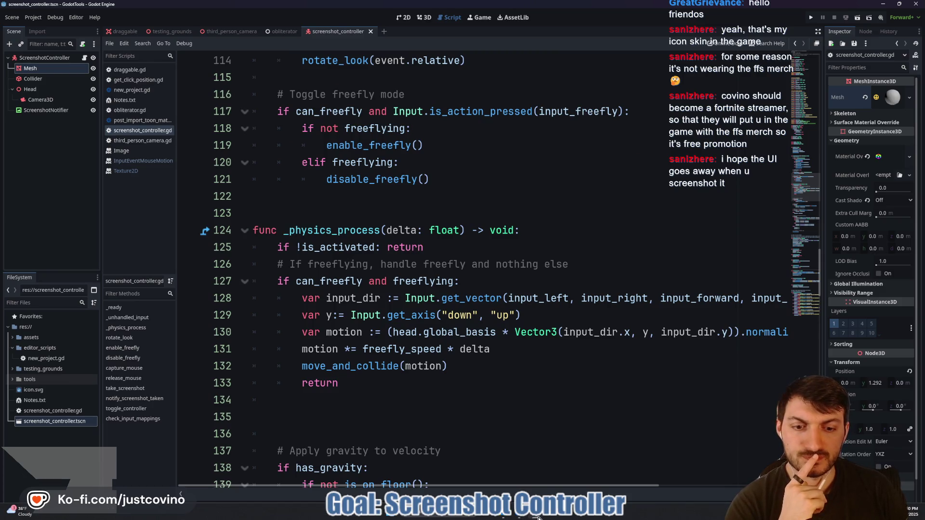
click(496, 462)
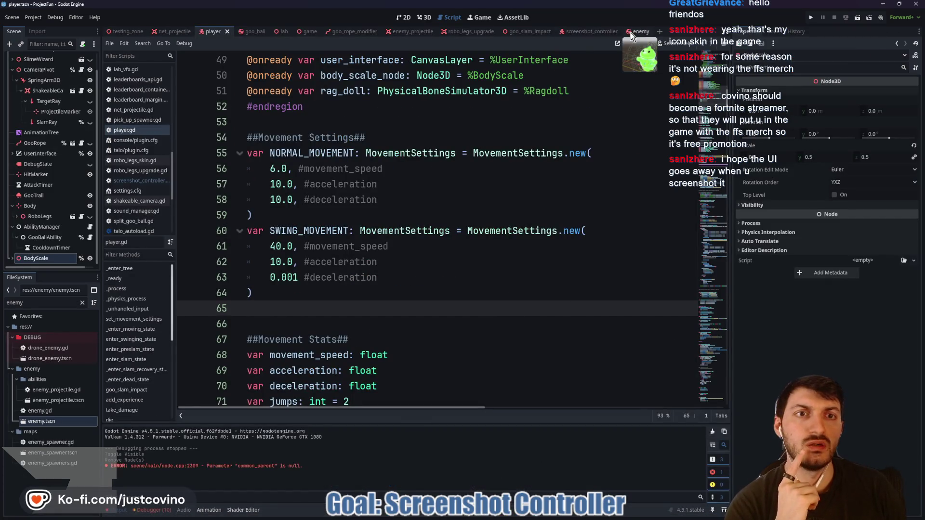
click(575, 33)
scroll(420, 240, down, 5)
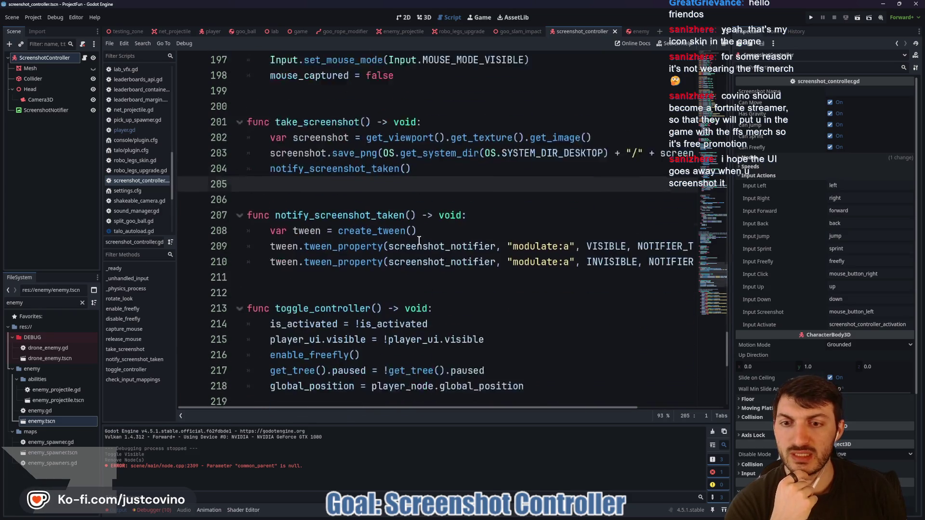
scroll(419, 240, down, 1)
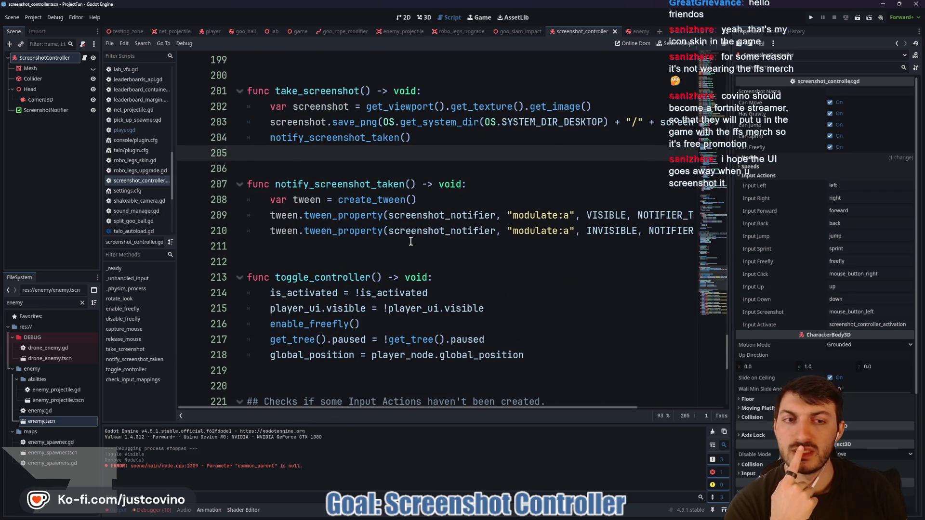
scroll(411, 241, down, 1)
mouse_move(543, 311)
mouse_down()
mouse_move(270, 295)
mouse_move(240, 251)
mouse_up()
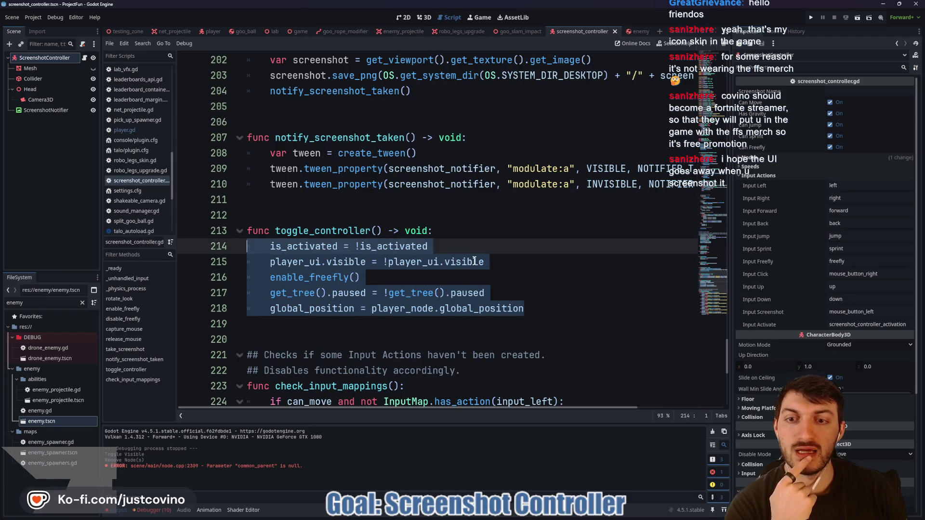
mouse_move(393, 293)
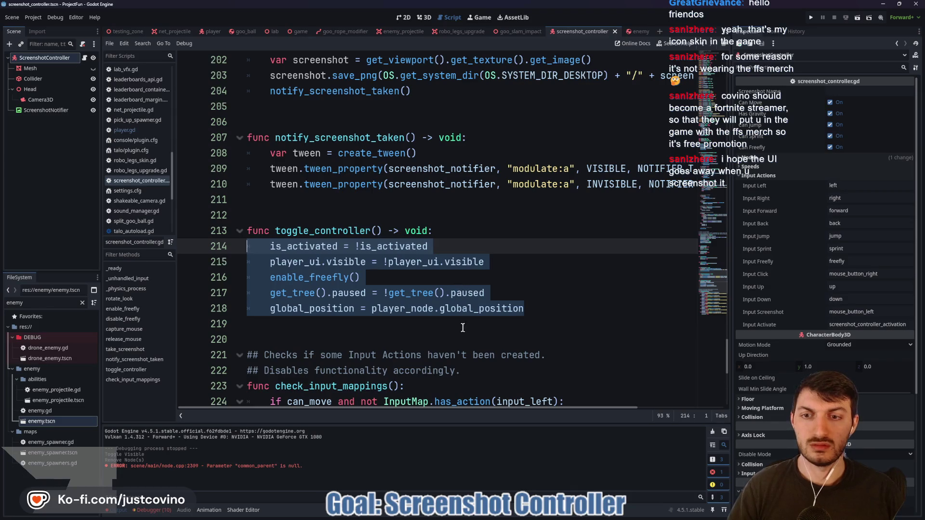
mouse_move(522, 518)
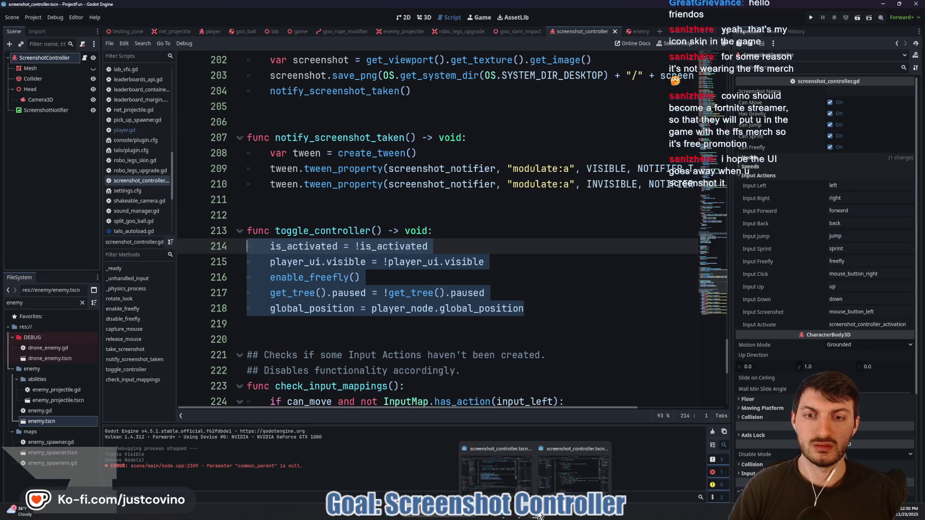
click(500, 295)
mouse_move(499, 295)
mouse_down()
mouse_move(269, 293)
mouse_move(247, 283)
mouse_up()
key(ctrl+c)
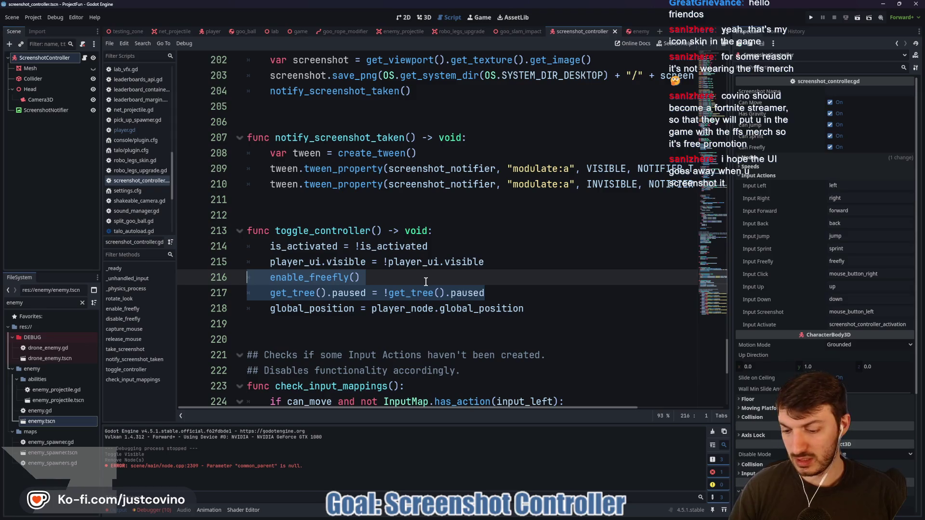
mouse_move(540, 516)
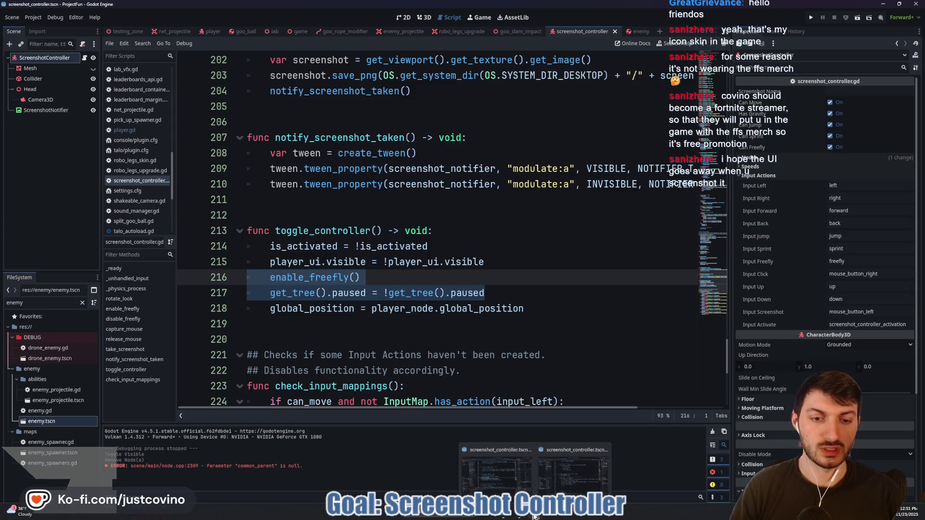
click(534, 469)
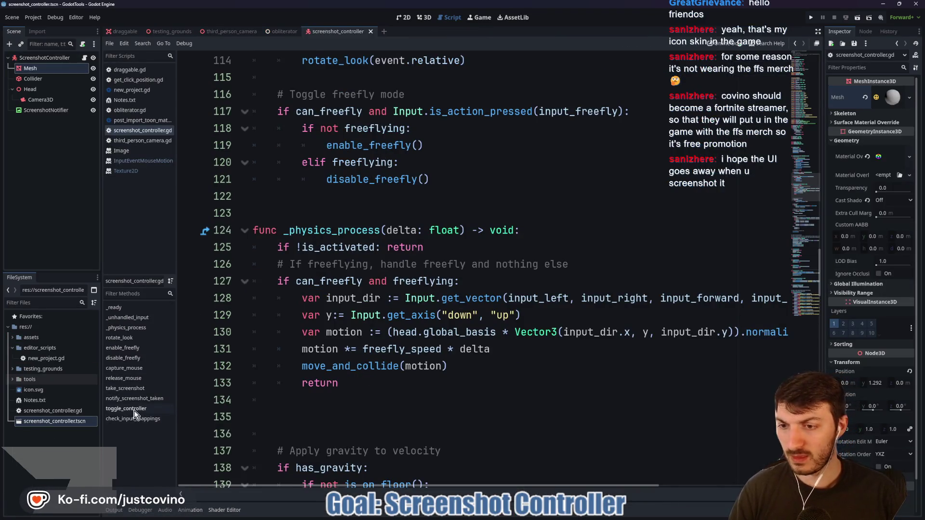
Paste enable_freefly() and get_tree().paused = !get_tree().paused below the is_activated toggle, fixing indentation.
click(126, 408)
click(483, 287)
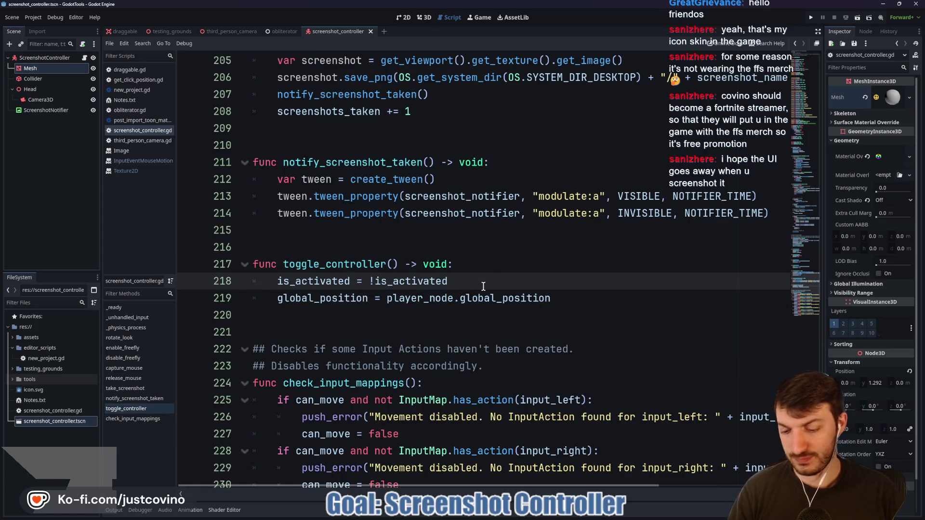
key(ctrl+v)
drag(551, 333, 301, 298)
key(shift+Tab)
click(346, 303)
click(499, 277)
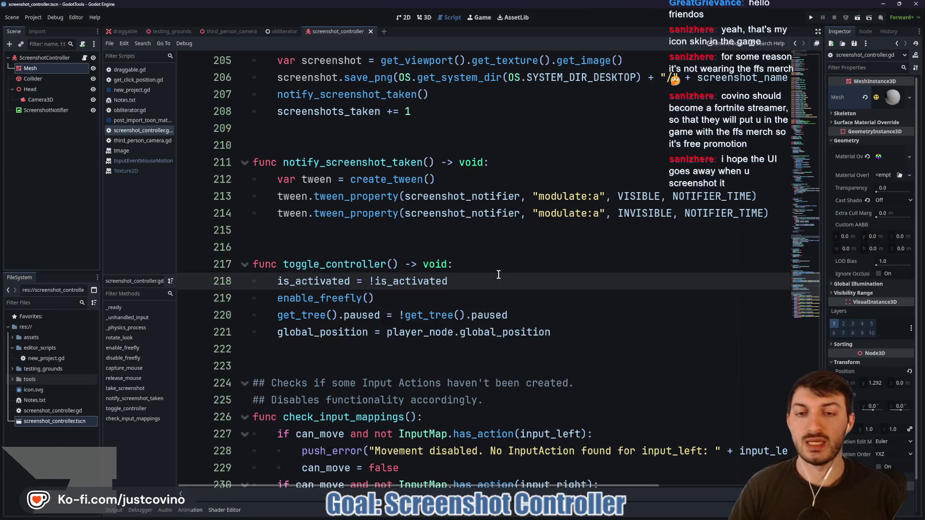
key(Return)
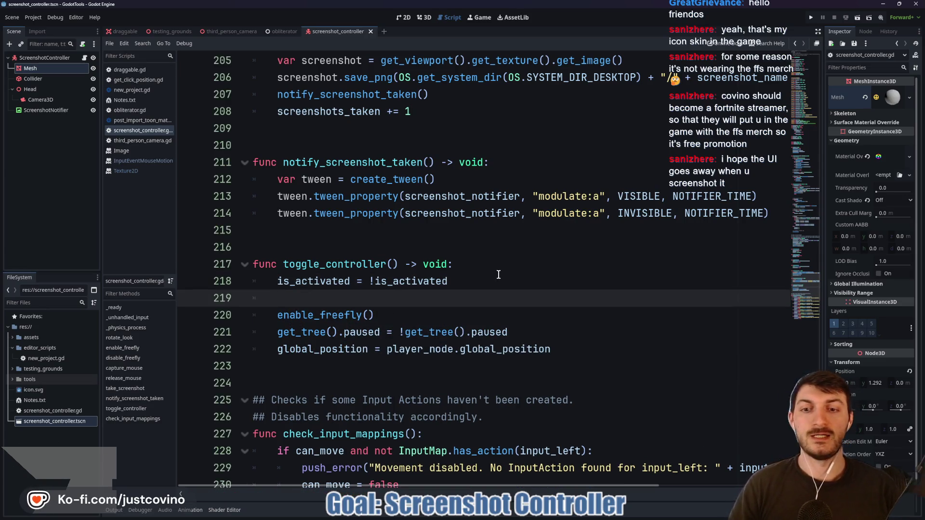
click(541, 339)
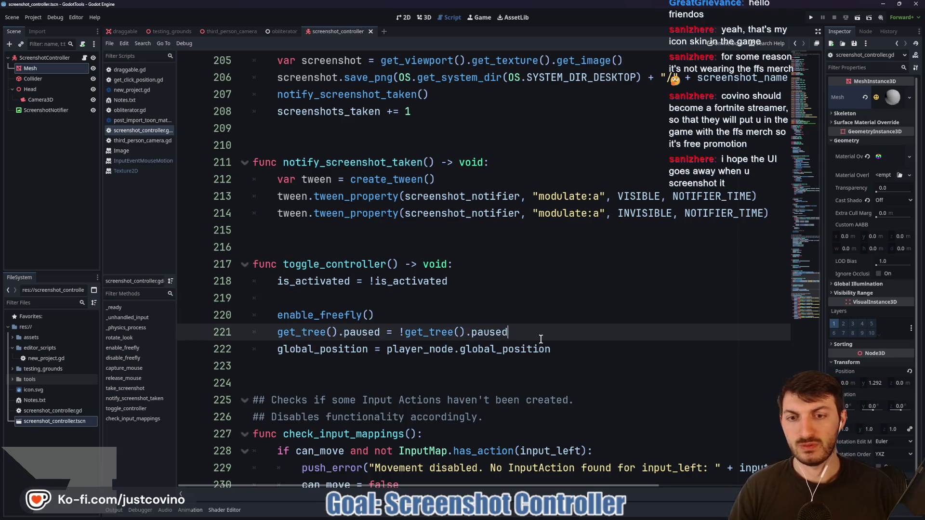
click(313, 305)
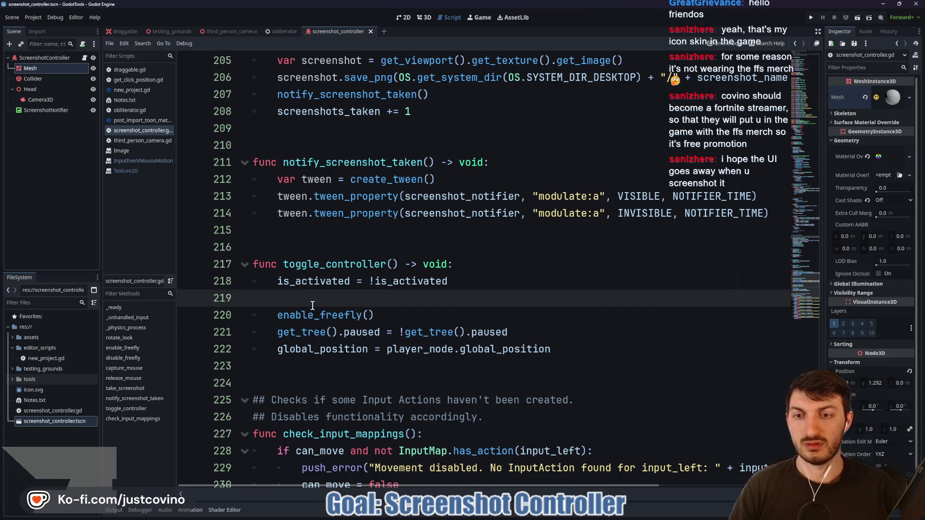
key(BackSpace)
click(526, 316)
key(Return)
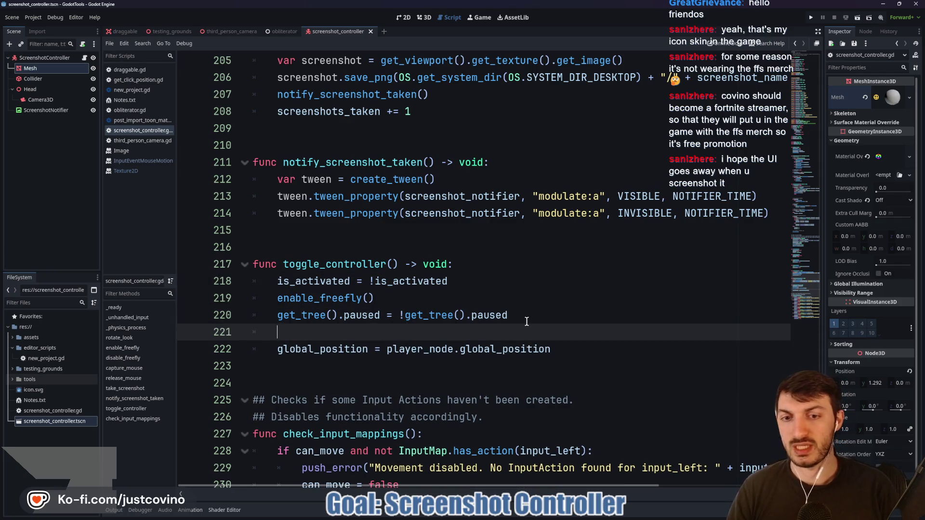
Wrap the global_position line in an is_instance_valid(player_node): check.
text(is_instance)
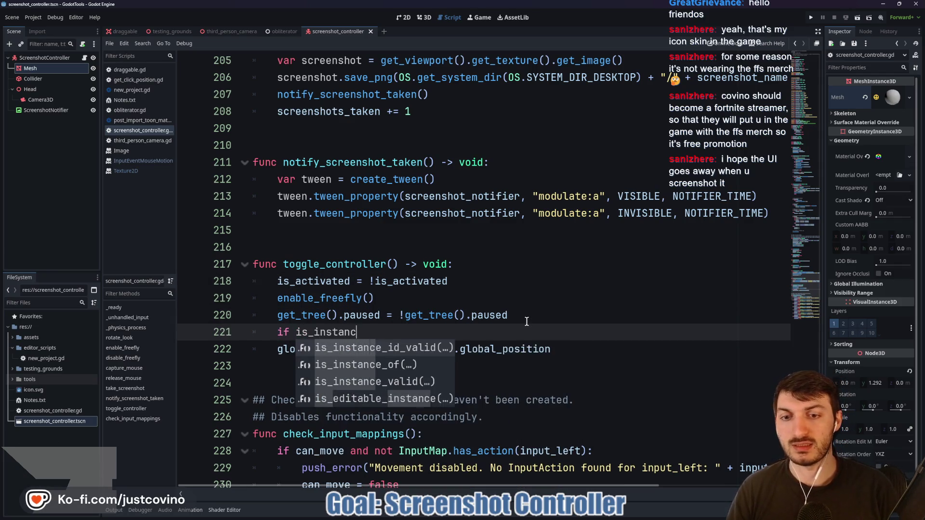
key(Down)
key(Down)
key(Return)
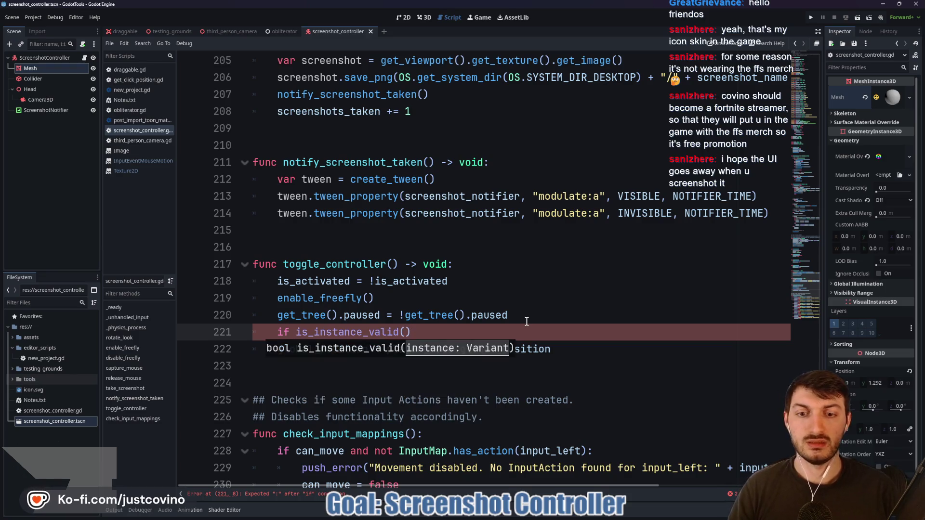
text(pl)
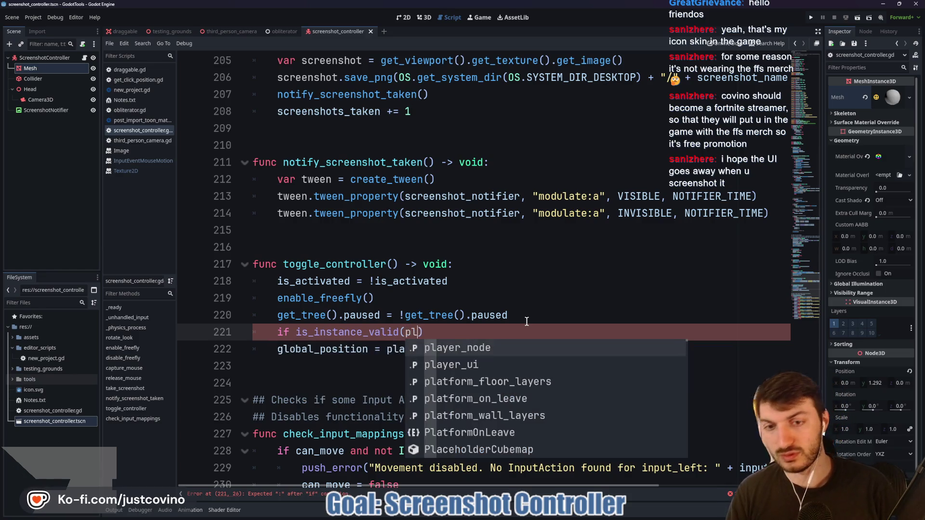
key(Return)
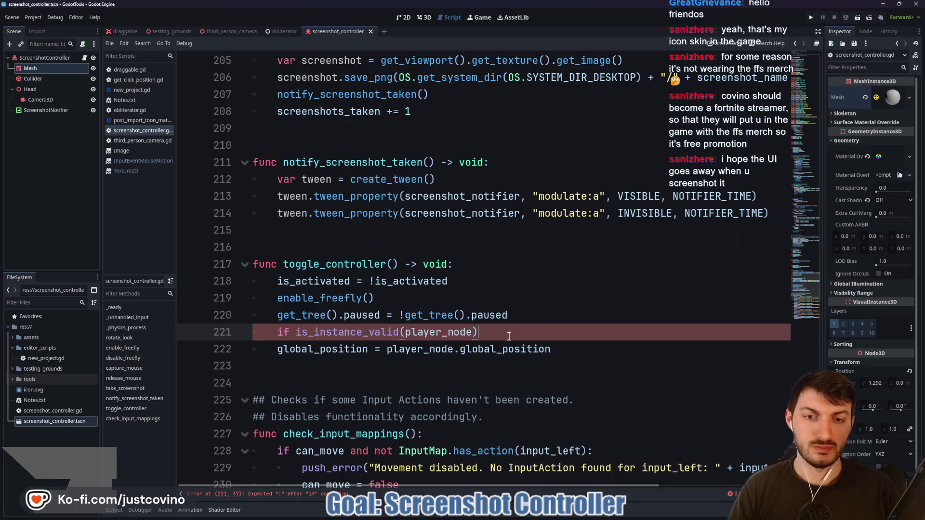
text(:)
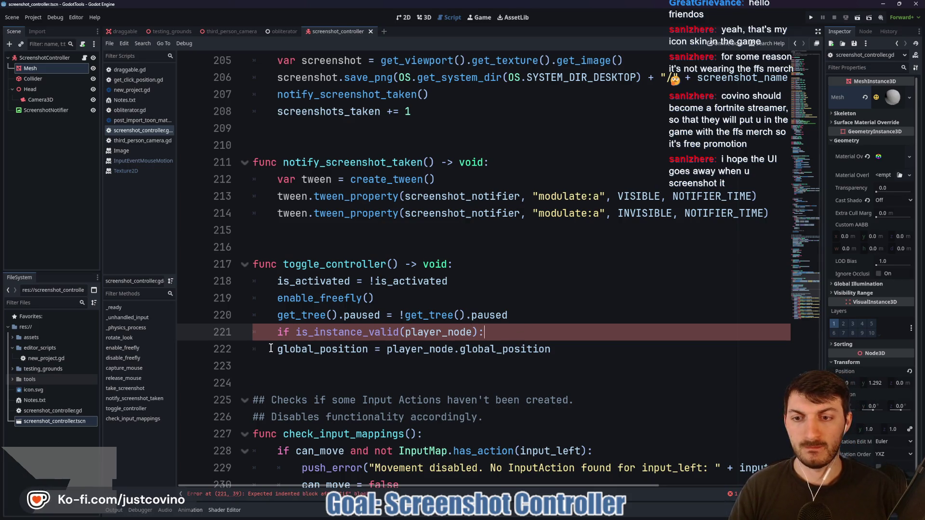
click(271, 348)
key(Tab)
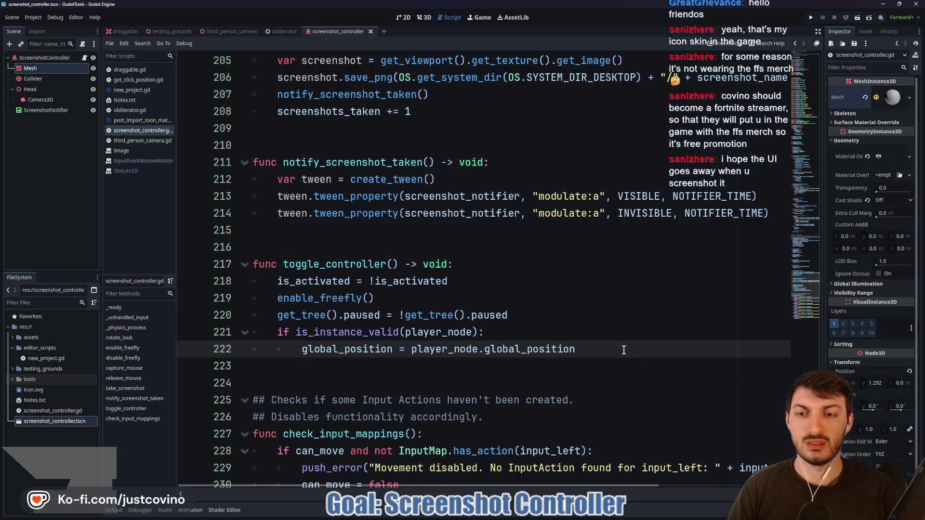
Add an if is_instance_valid(player_ui): check on a new line.
key(Return)
text(if is_instance)
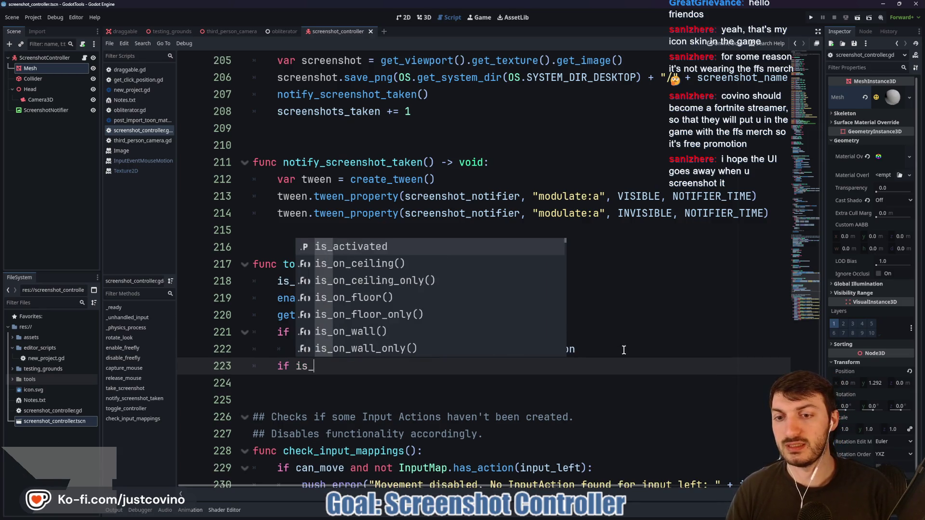
key(Down)
key(Down)
key(Return)
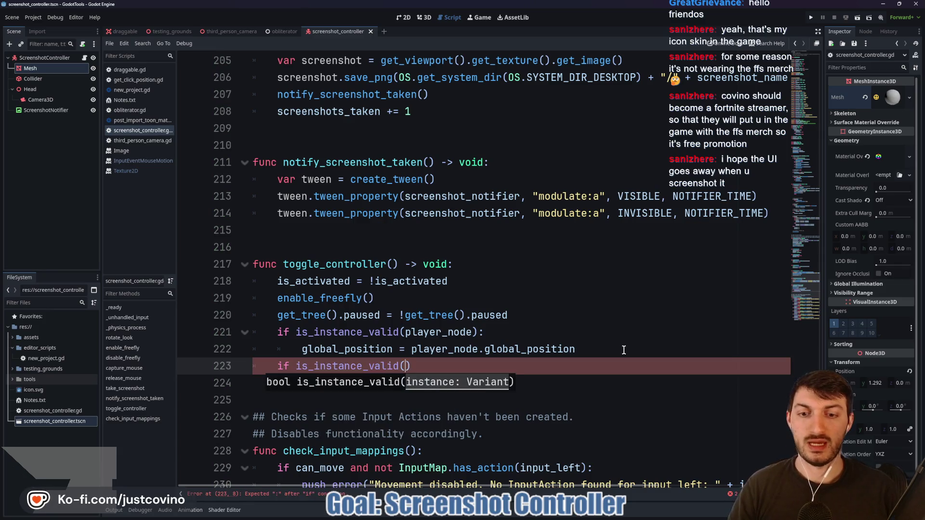
text(player)
key(Down)
key(Return)
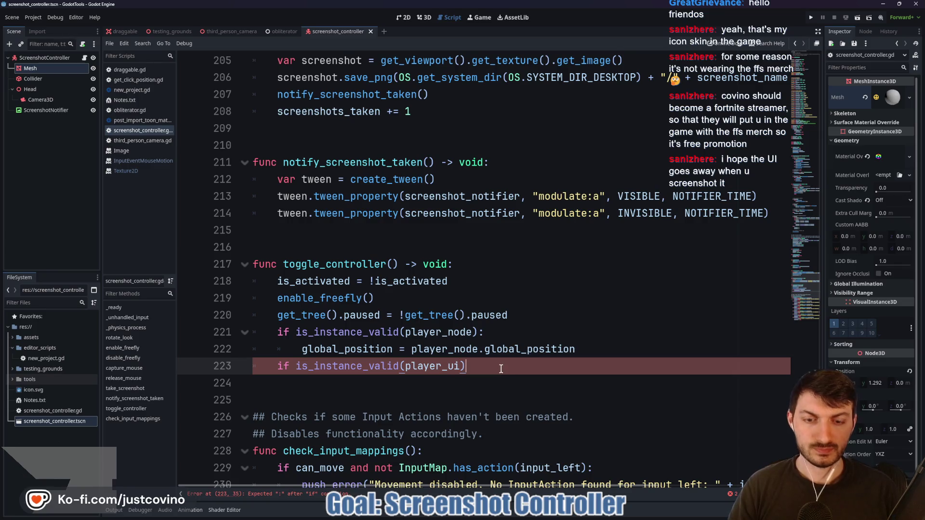
text(:)
Inside that check, write player_ui.visible = !player_ui.visible.
key(Return)
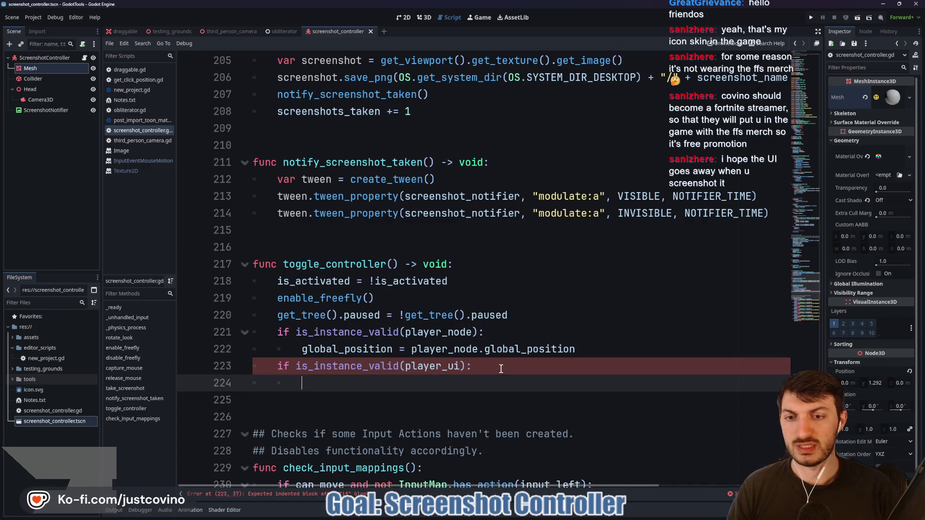
text(yer)
key(Down)
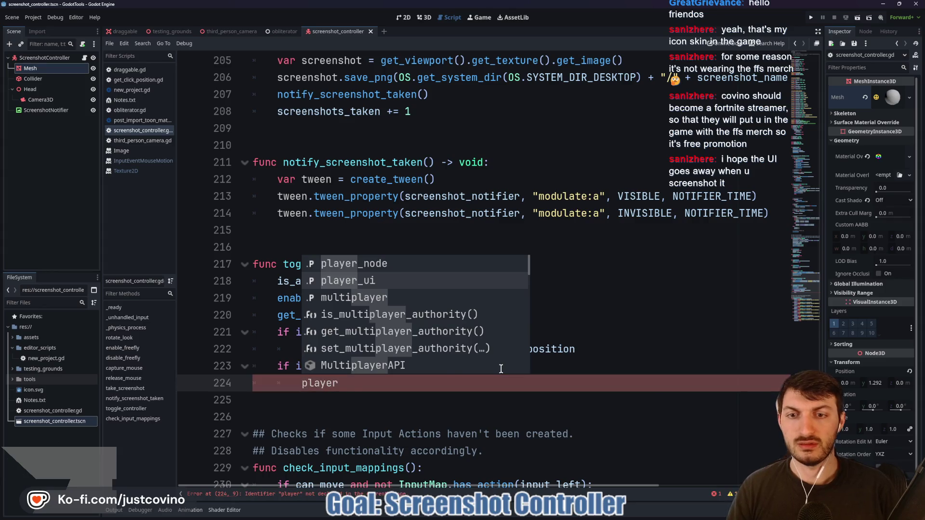
key(Return)
text(.visible = @)
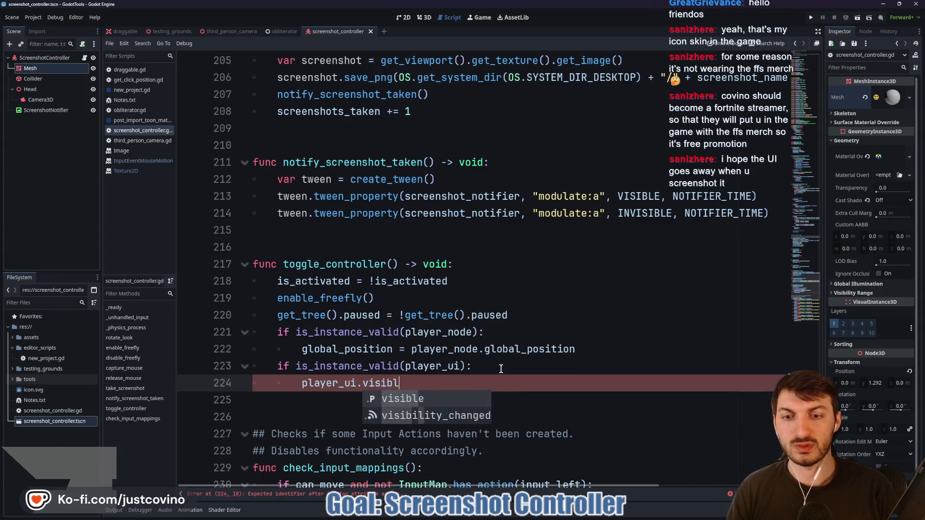
key(BackSpace)
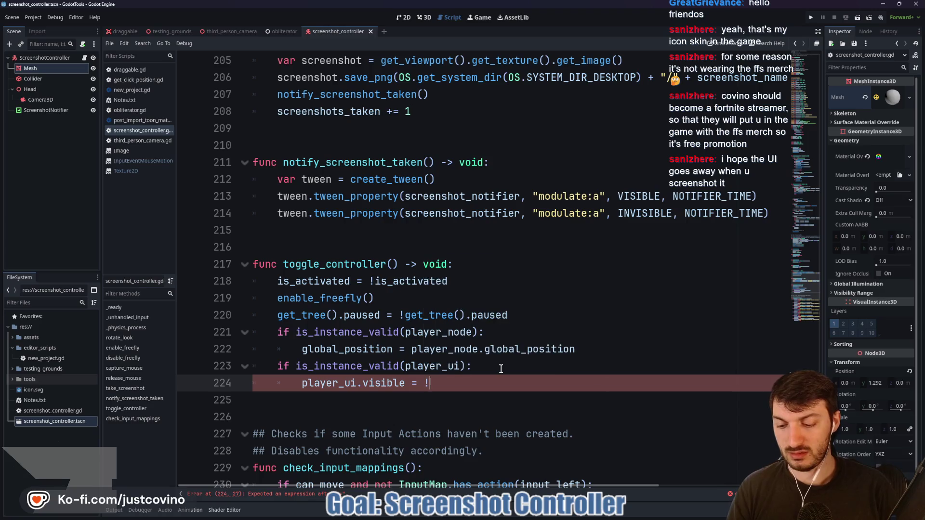
text(!player)
key(Down)
key(Return)
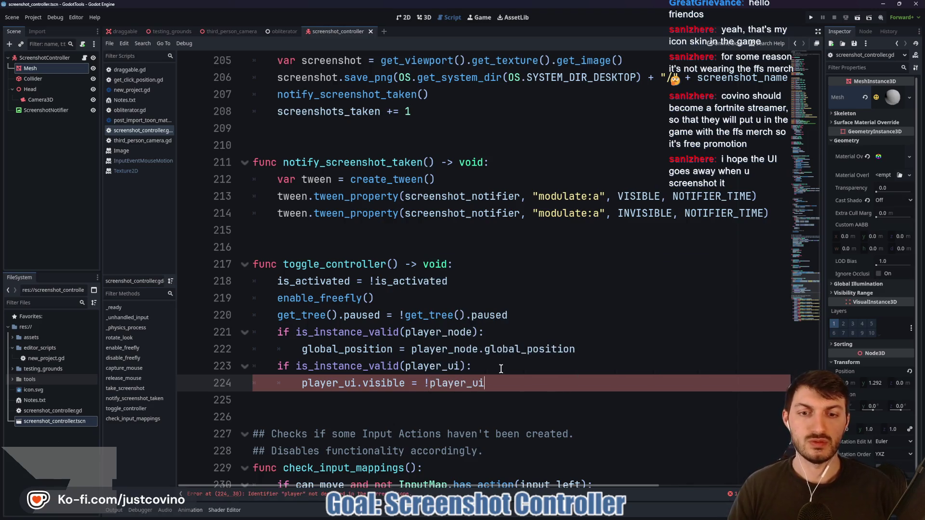
text(visible)
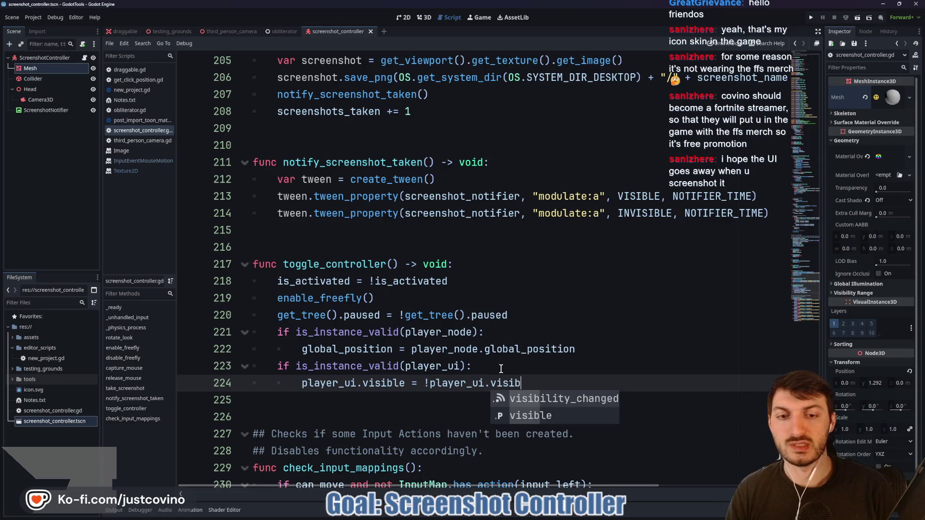
key(Escape)
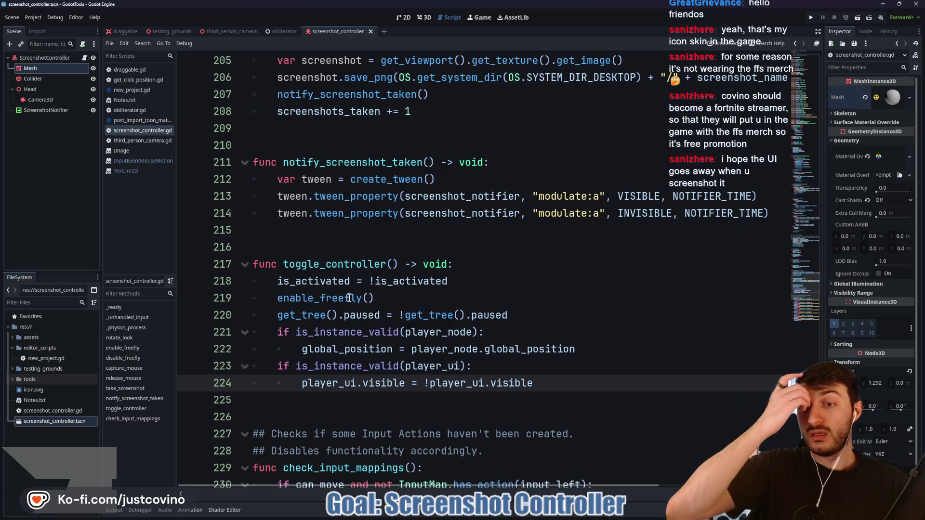
click(255, 231)
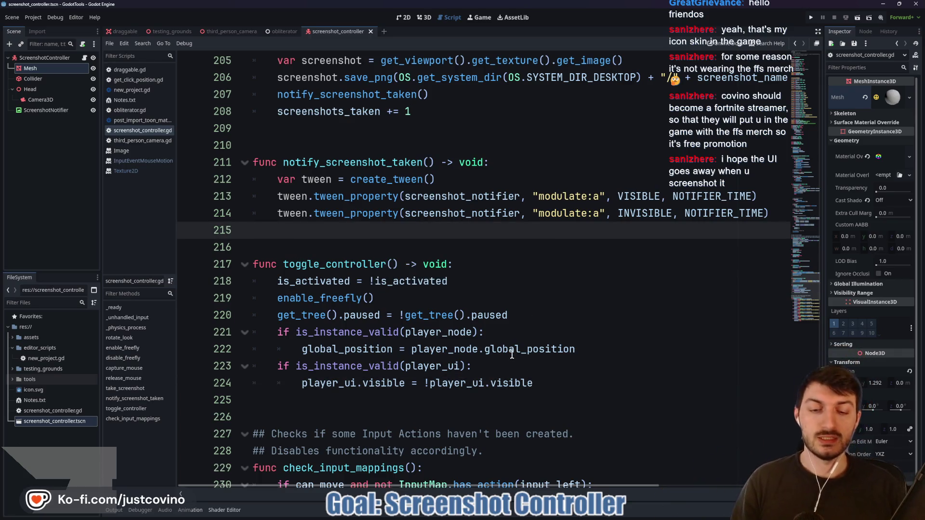
Scroll down to check_input_mappings and read the InputMap documentation tooltip.
scroll(512, 355, down, 7)
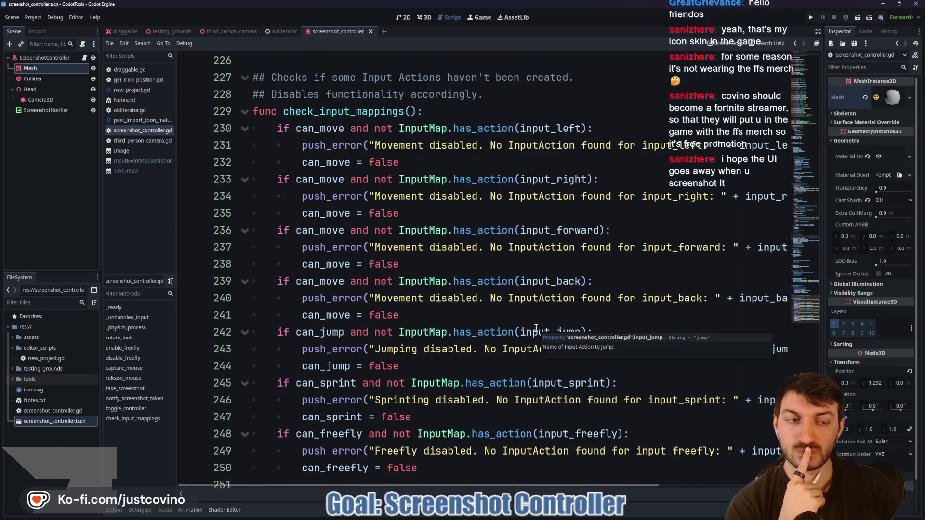
mouse_move(535, 328)
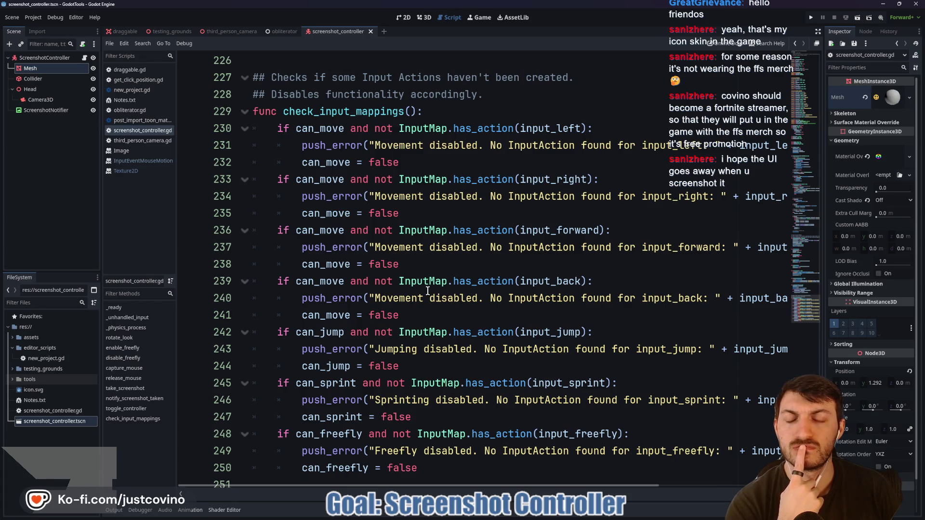
mouse_move(424, 287)
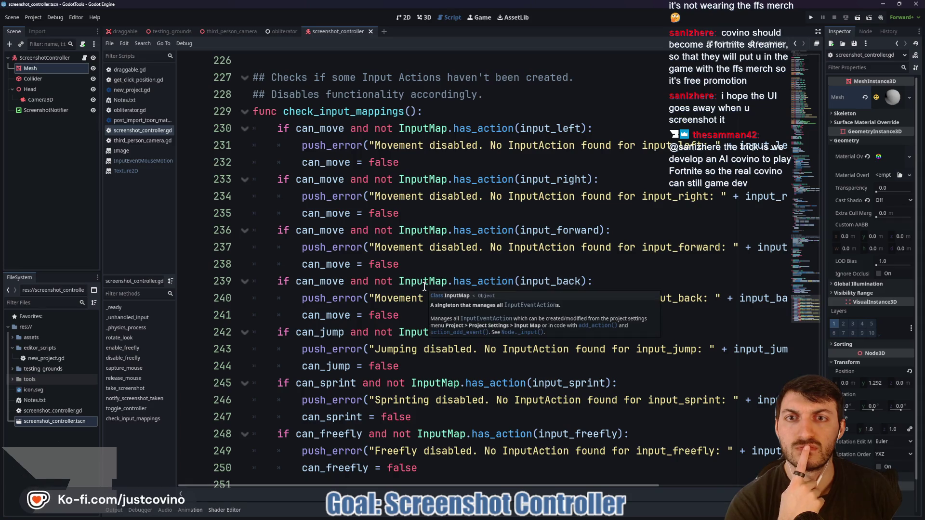
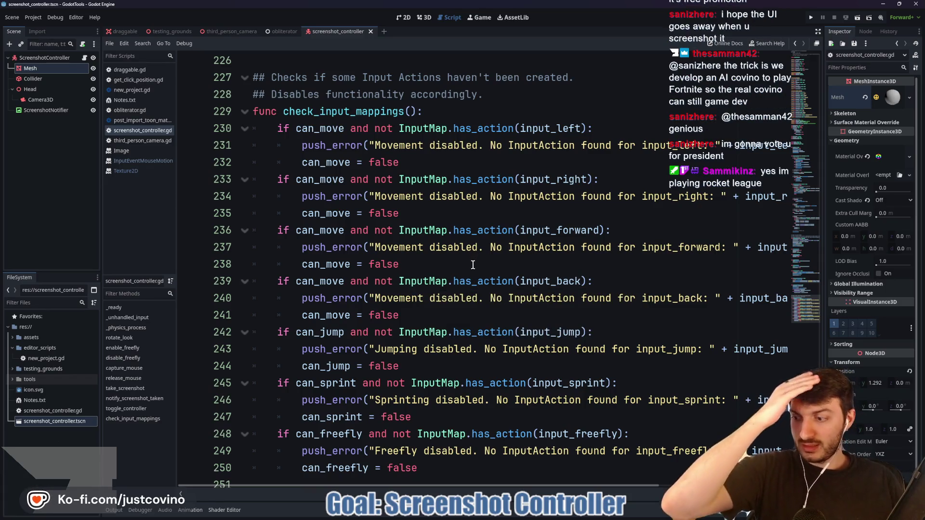
Place the caret at the ends of lines 241 and 238 in the script.
mouse_move(458, 284)
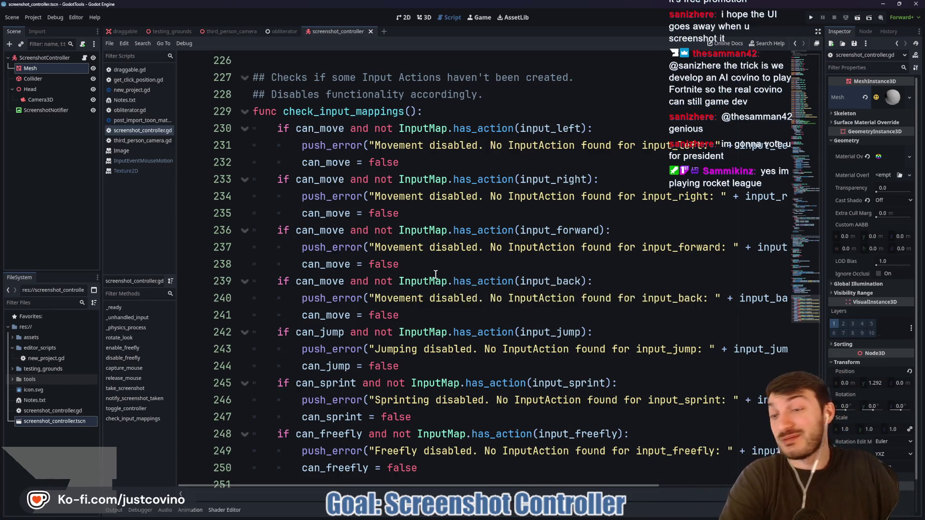
scroll(442, 267, down, 1)
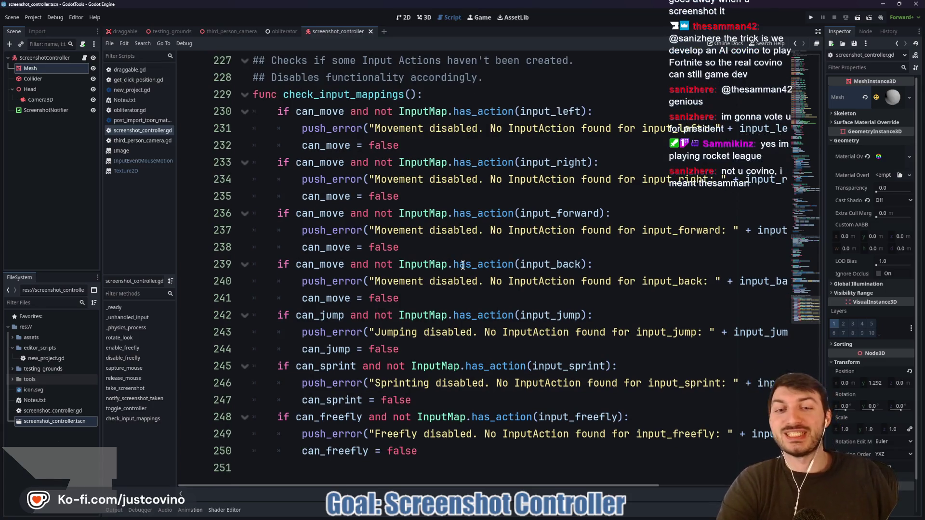
click(459, 294)
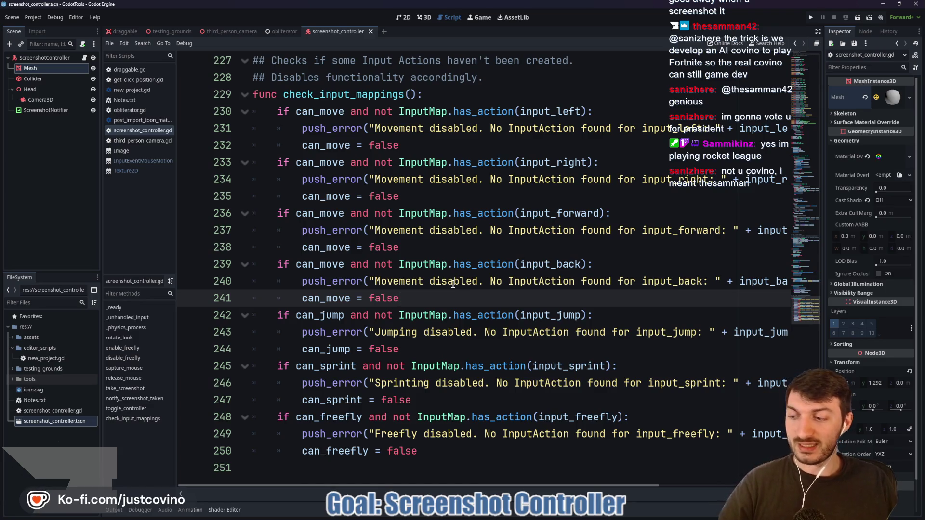
click(448, 242)
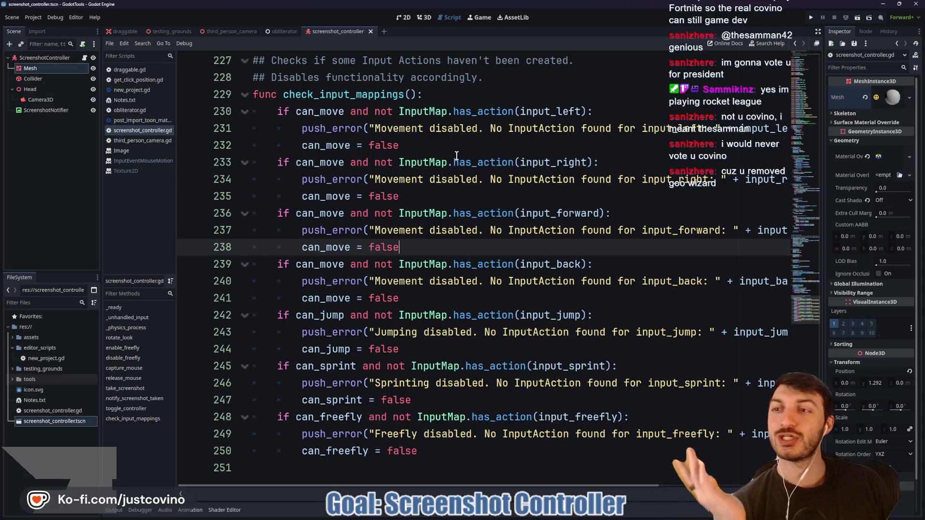
Clear the test value from ScreenshotController's Screenshot Name, save, and move to the ProjectFun editor.
click(53, 111)
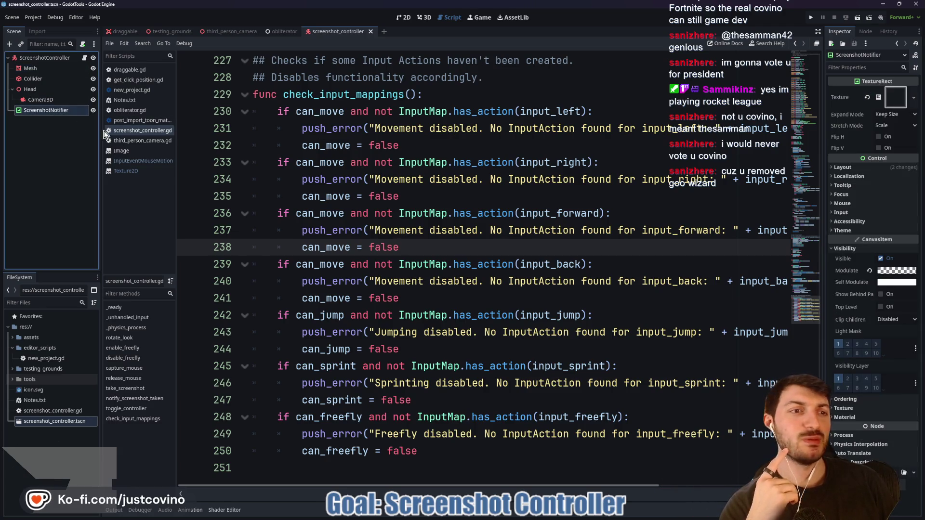
click(48, 58)
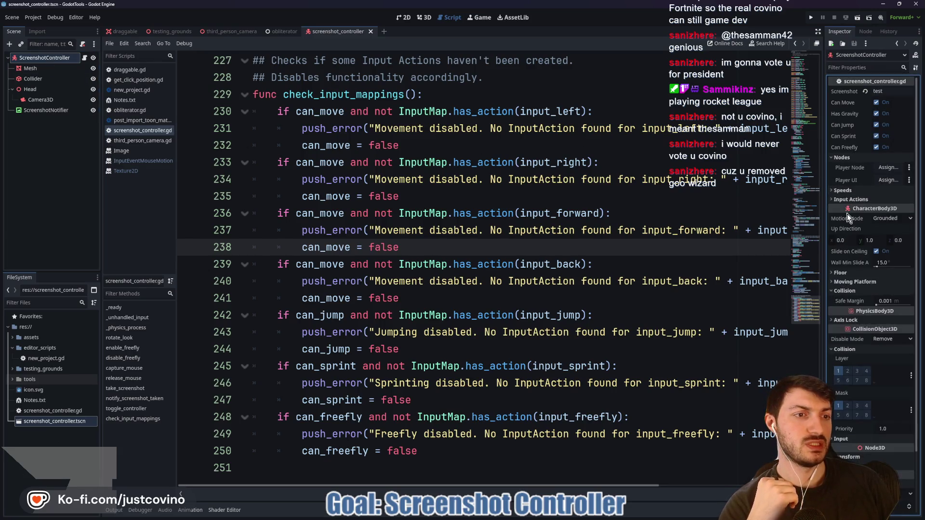
click(843, 199)
click(842, 198)
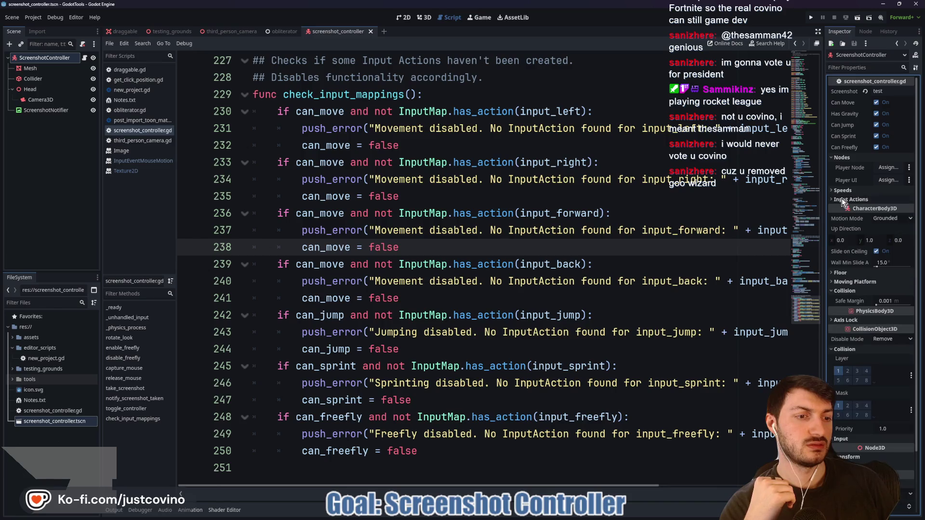
click(864, 90)
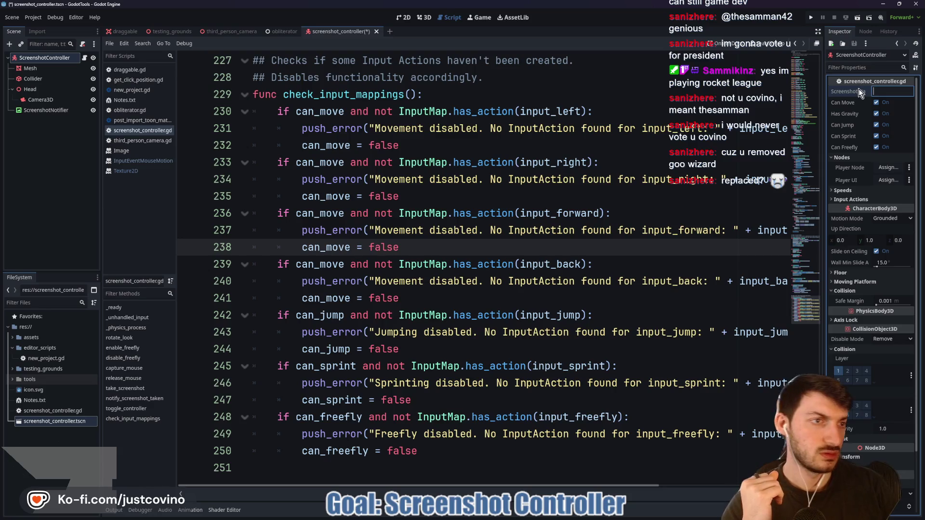
click(703, 109)
key(ctrl+s)
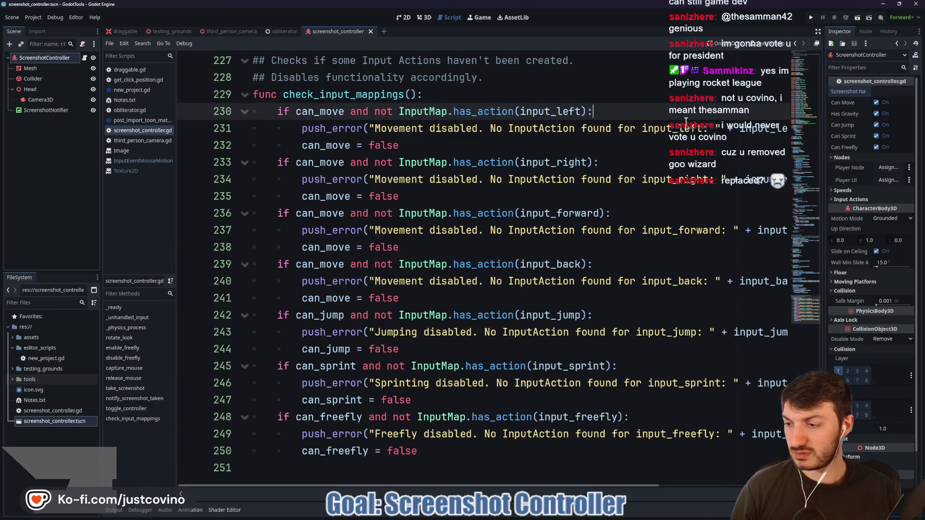
mouse_move(588, 517)
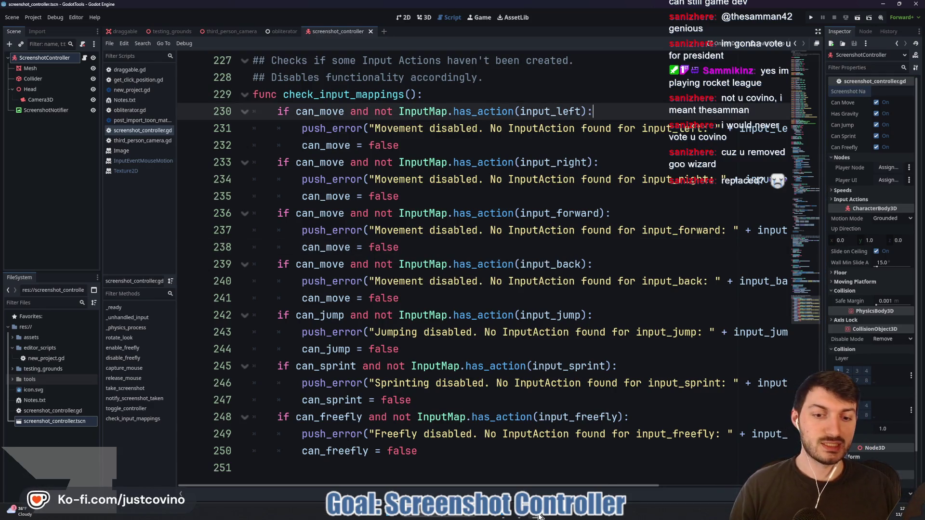
click(568, 470)
Save the current scene, then view the player scene in 3D with SlimeWizard visible.
click(373, 212)
key(ctrl+s)
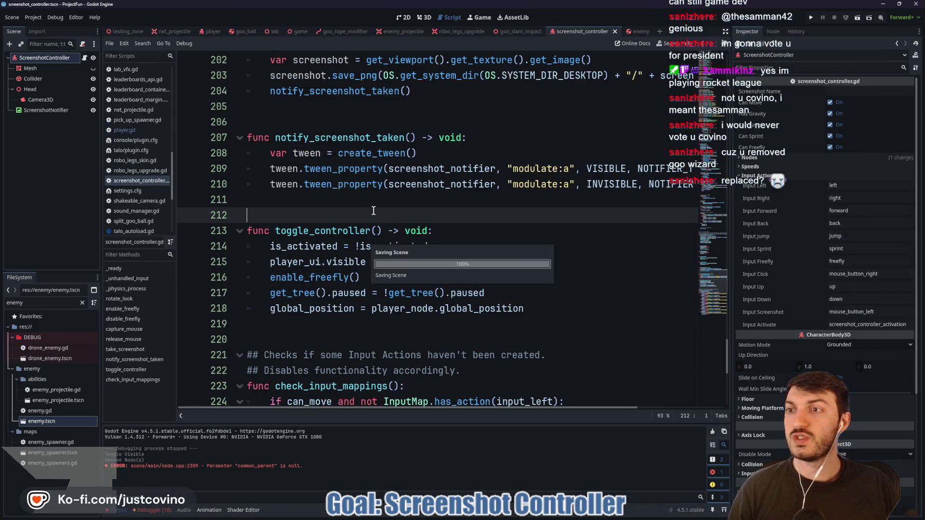
click(213, 31)
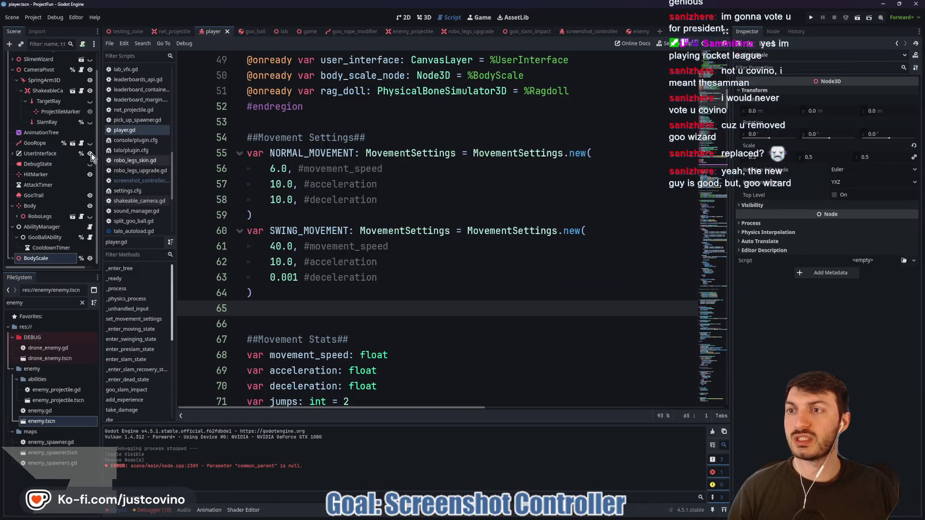
click(423, 17)
scroll(69, 170, up, 1)
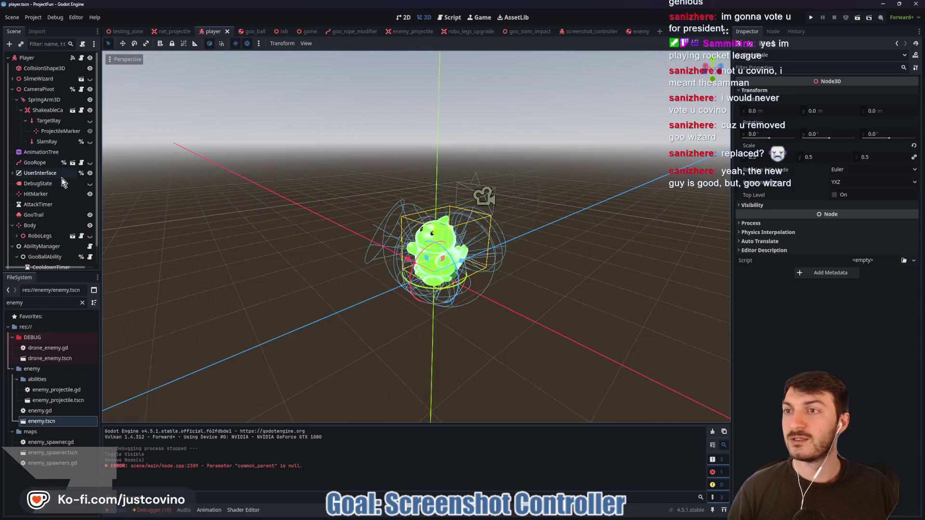
click(92, 79)
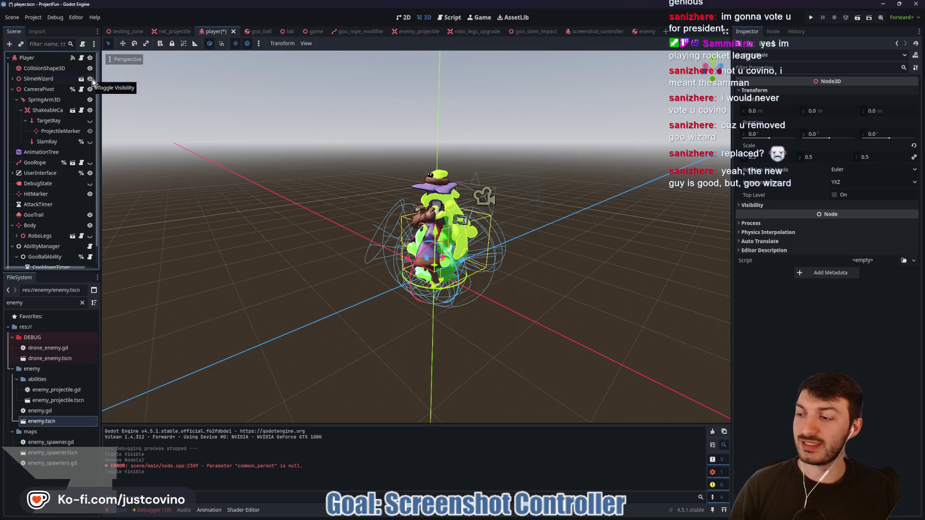
mouse_move(289, 135)
mouse_down()
mouse_move(319, 146)
mouse_move(516, 126)
mouse_move(306, 145)
mouse_move(320, 145)
mouse_up()
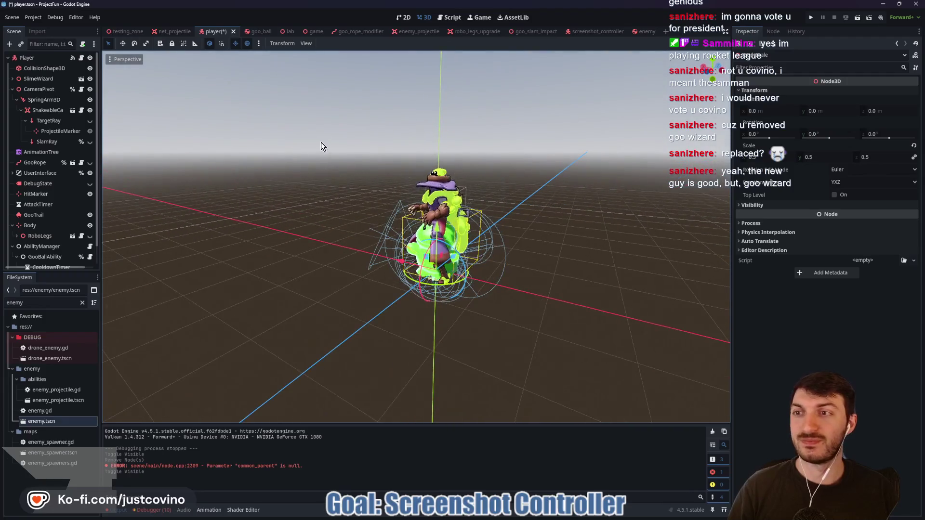
Delete the SlimeWizard node from the player scene and save it.
click(30, 81)
key(Delete)
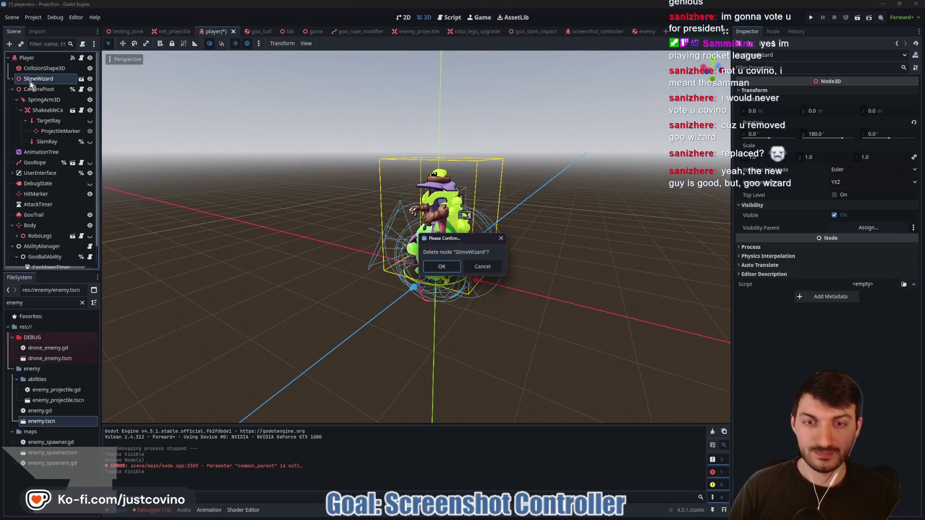
click(443, 270)
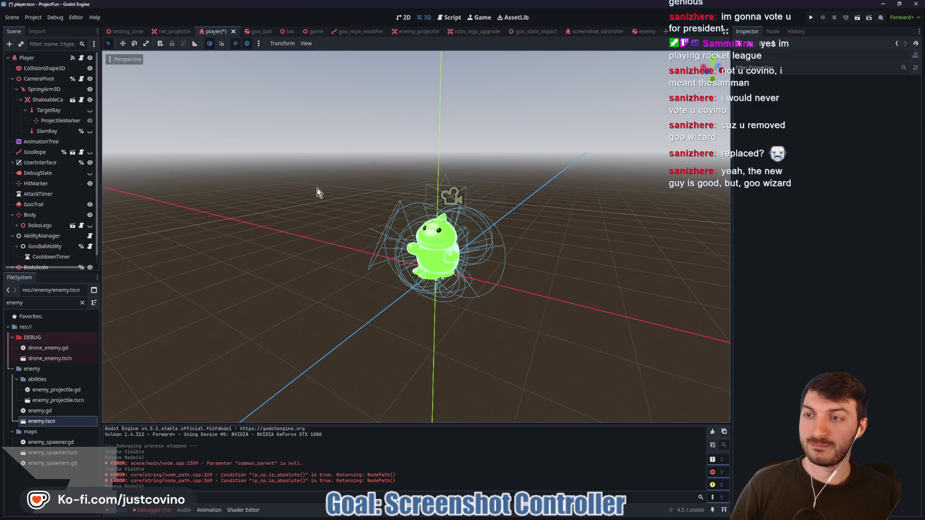
key(ctrl+s)
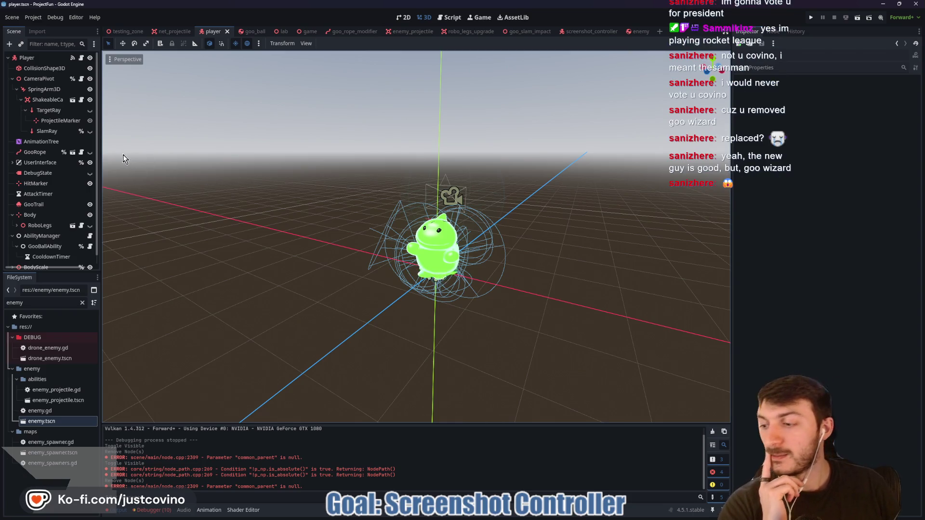
Collapse the DEBUG folder, clear the enemy file filter, and switch to testing_zone.
scroll(68, 192, down, 1)
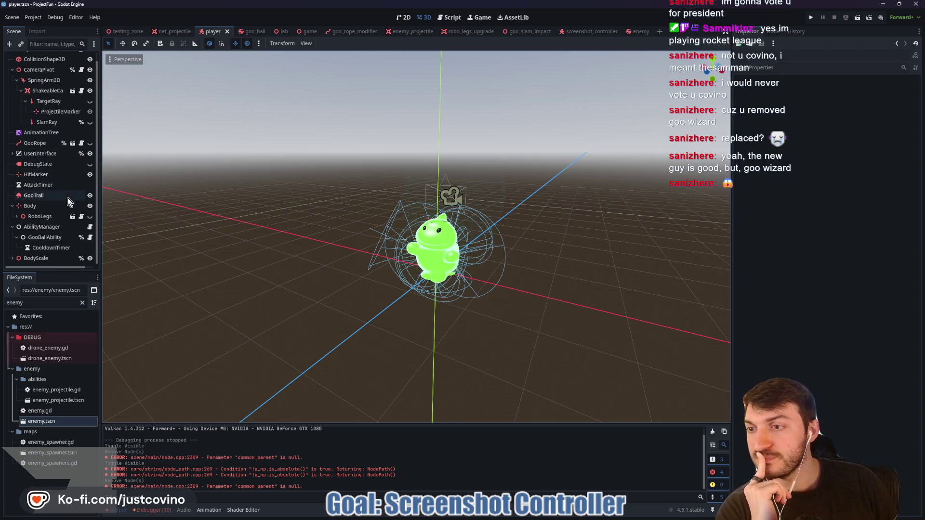
scroll(49, 218, up, 1)
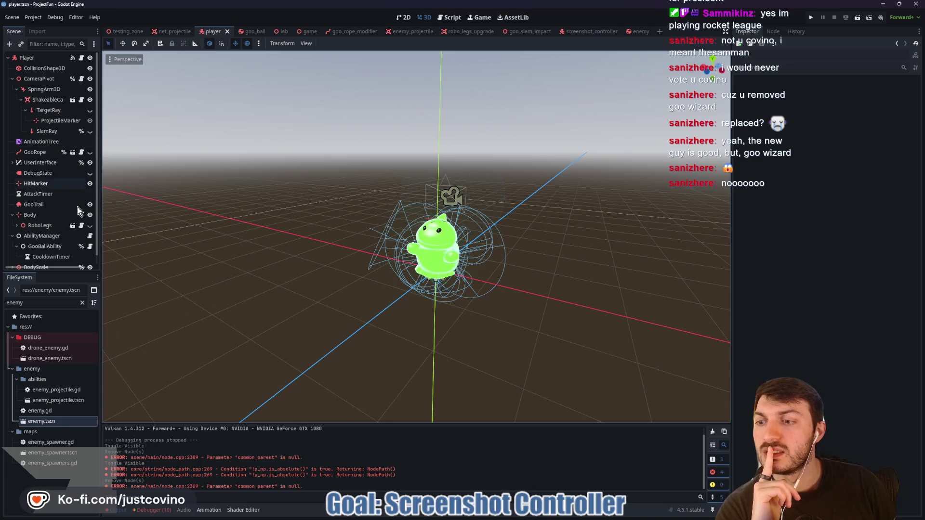
click(12, 338)
click(82, 303)
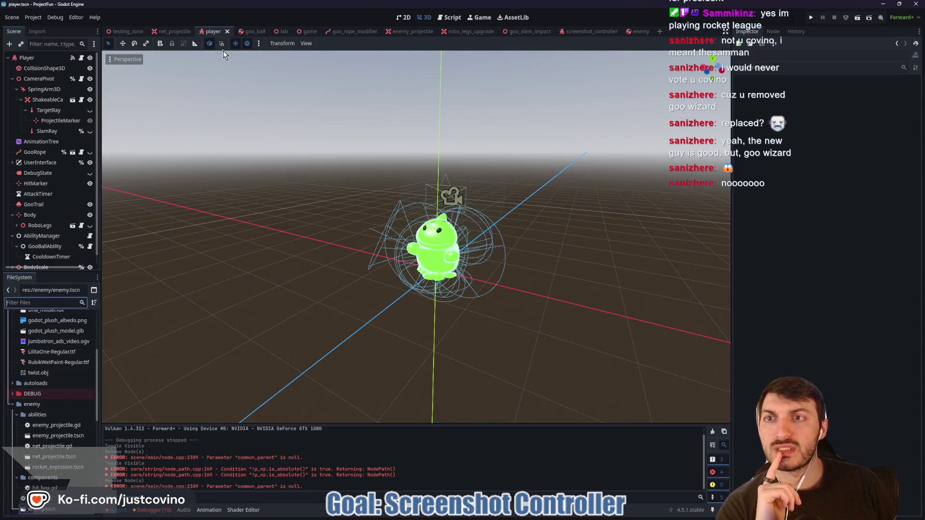
click(130, 31)
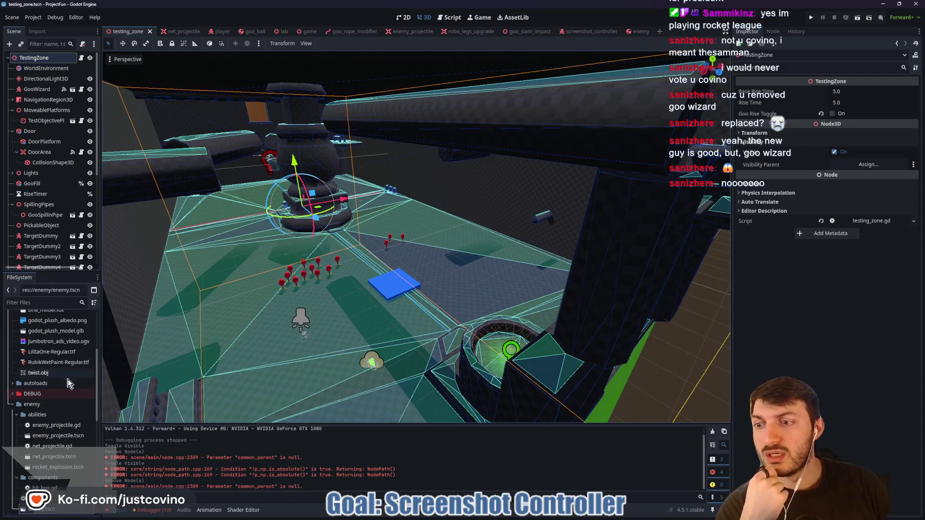
Clear all errors and warnings in the Debugger's Errors list, then hide the bottom panel.
scroll(42, 396, up, 5)
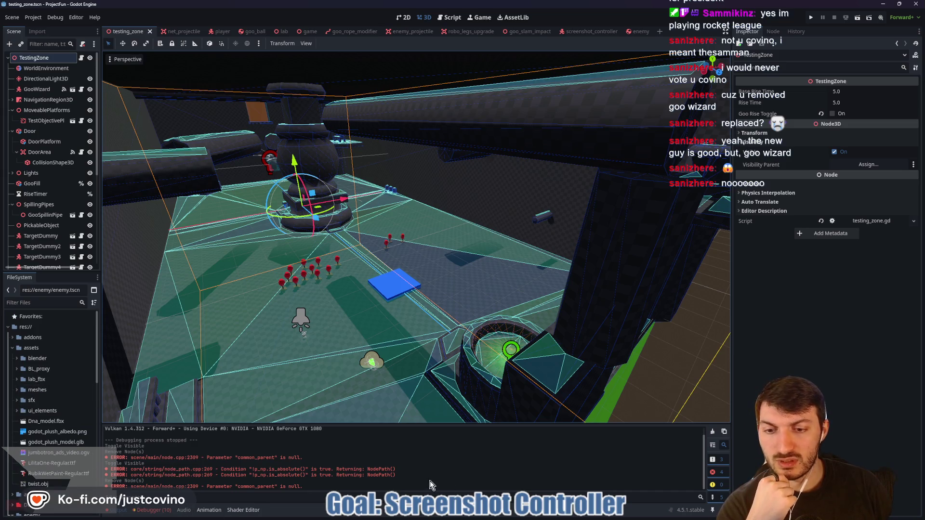
click(151, 510)
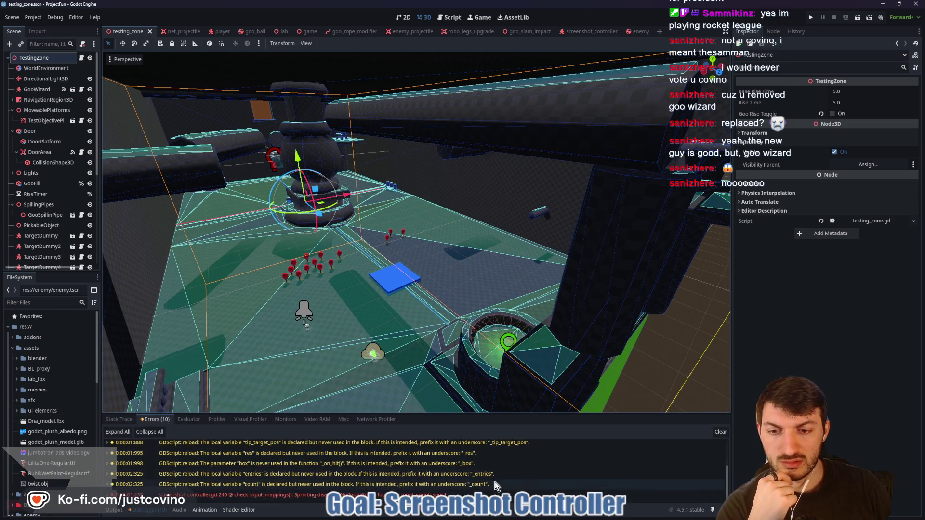
click(721, 432)
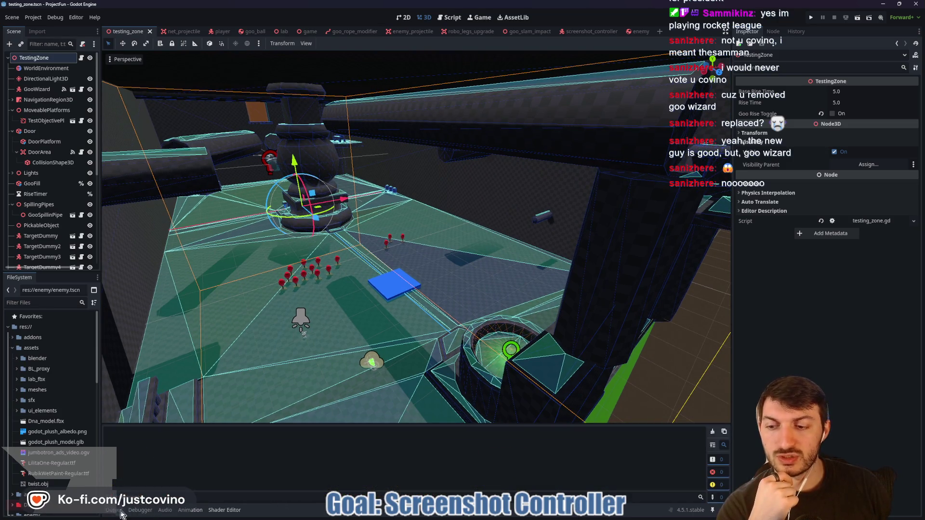
key(ctrl+j)
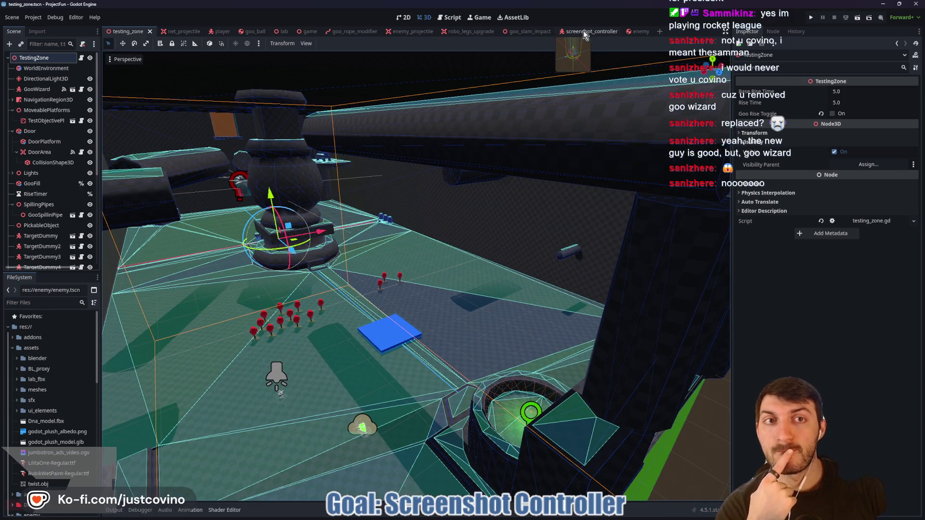
Open the Scene menu and close it without choosing a command.
mouse_move(632, 37)
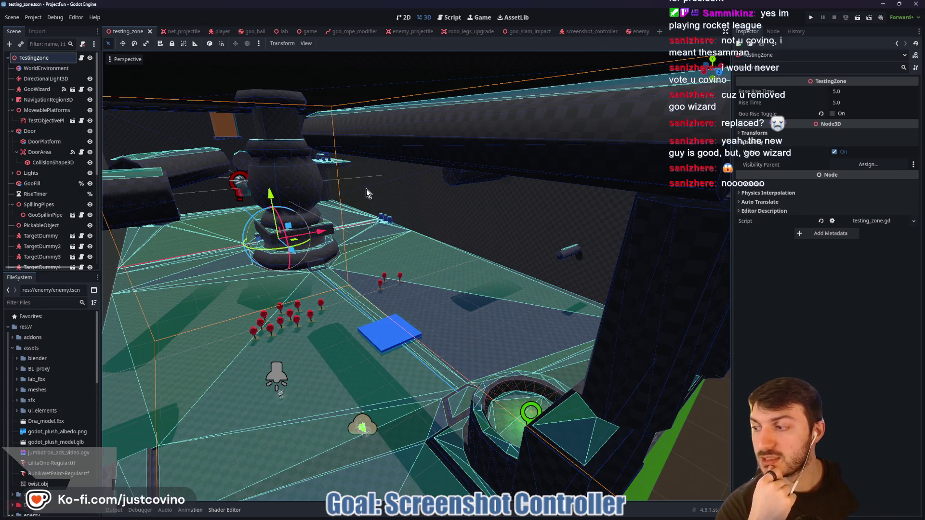
click(18, 18)
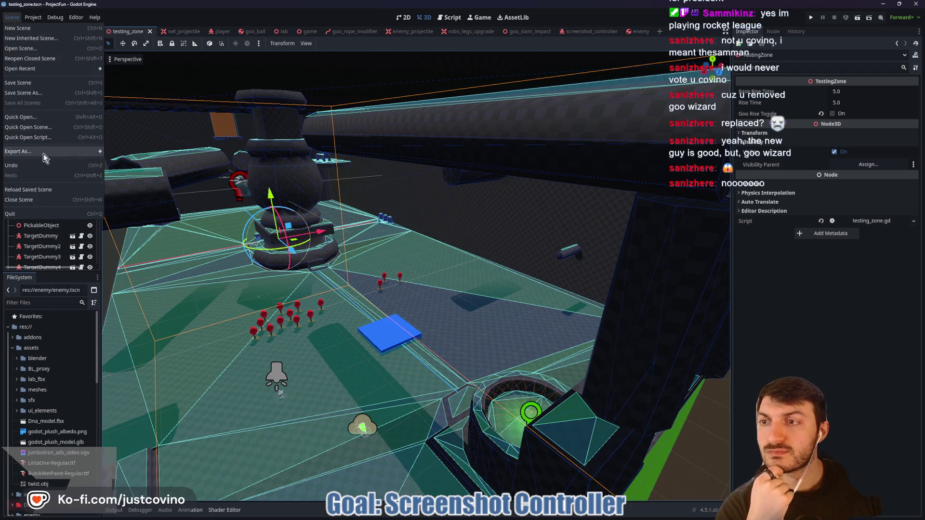
mouse_move(44, 152)
key(Escape)
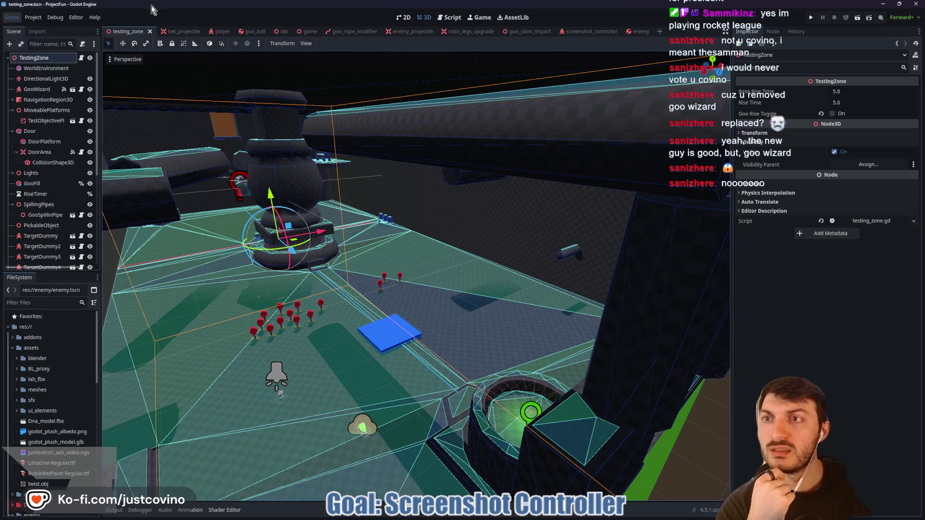
Add a Windows Desktop preset in the Project Export dialog.
click(34, 17)
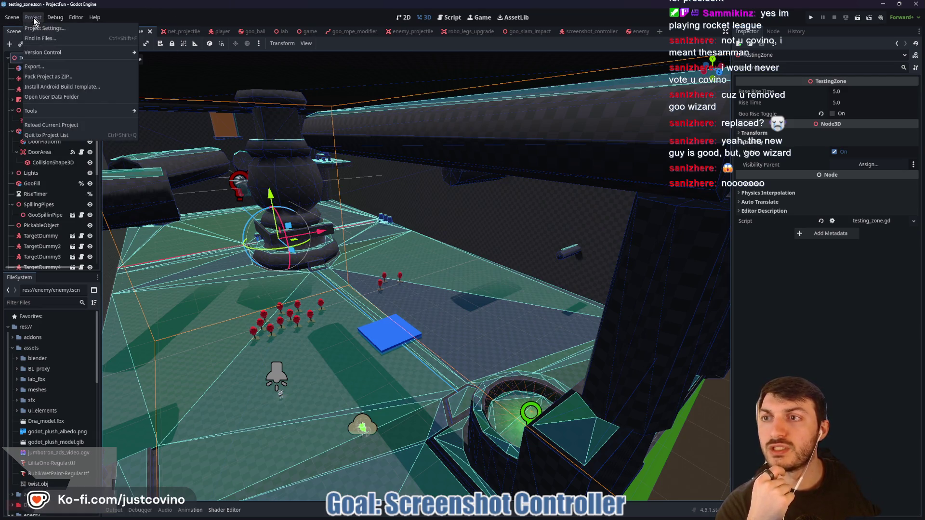
click(58, 29)
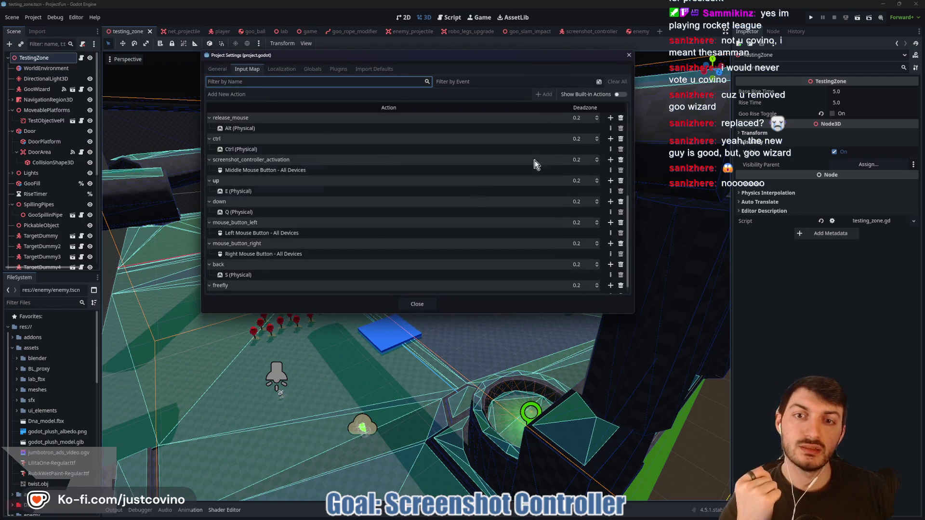
click(629, 56)
click(33, 18)
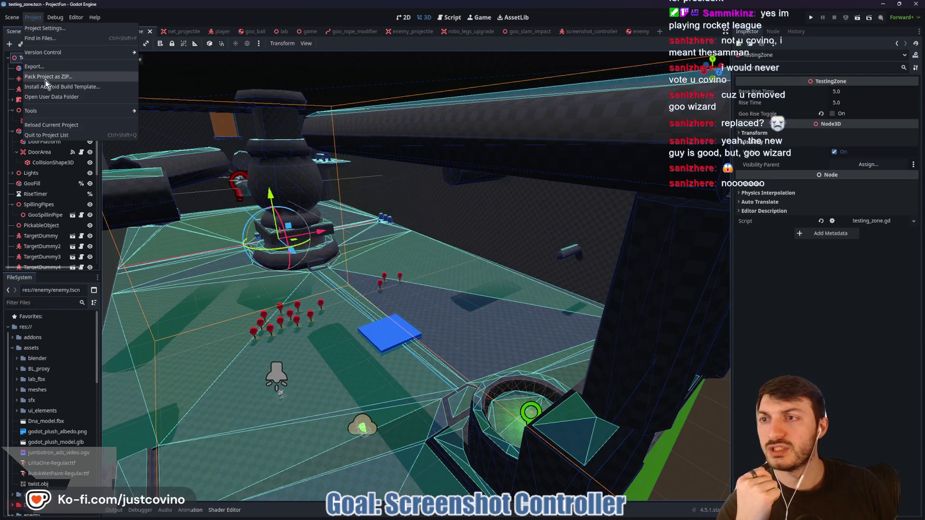
click(48, 68)
click(427, 180)
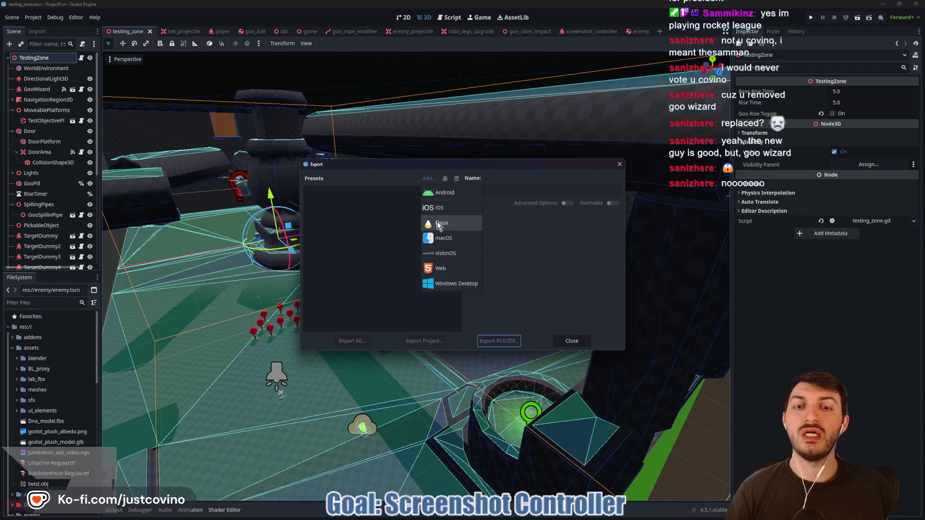
click(449, 282)
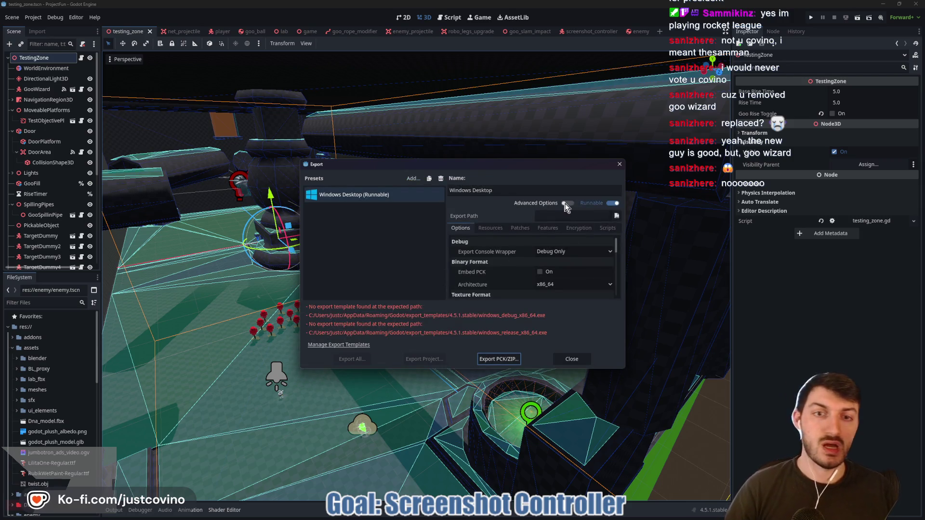
Show the preset's advanced options, enlarge and raise the Export window, and open the template manager.
click(521, 189)
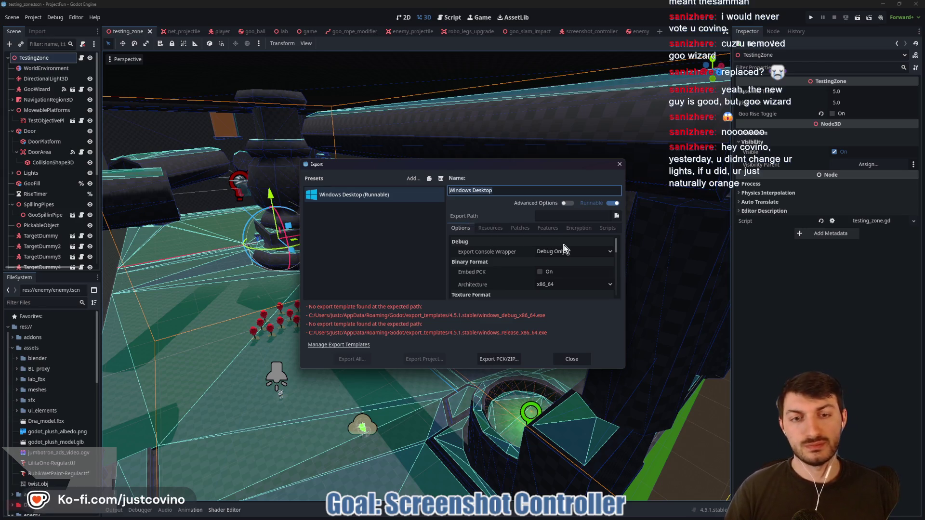
click(567, 203)
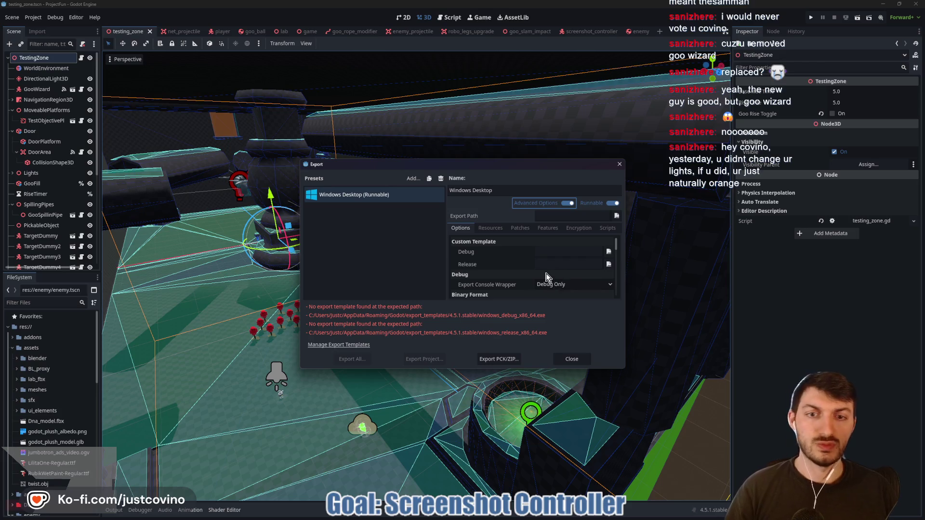
drag(535, 370, 534, 455)
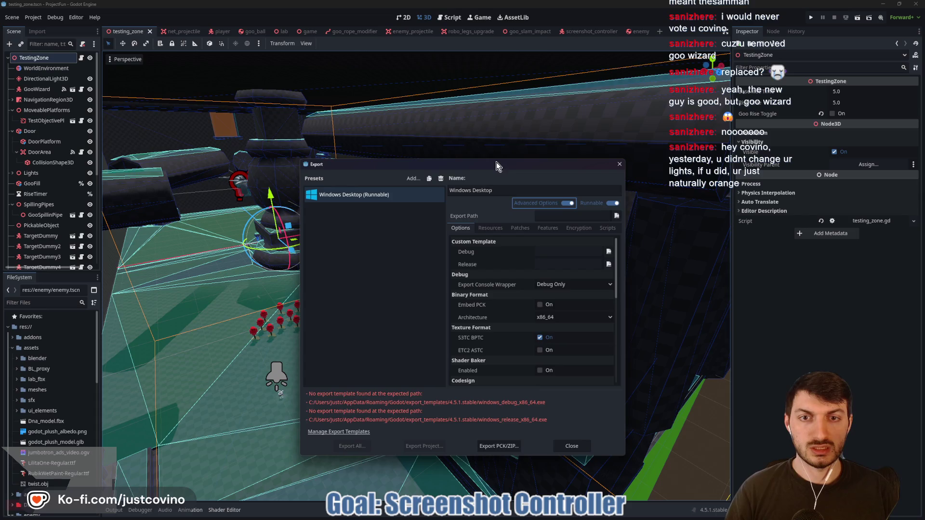
drag(497, 162, 476, 87)
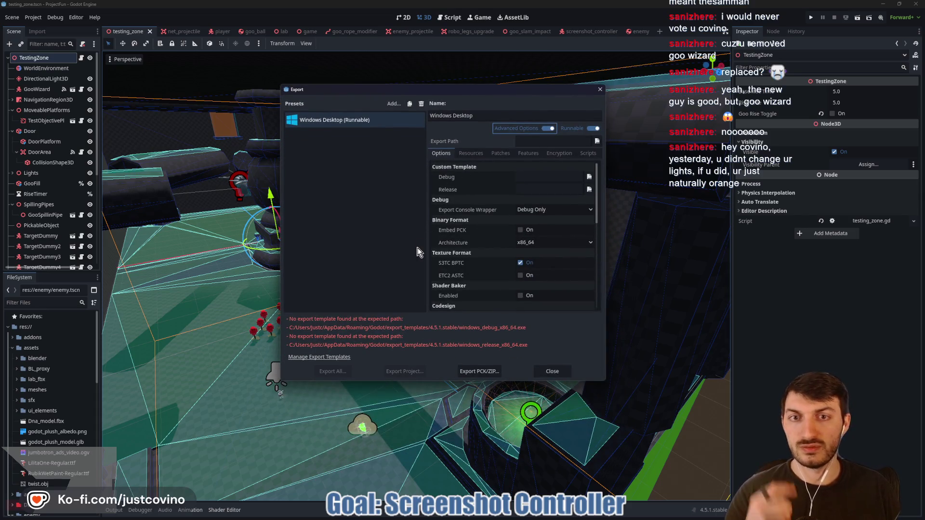
click(316, 357)
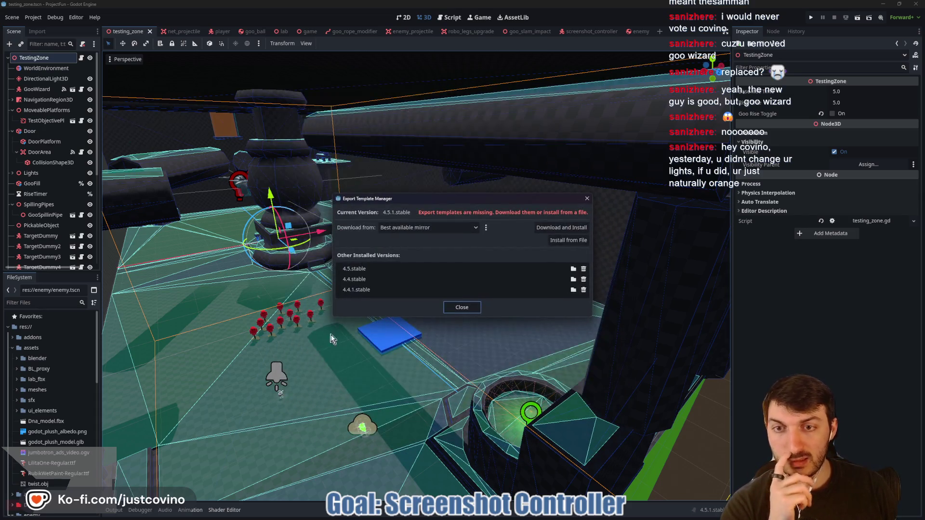
Download and install the 4.5.1.stable export templates, then close the template manager.
click(545, 227)
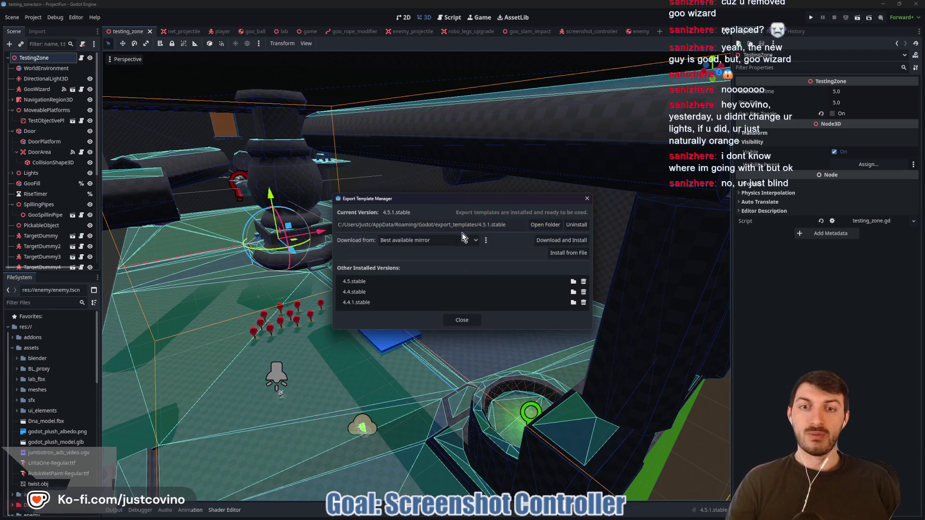
click(462, 320)
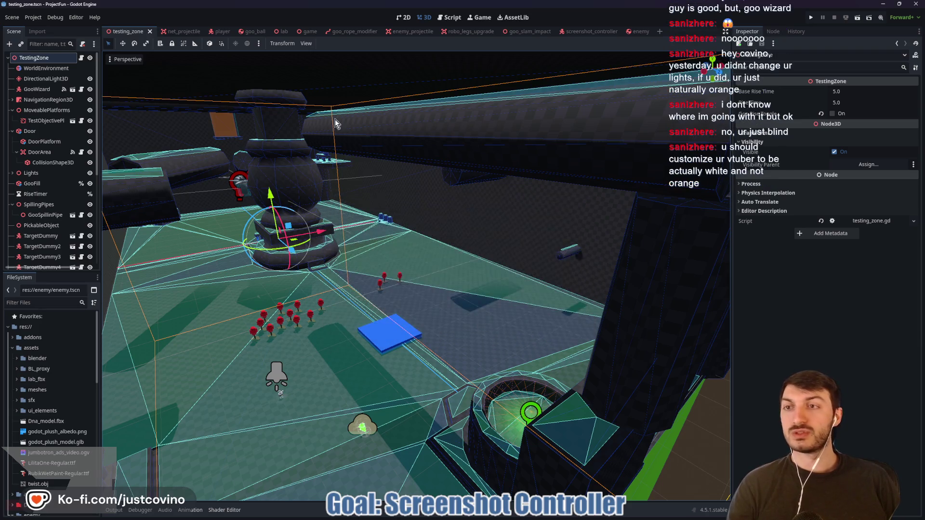
In the Export dialog's Windows Desktop preset, check Embed PCK and Shader Baker Enabled, and enlarge the dialog.
click(34, 17)
click(58, 66)
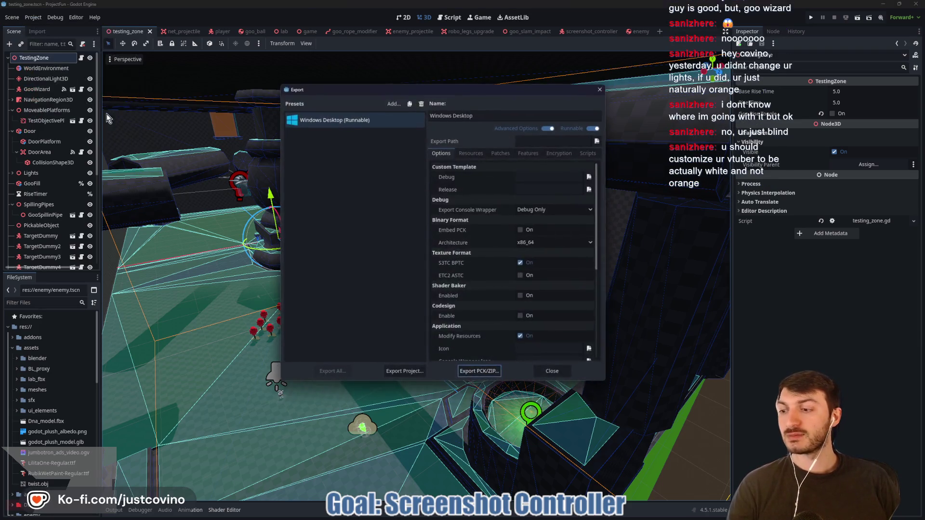
click(364, 122)
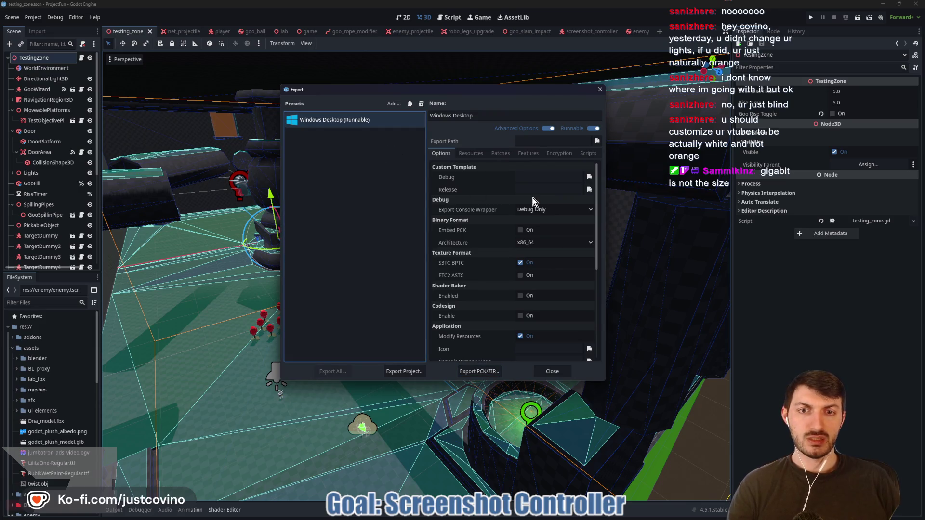
click(521, 230)
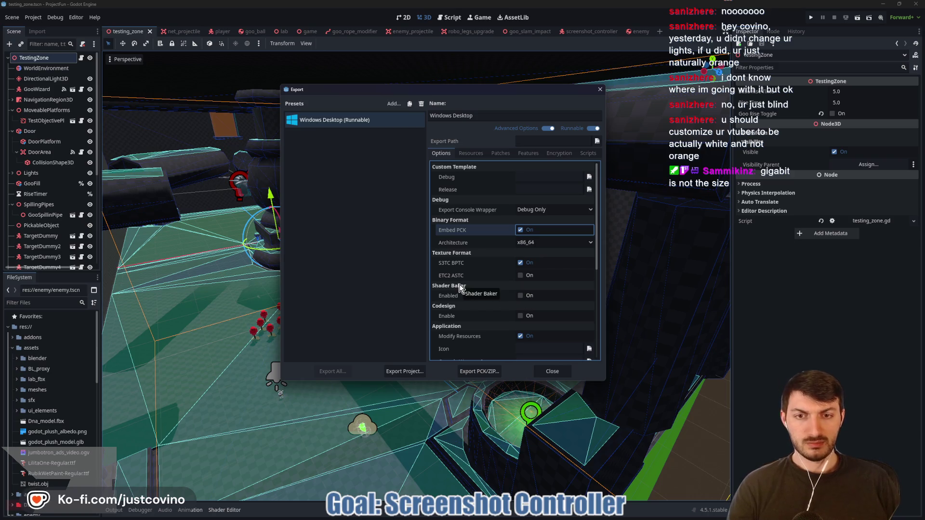
click(520, 295)
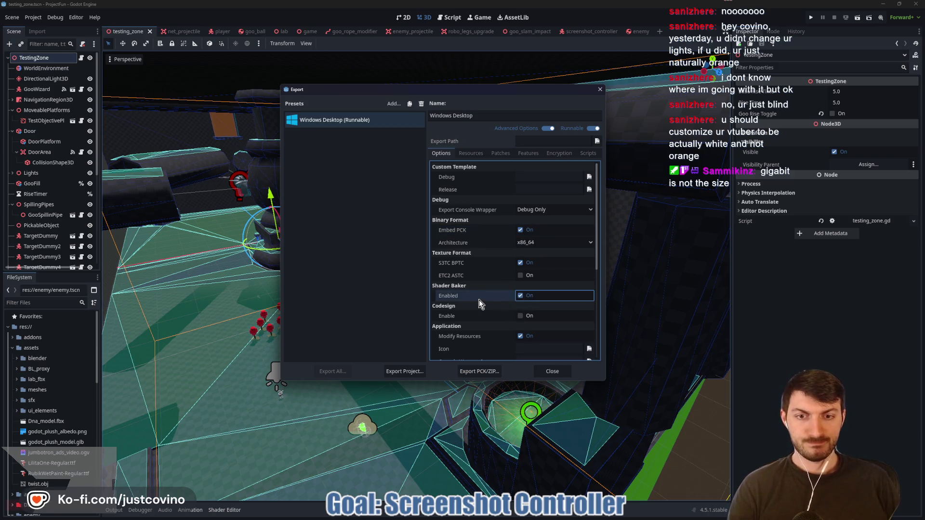
drag(279, 215, 199, 204)
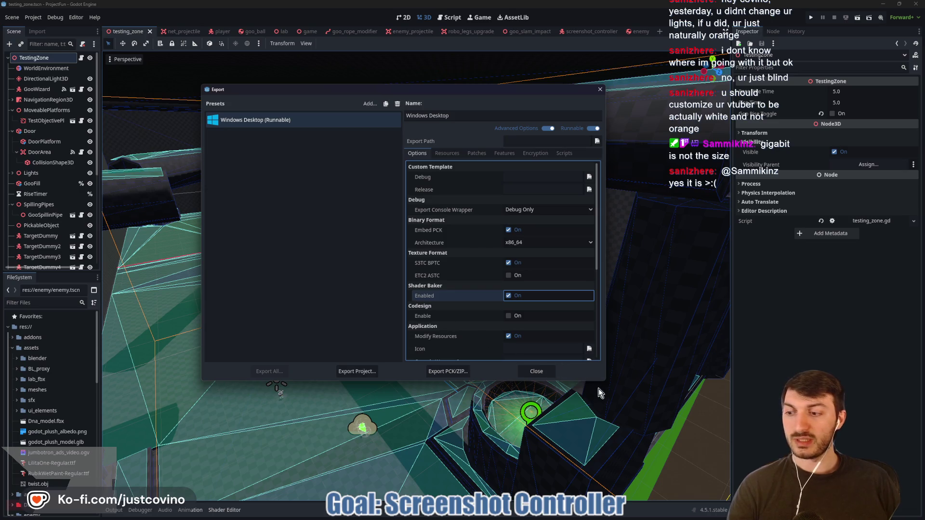
drag(603, 382, 655, 388)
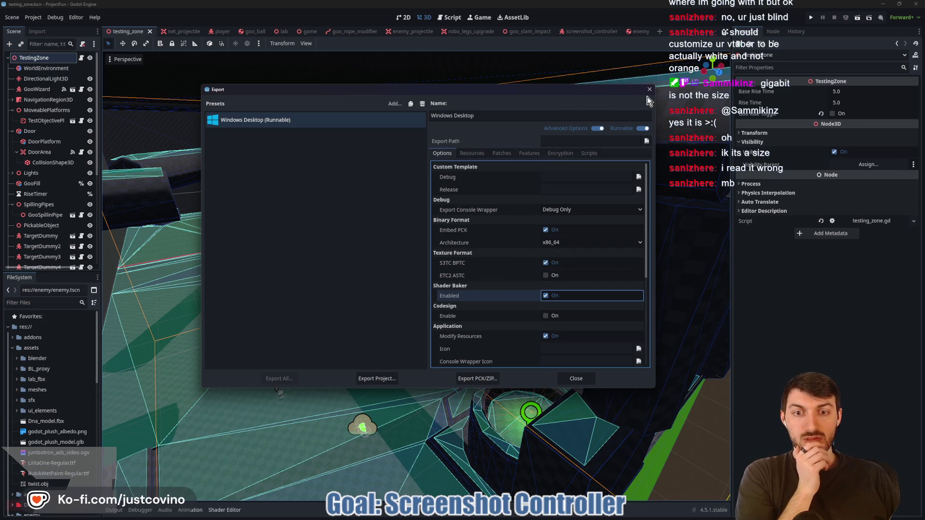
Close the Export dialog and sketch a rocket idea beside the character in the player scene.
click(577, 380)
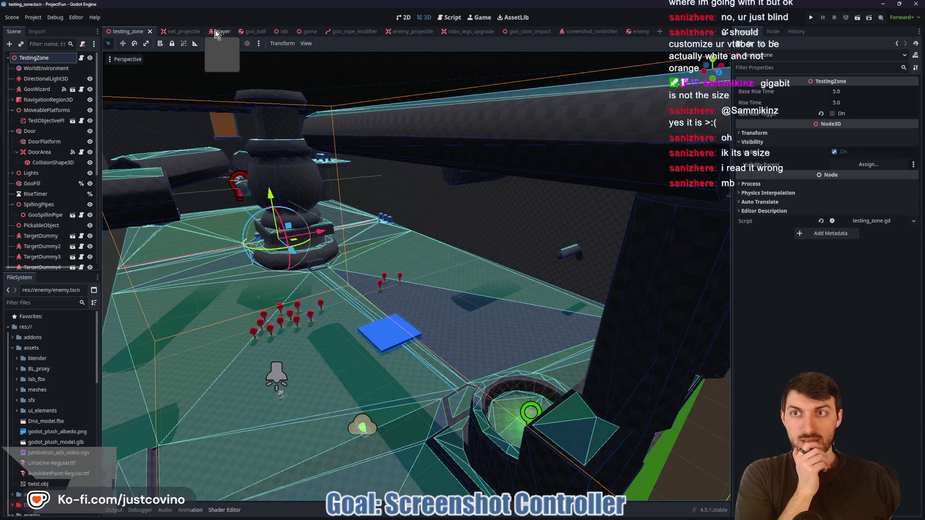
click(214, 32)
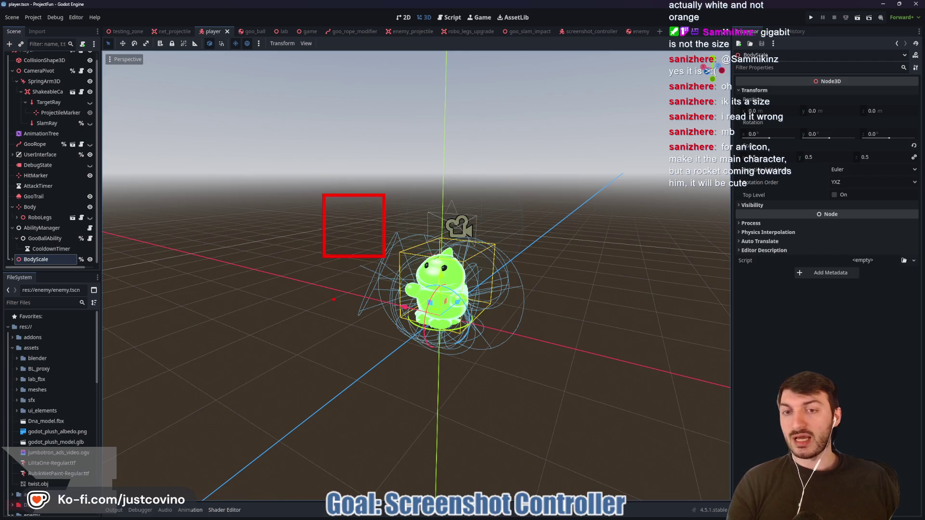
drag(341, 232, 359, 223)
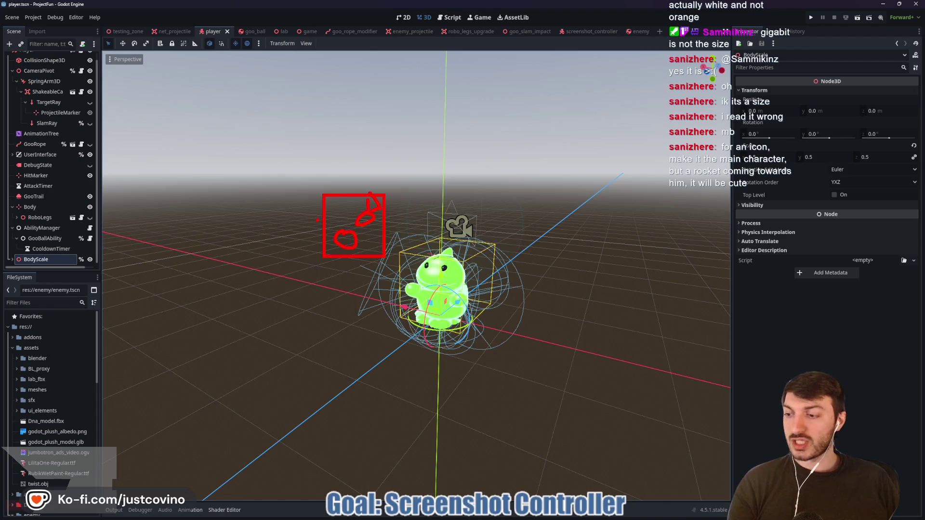
Mark out an area below the character, erase the sketch marks, and start a new empty scene.
mouse_move(165, 286)
mouse_down()
mouse_move(382, 461)
mouse_move(430, 438)
mouse_up()
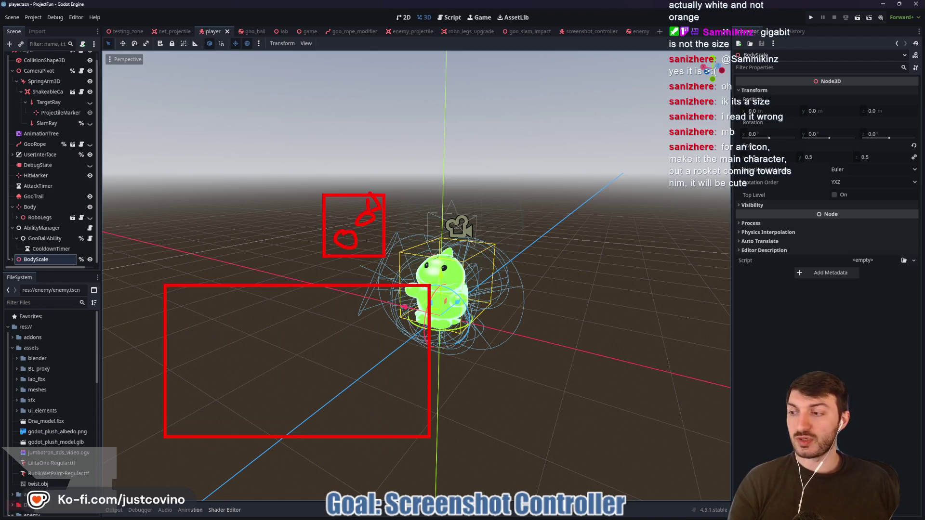
key(ctrl+z)
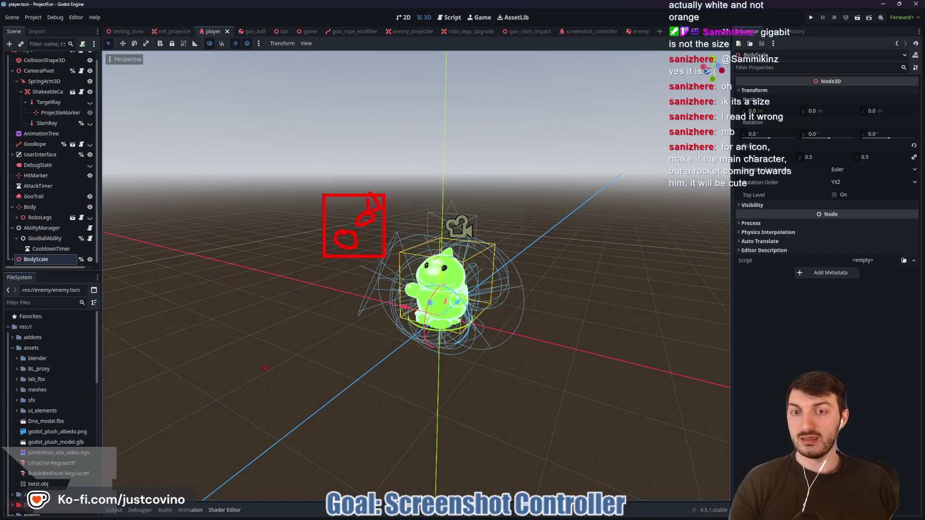
key(Escape)
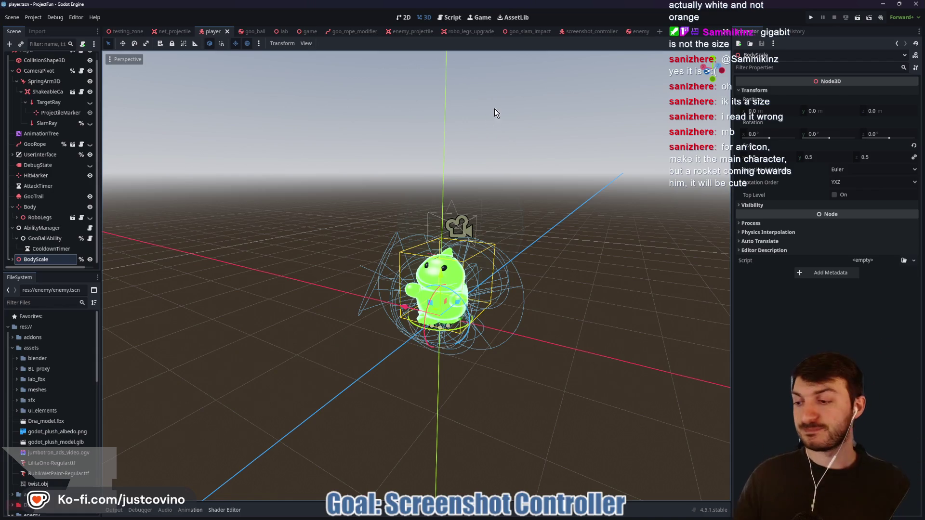
click(660, 32)
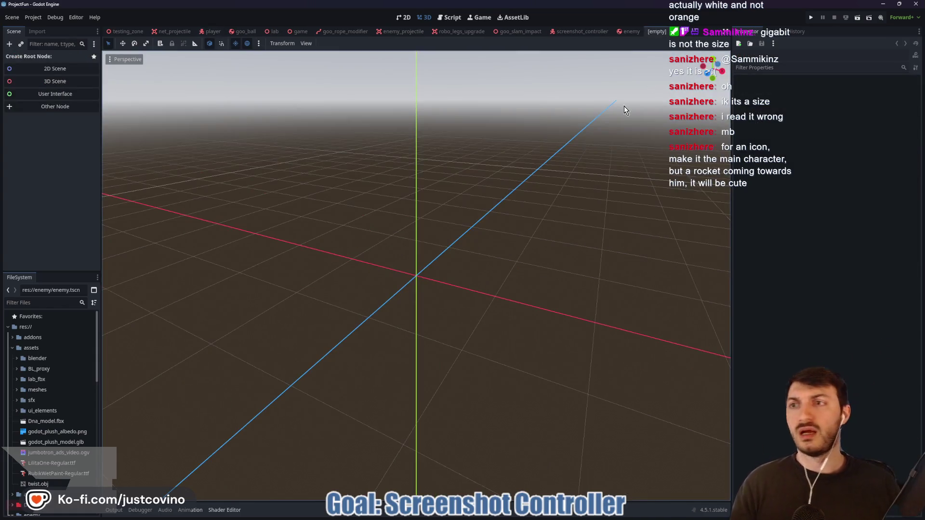
Create a Node3D root and instance lab.tscn beneath it as Lab.
key(ctrl+a)
text(node3)
key(Return)
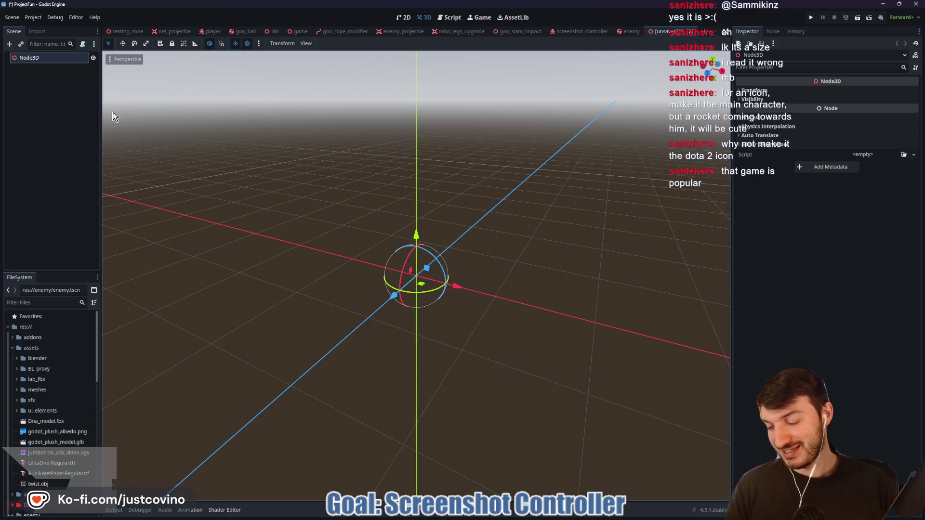
key(ctrl+shift+a)
text(la)
key(Return)
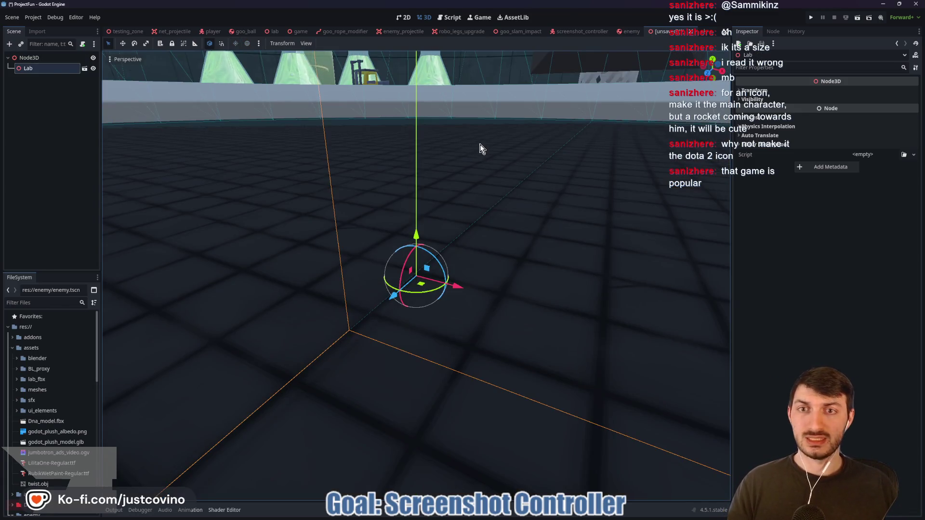
Select the Node3D root and search 'goo_mod' to instance another scene under it.
click(53, 58)
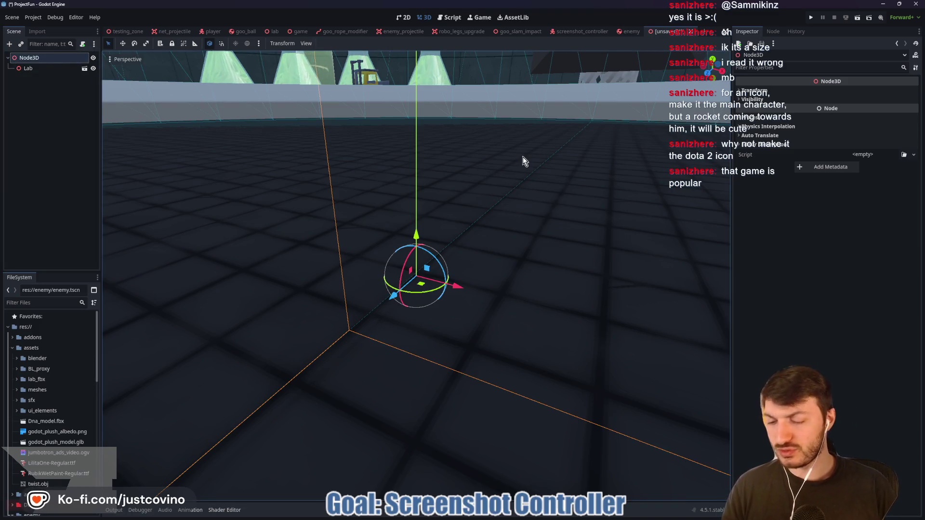
key(ctrl+shift+a)
text(goo_)
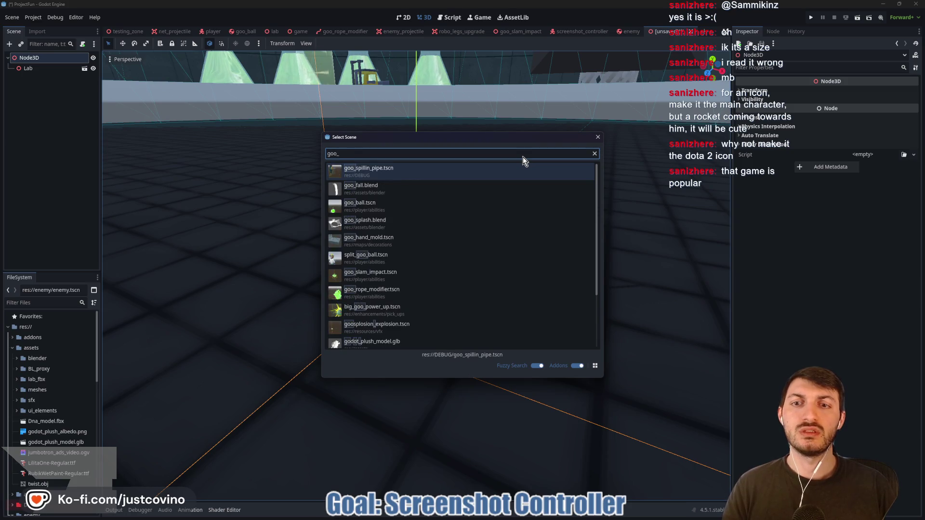
text(mod)
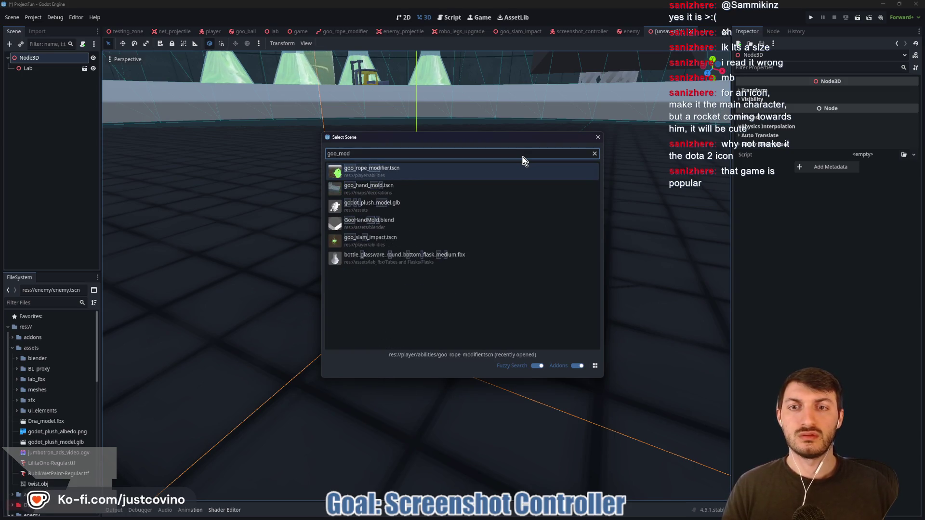
Instance the goo rope modifier scene and raise it 2 units.
double_click(414, 173)
mouse_move(486, 270)
mouse_down()
mouse_move(598, 258)
mouse_move(673, 263)
mouse_move(580, 265)
mouse_up()
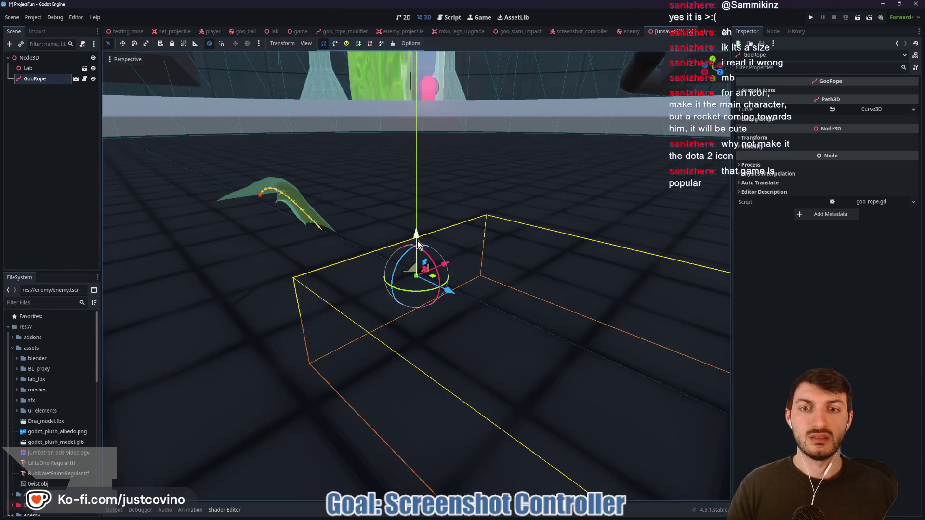
drag(417, 241, 444, 73)
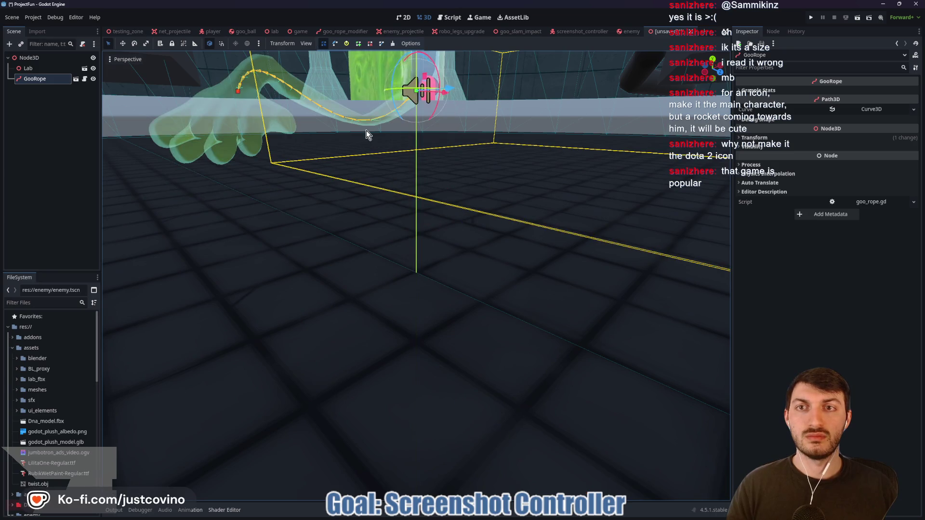
scroll(369, 135, down, 10)
mouse_move(542, 179)
mouse_down()
mouse_move(409, 182)
mouse_move(596, 177)
mouse_move(642, 183)
mouse_move(615, 204)
mouse_move(675, 211)
mouse_move(588, 203)
mouse_move(646, 204)
mouse_move(441, 264)
mouse_move(409, 255)
mouse_move(474, 295)
mouse_move(581, 179)
mouse_move(595, 121)
mouse_up()
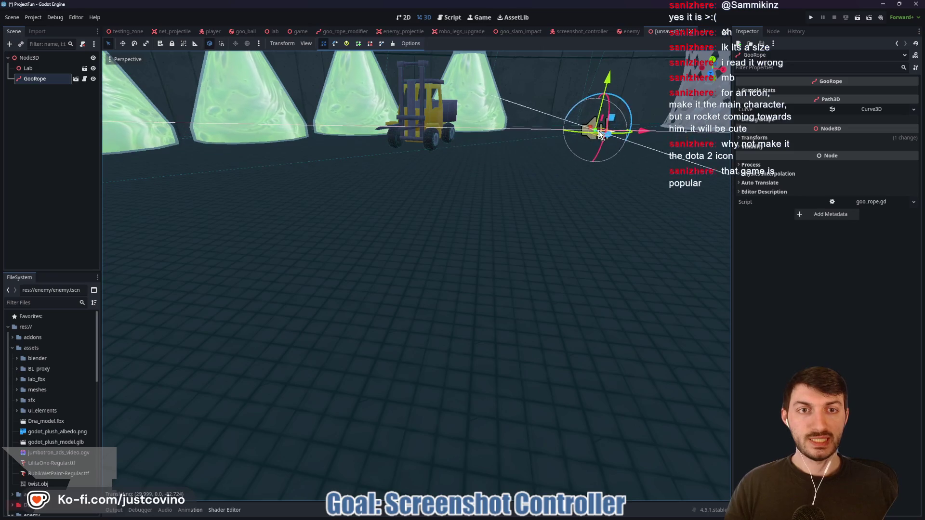
key(f)
Shift the goo rope up, right and farther back, then rotate it about its vertical axis.
mouse_move(436, 288)
mouse_down()
mouse_move(502, 194)
mouse_move(502, 168)
mouse_up()
key(f)
drag(426, 283, 449, 230)
key(f)
drag(532, 262, 477, 266)
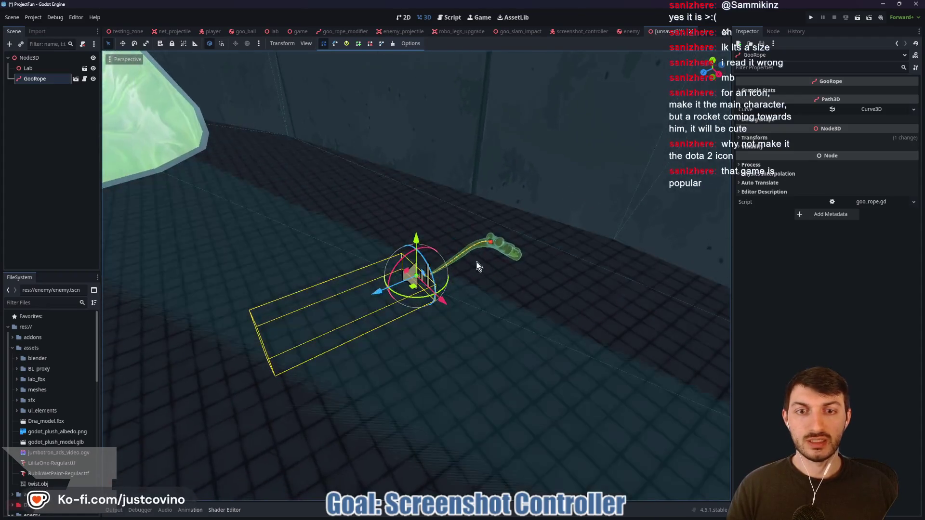
mouse_move(412, 296)
mouse_down()
mouse_move(536, 273)
mouse_move(515, 187)
mouse_move(496, 187)
mouse_move(506, 260)
mouse_up()
drag(521, 321, 468, 263)
right_click(48, 80)
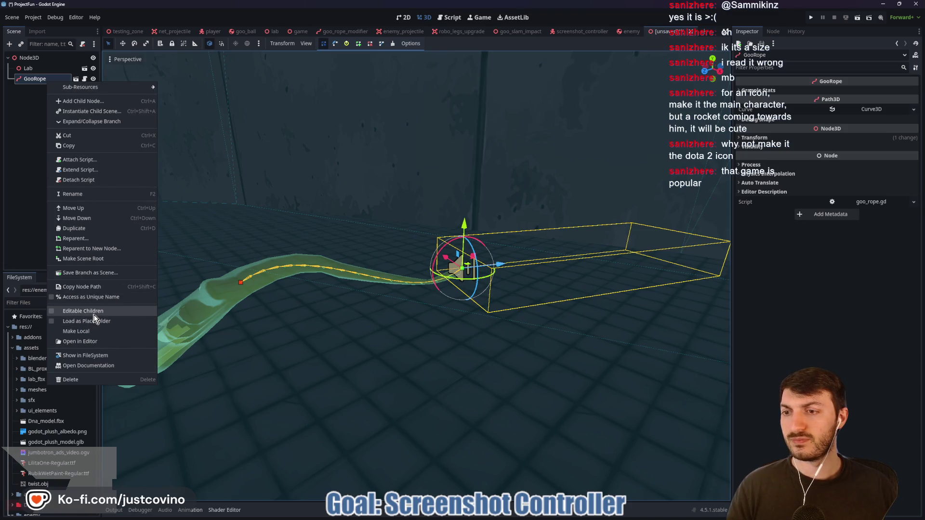
Enable Editable Children, rotate the rope about 24 degrees upright, and bend its hand end point.
click(89, 331)
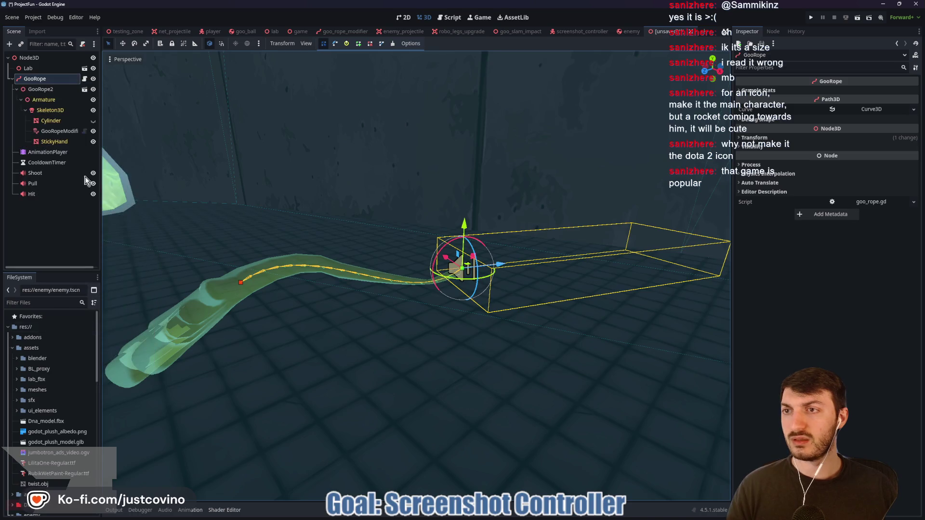
drag(373, 235, 337, 226)
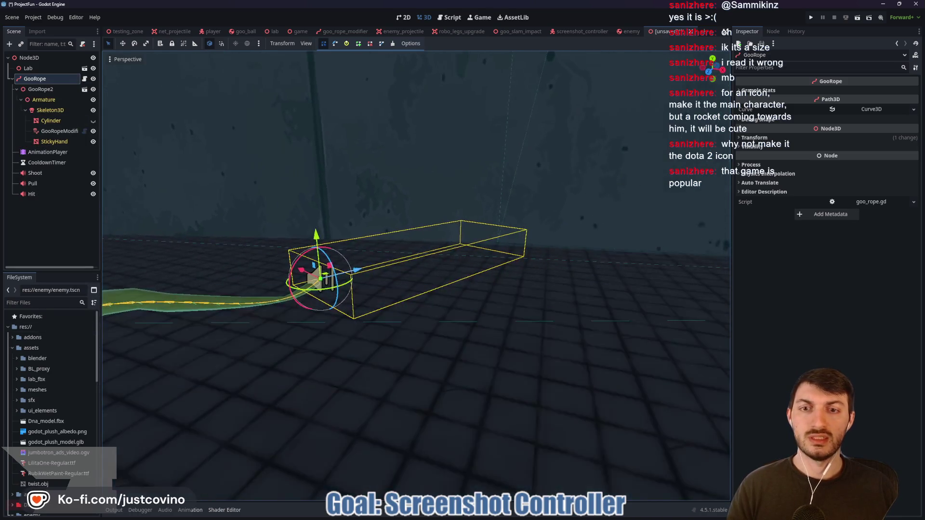
mouse_move(357, 265)
mouse_down()
mouse_move(451, 264)
mouse_move(461, 227)
mouse_move(583, 155)
mouse_up()
drag(628, 217, 611, 188)
mouse_move(438, 345)
mouse_down()
mouse_move(519, 273)
mouse_move(444, 368)
mouse_up()
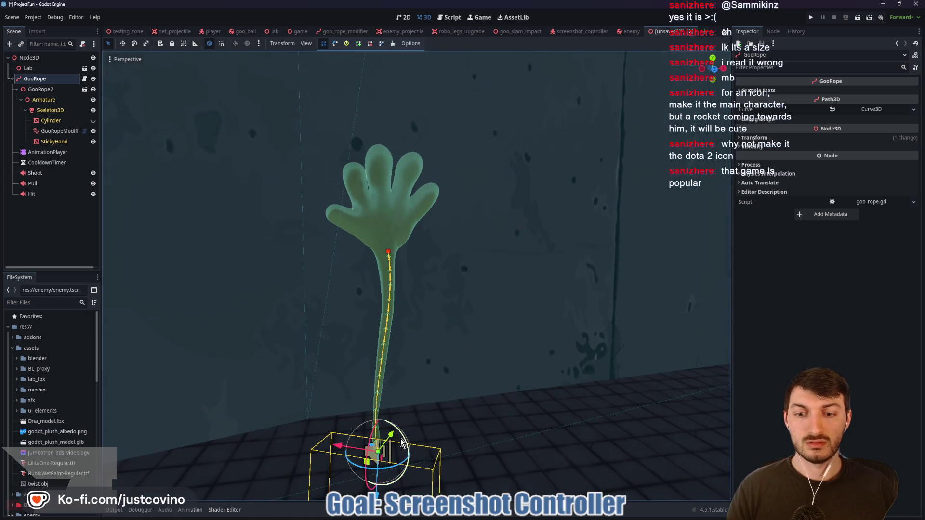
mouse_move(385, 461)
mouse_down()
mouse_move(403, 468)
mouse_move(493, 446)
mouse_up()
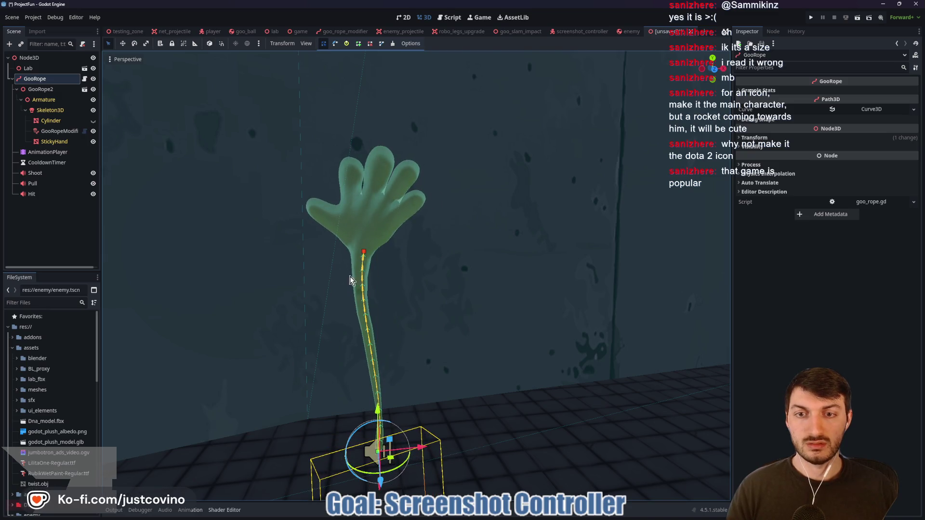
click(363, 252)
mouse_move(412, 251)
mouse_down()
mouse_move(363, 252)
mouse_move(329, 285)
mouse_move(329, 357)
mouse_up()
key(y)
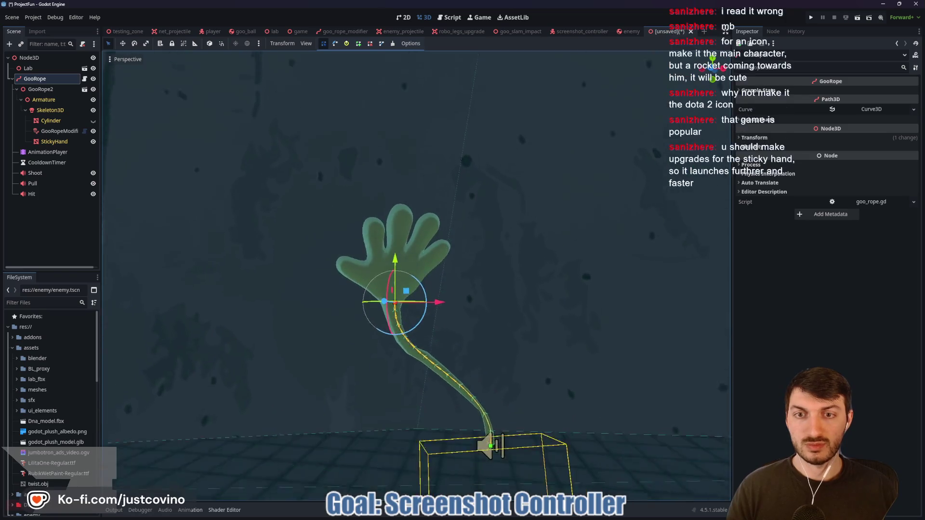
Select Lab, GooRope, then the root Node3D, dismissing an accidentally opened instance dialog.
click(458, 344)
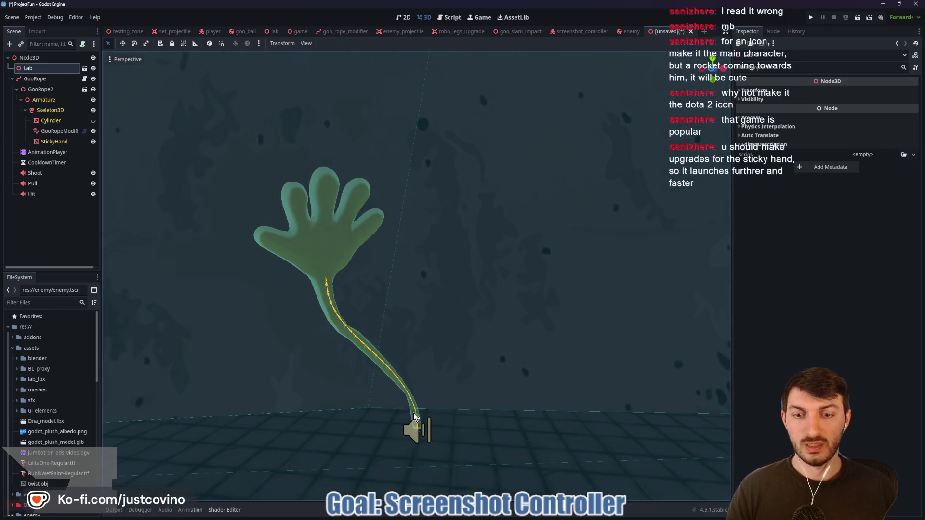
click(426, 419)
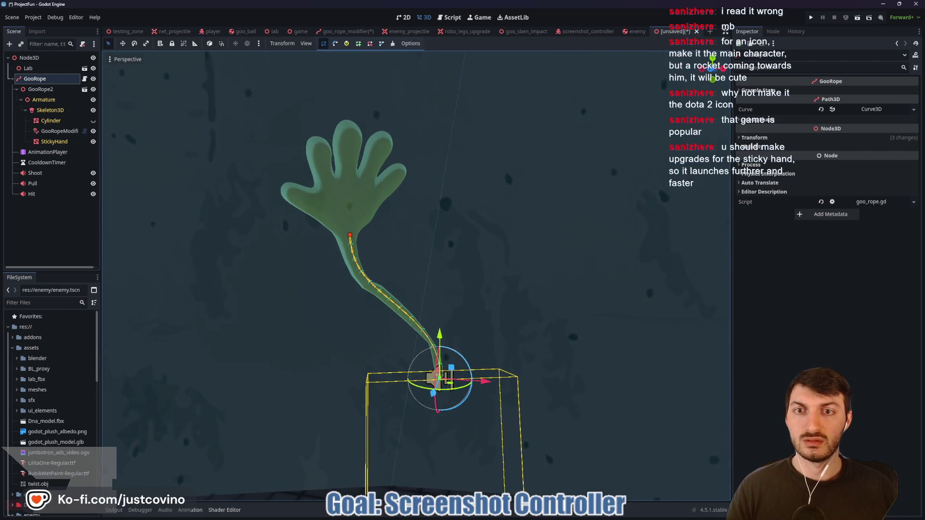
click(29, 58)
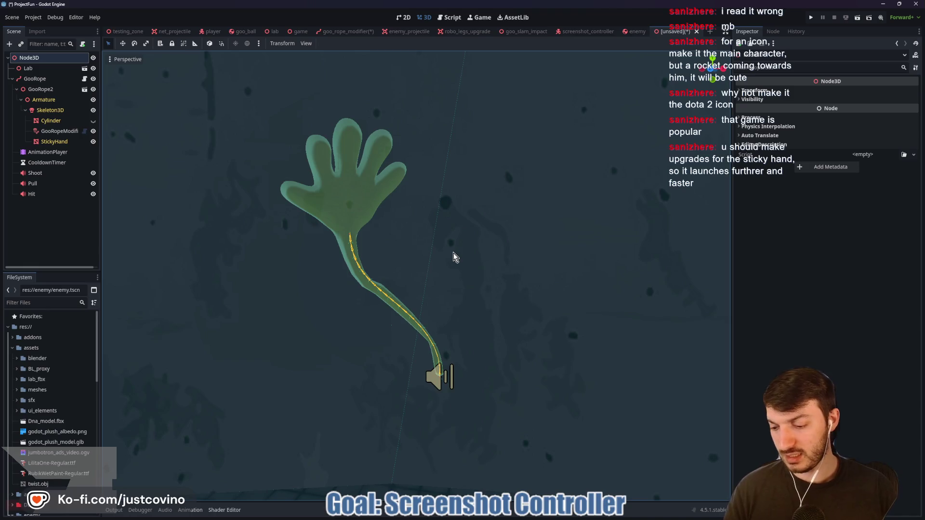
key(ctrl+shift+a)
click(600, 141)
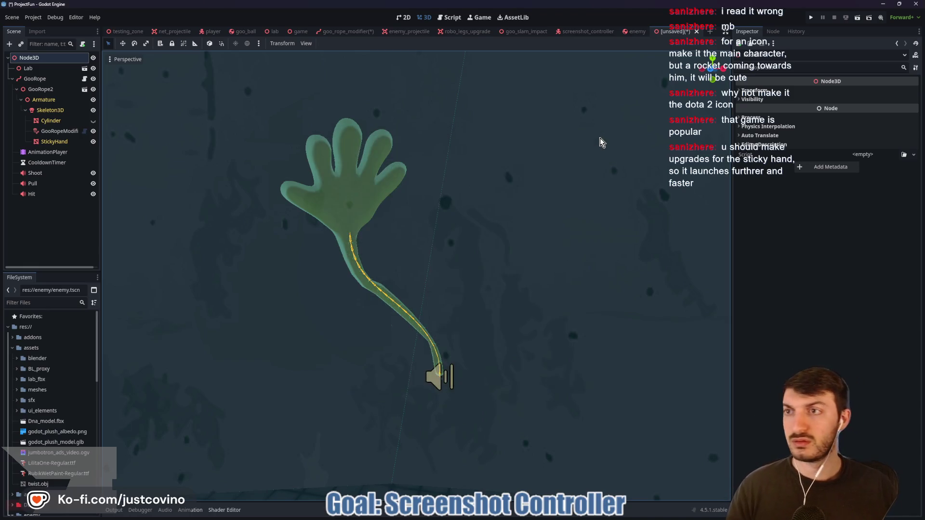
Add a Camera3D node to the scene.
key(ctrl+a)
text(camera)
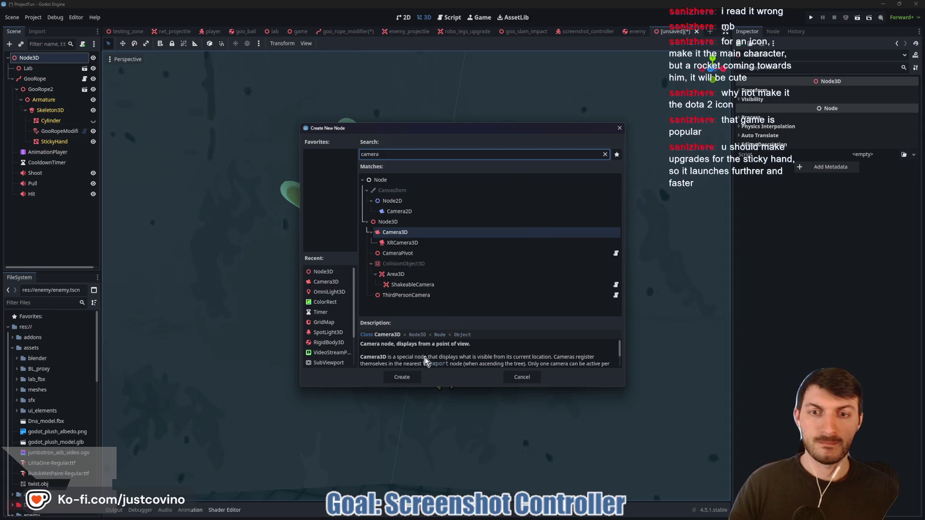
click(403, 377)
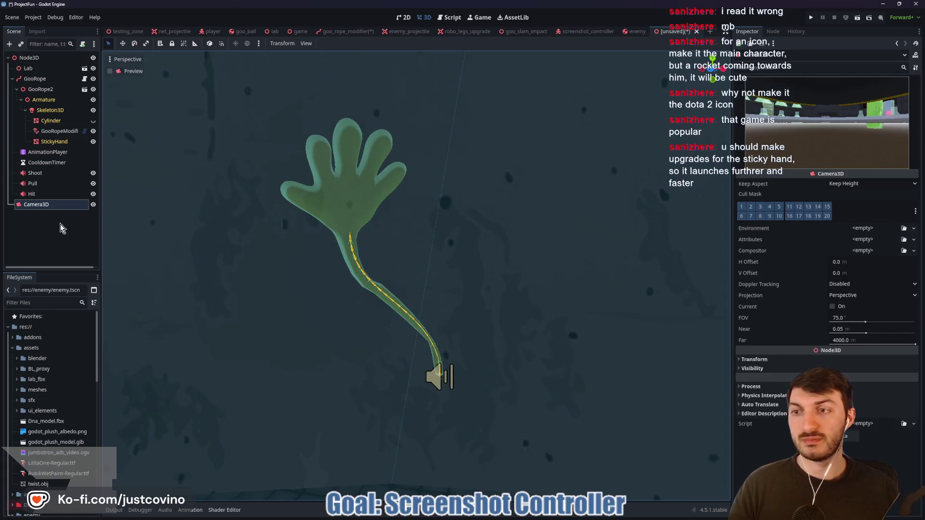
Frame the sticky hand in the viewport and nudge the GooRope slightly along X.
drag(403, 206, 412, 229)
scroll(364, 414, up, 2)
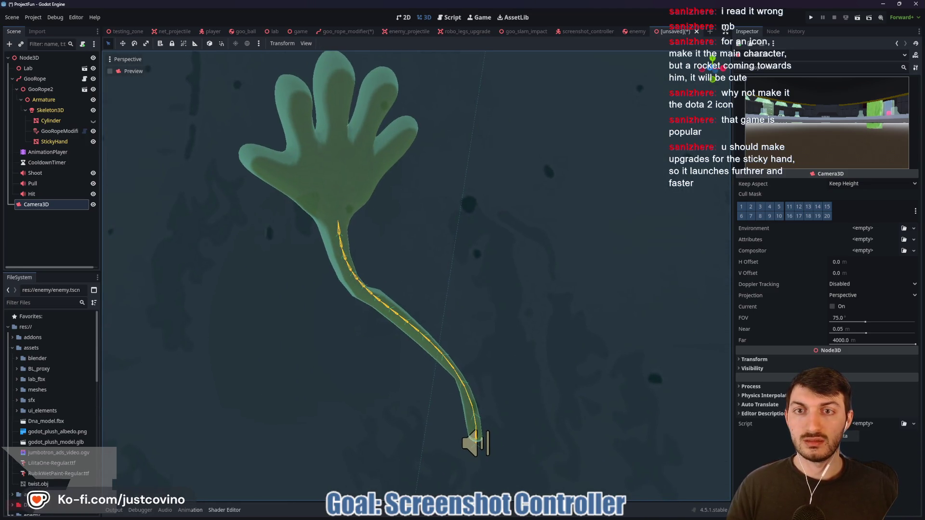
click(475, 391)
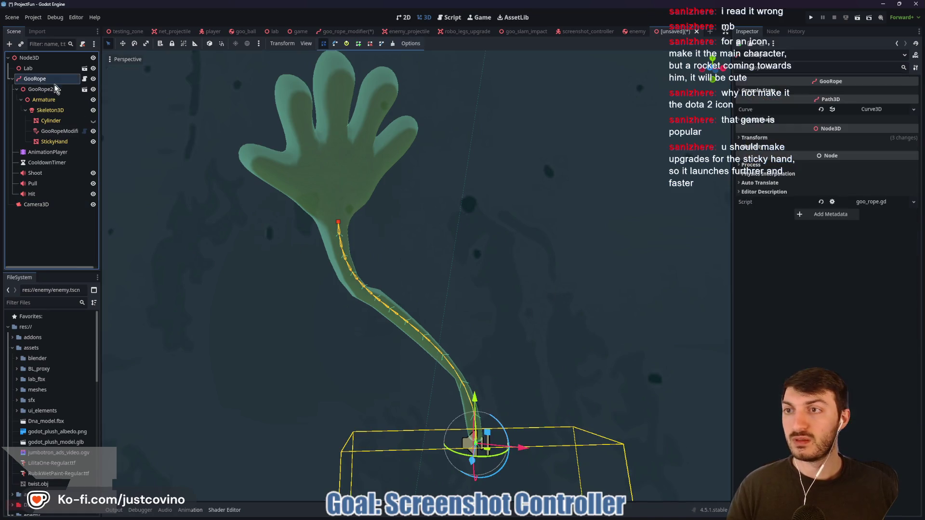
mouse_move(524, 450)
mouse_down()
mouse_move(602, 446)
mouse_move(409, 434)
mouse_move(443, 430)
mouse_move(444, 413)
mouse_up()
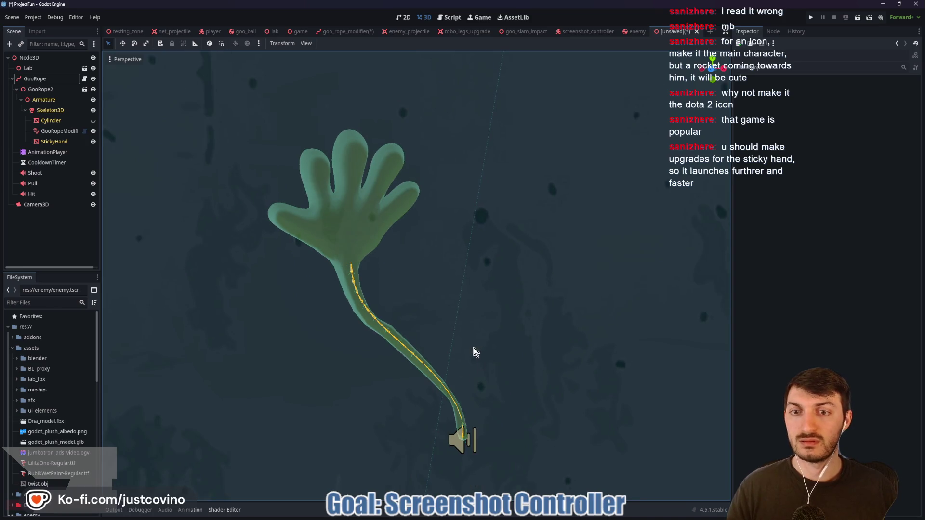
Align the Camera3D with the current view, preview through it, and open the captured screenshot.
click(57, 204)
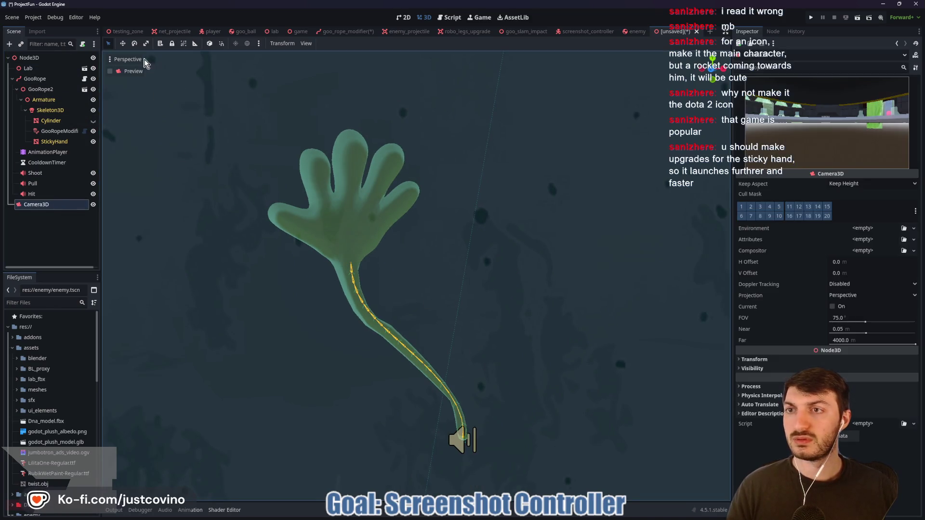
click(128, 59)
click(145, 395)
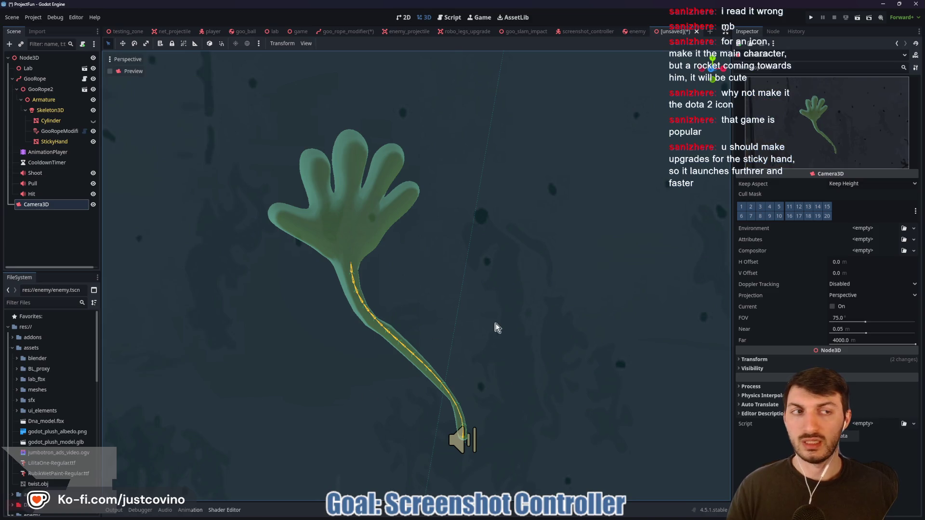
click(111, 71)
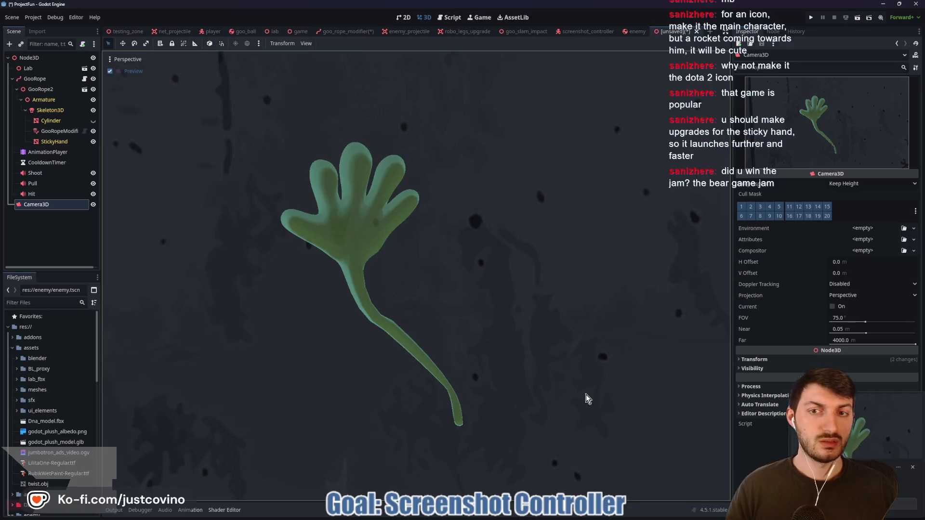
click(876, 452)
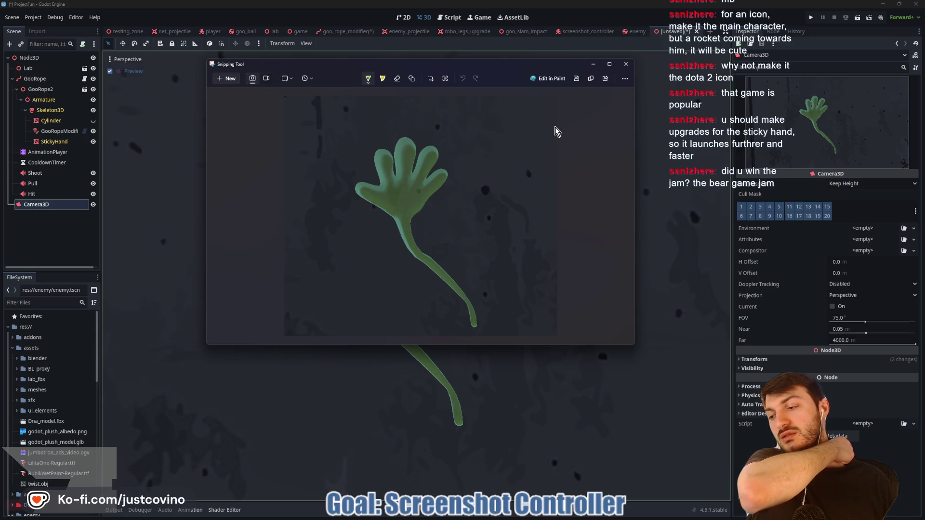
Copy the screenshot and start saving it, browsing to the Desktop folder.
key(ctrl+c)
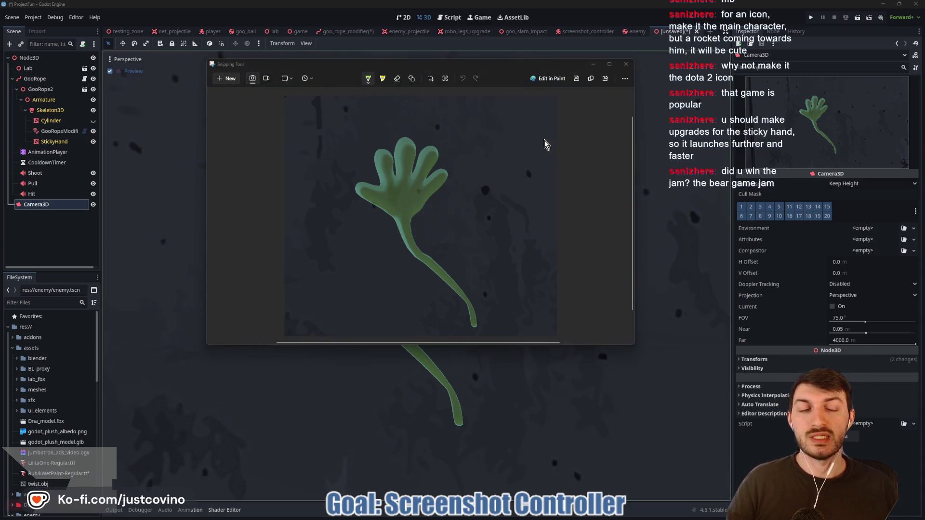
key(ctrl+s)
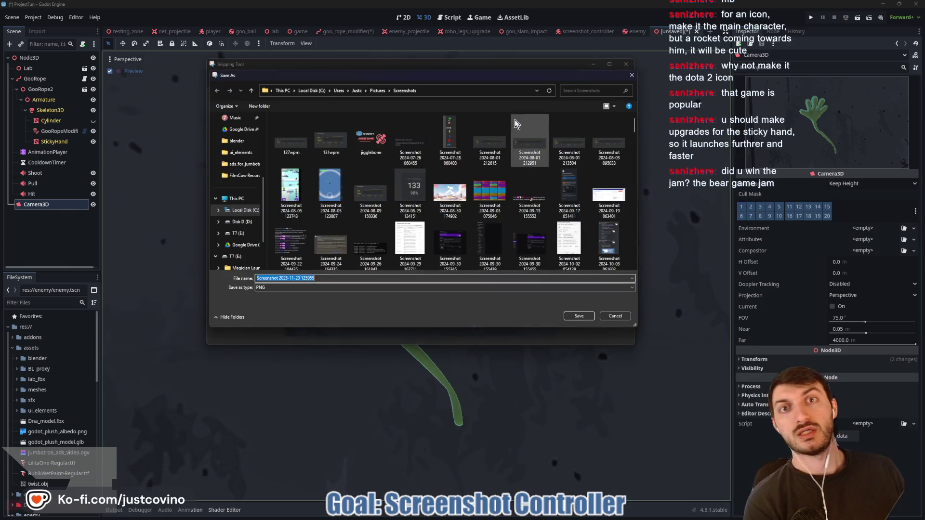
scroll(240, 188, up, 3)
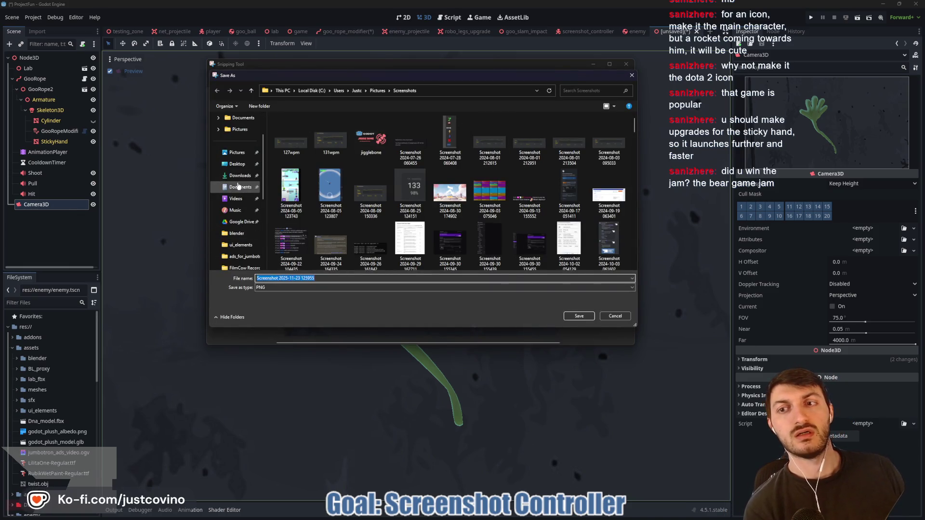
click(237, 164)
click(341, 277)
click(341, 278)
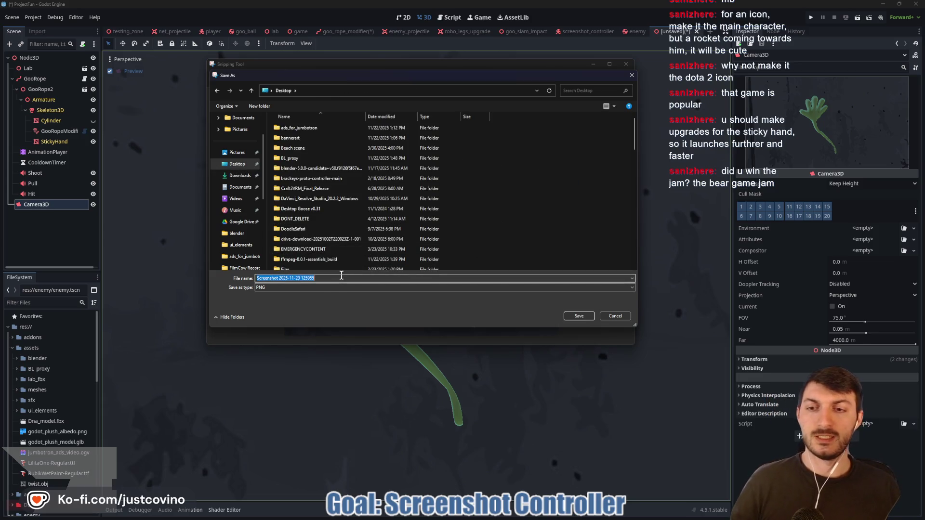
scroll(368, 212, down, 5)
scroll(361, 221, down, 1)
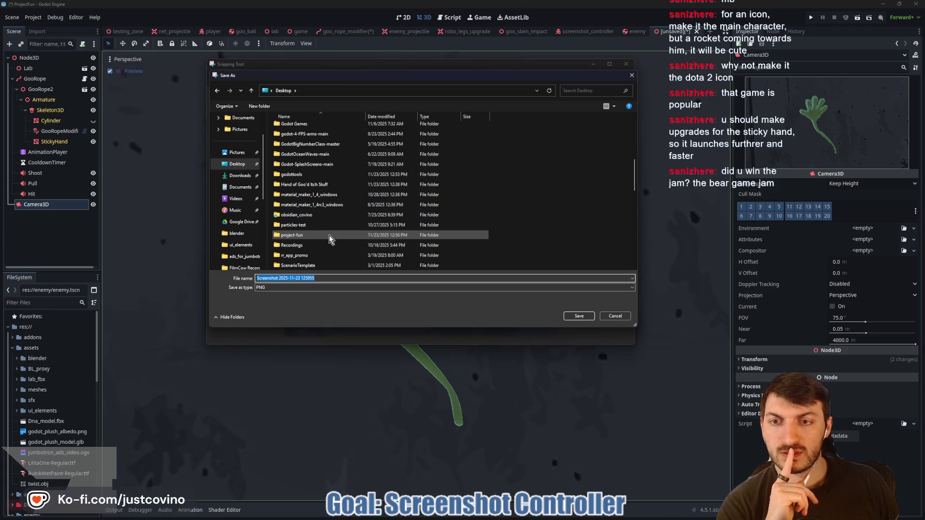
scroll(329, 238, down, 4)
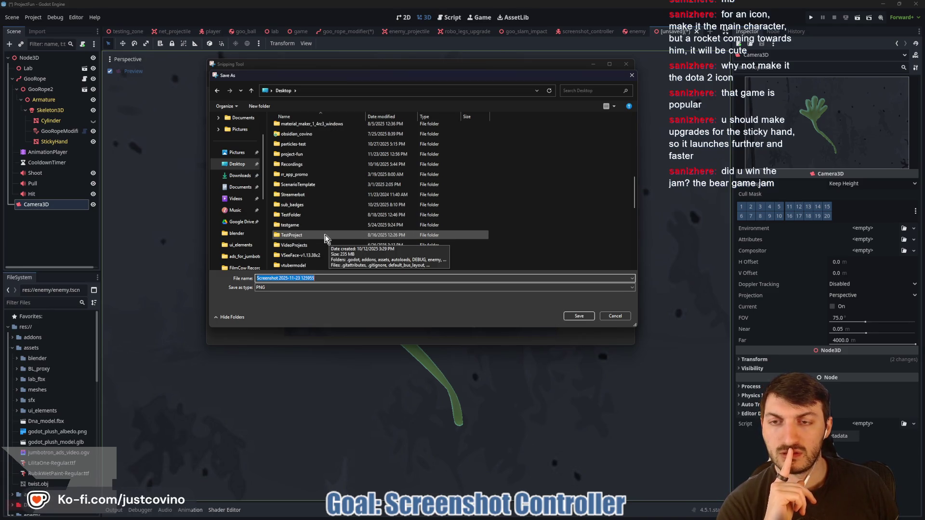
scroll(325, 238, up, 4)
scroll(322, 241, up, 1)
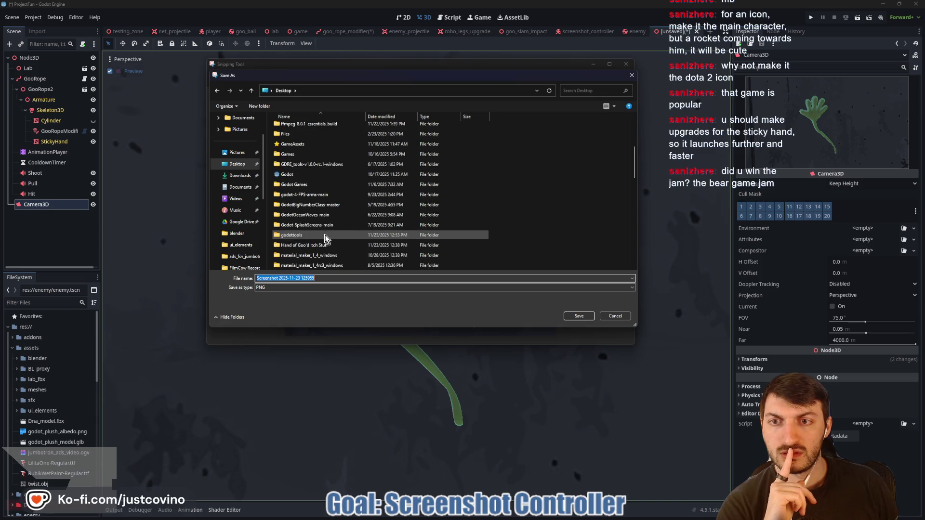
Name the file 'icon' and choose Desktop > project-fun > assets as the save location.
double_click(317, 247)
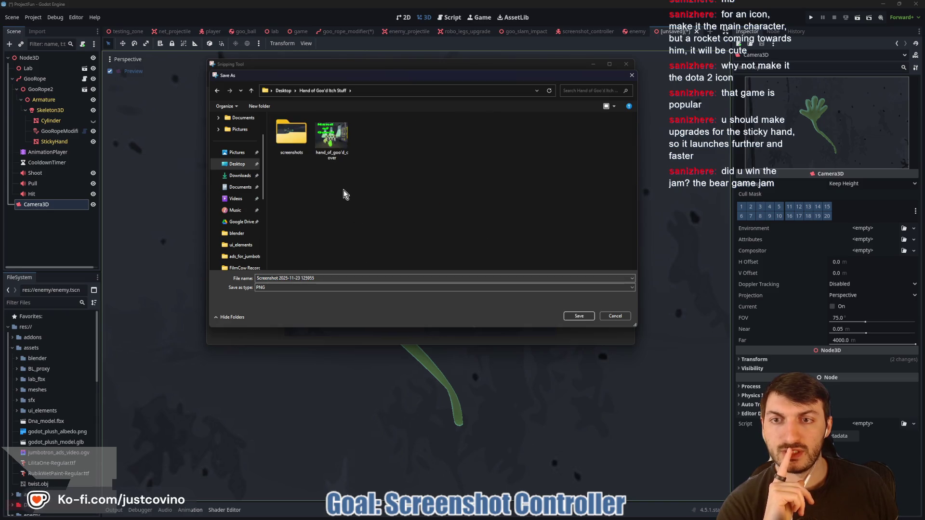
click(338, 277)
text(icon)
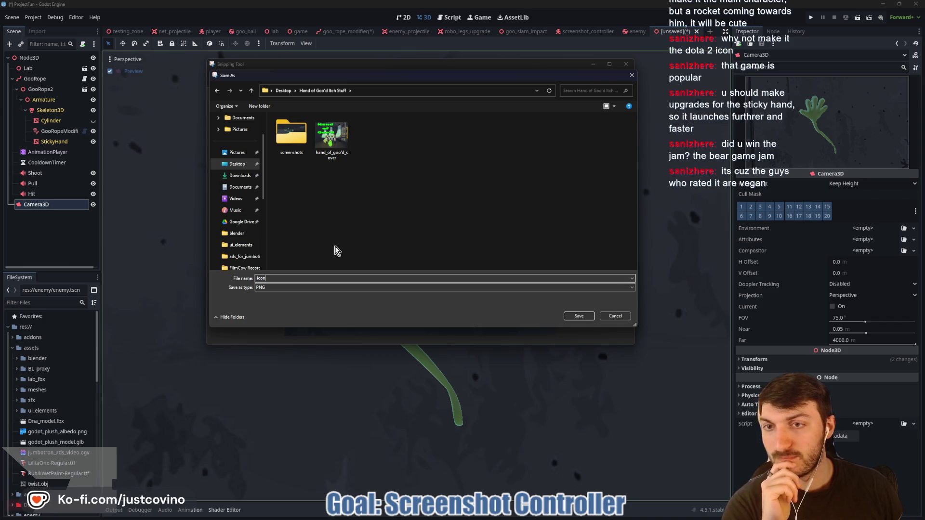
click(251, 92)
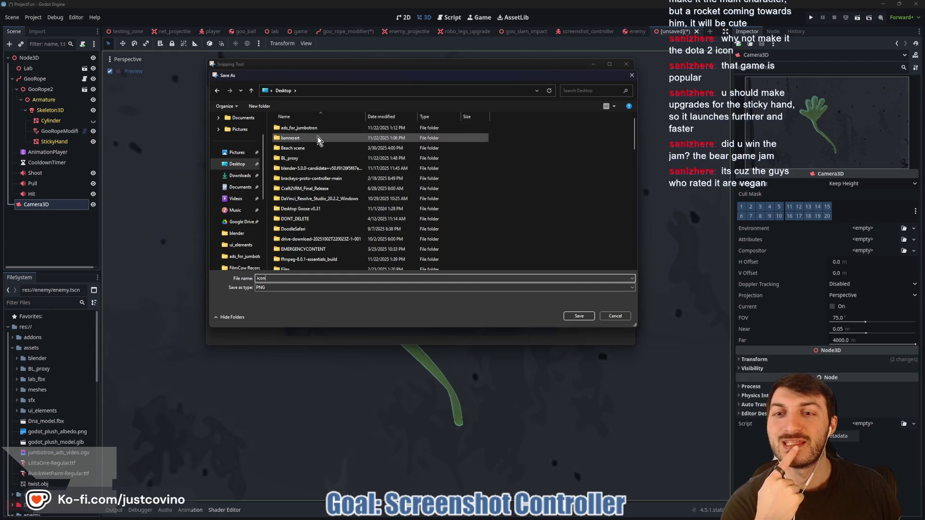
scroll(319, 235, down, 3)
scroll(318, 233, down, 2)
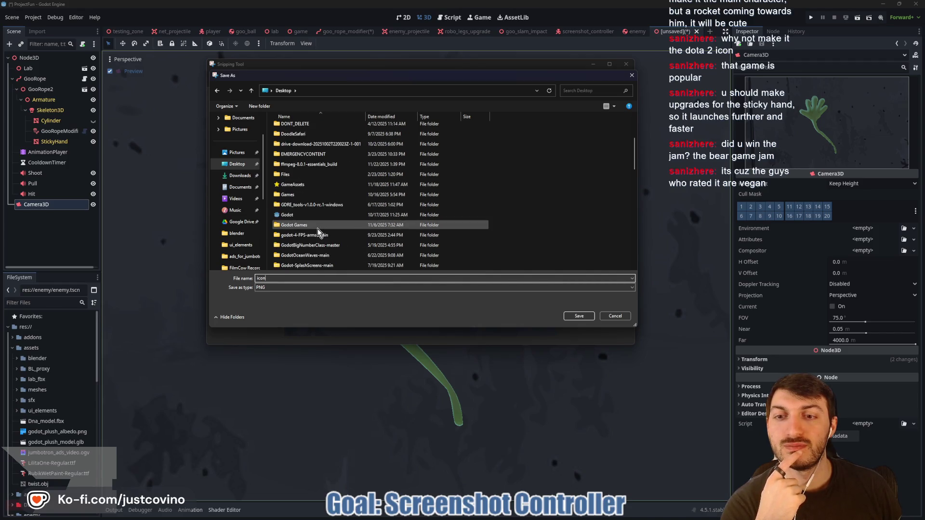
scroll(309, 239, down, 2)
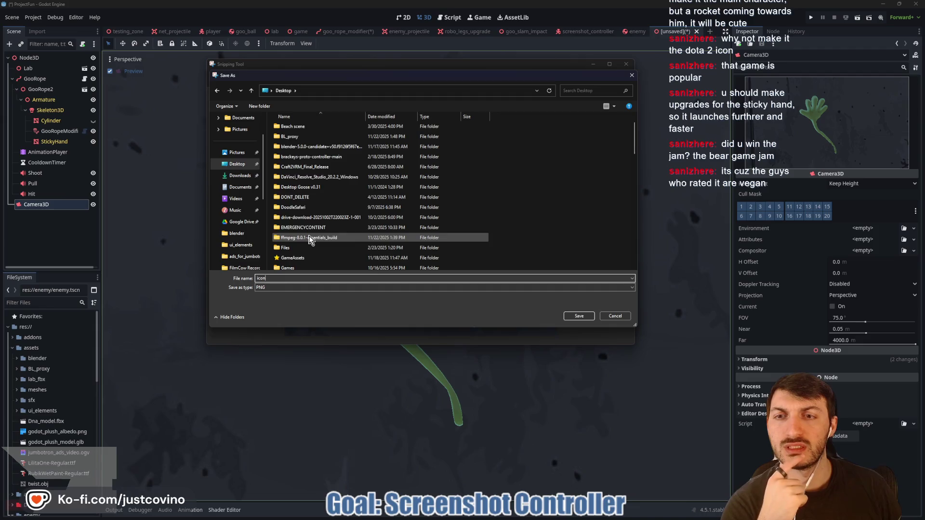
scroll(310, 240, down, 3)
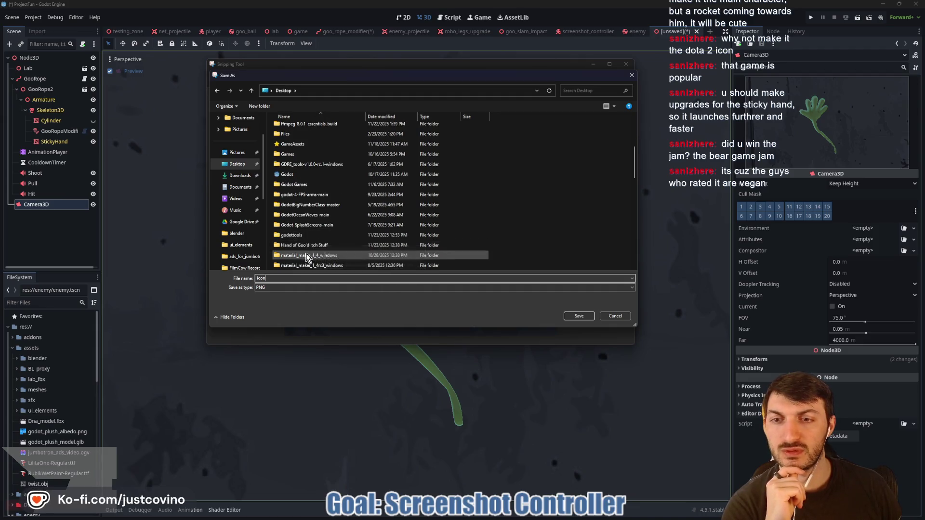
double_click(312, 240)
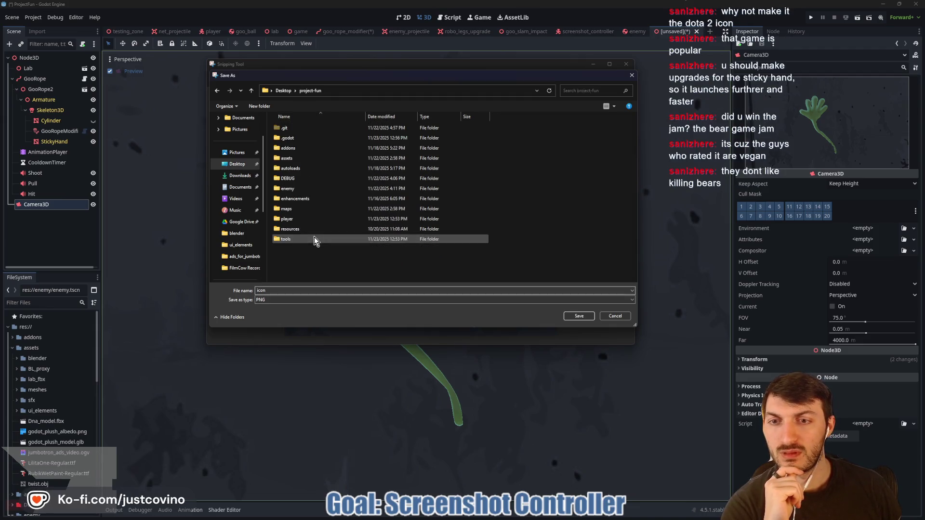
double_click(301, 159)
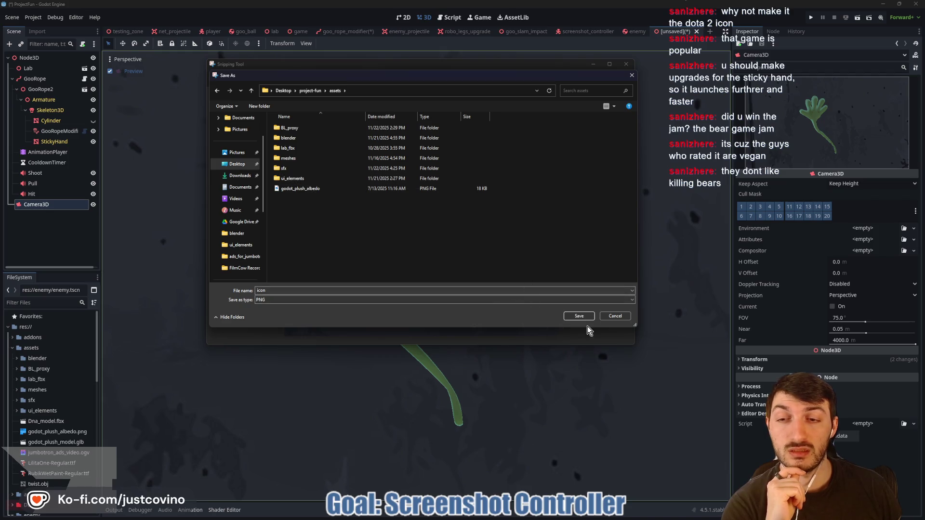
Save icon.png, close Snipping Tool, discard the unsaved Godot scene, and open Project Settings.
click(578, 318)
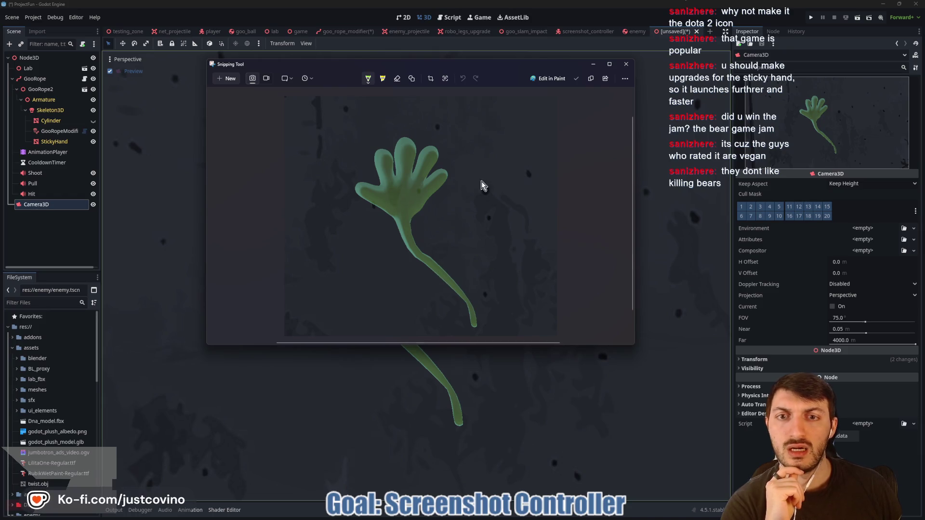
click(624, 71)
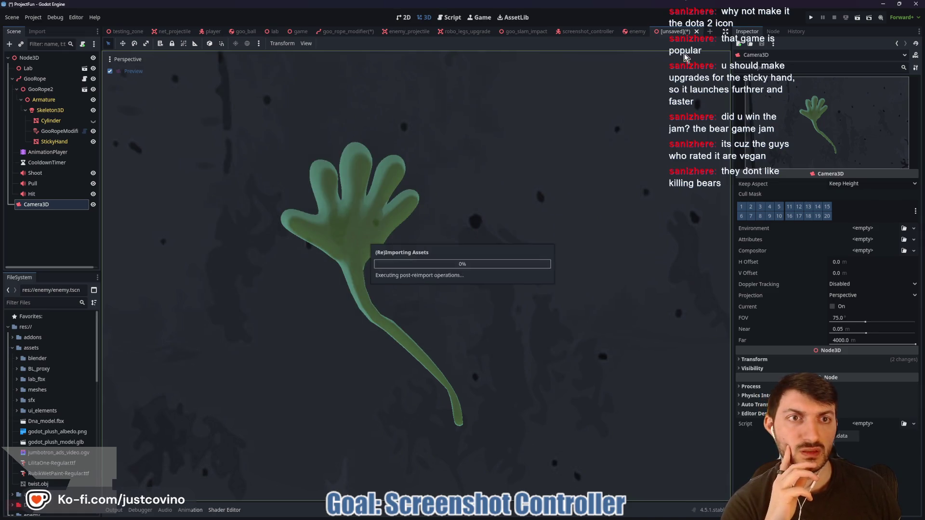
click(696, 33)
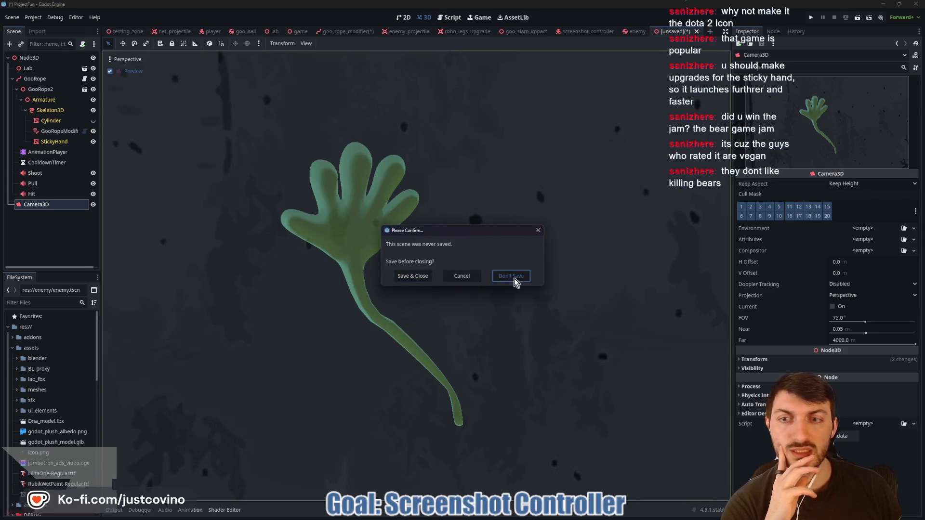
click(513, 279)
click(31, 20)
click(35, 31)
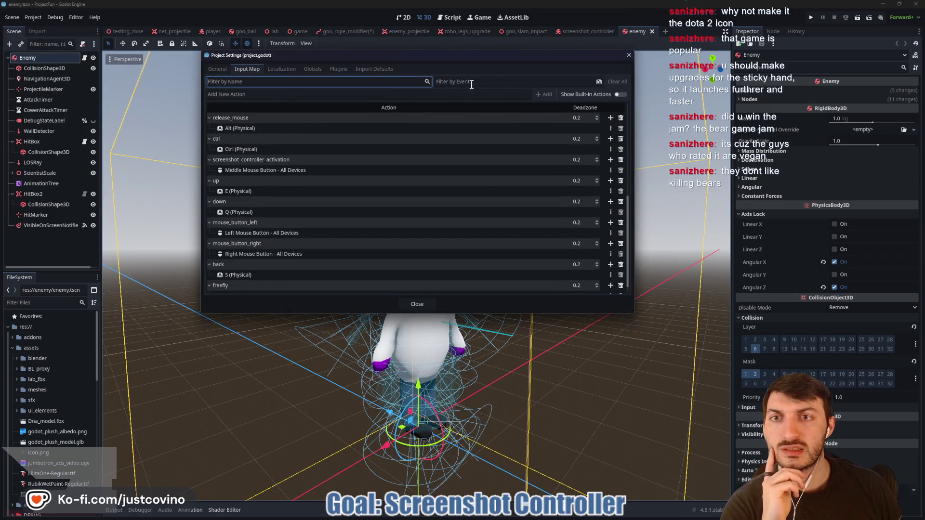
Filter General project settings by 'icon' to show Application > Config's Icon entry, res://icon.svg.
key(Escape)
click(28, 17)
click(44, 31)
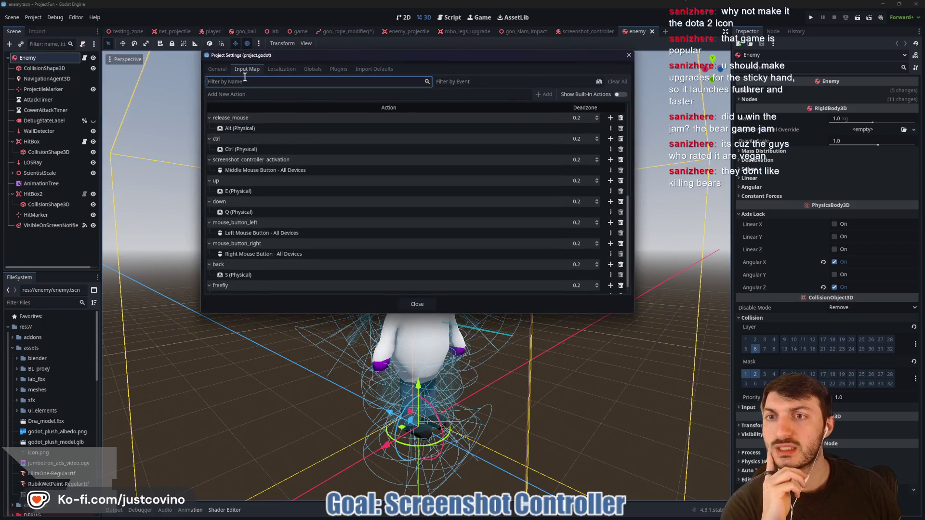
click(216, 68)
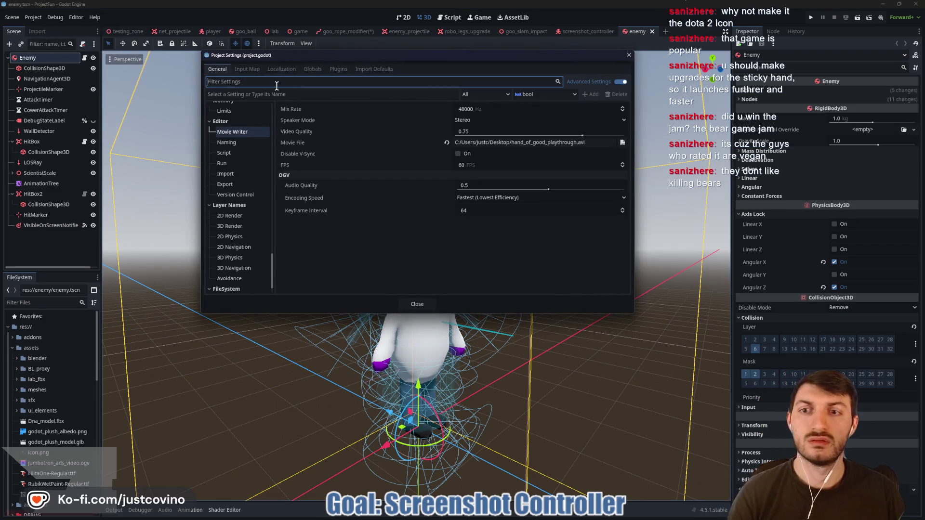
text(icon)
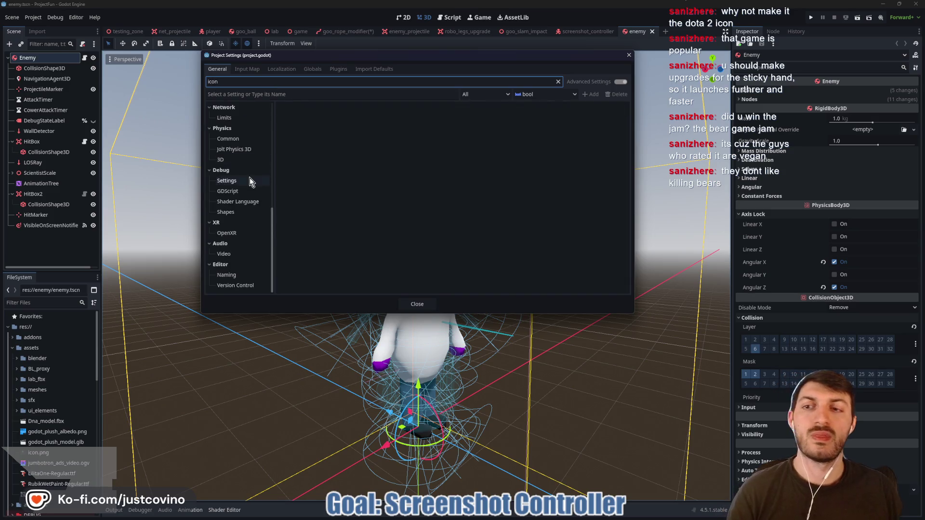
scroll(236, 165, down, 3)
scroll(236, 165, up, 3)
click(233, 119)
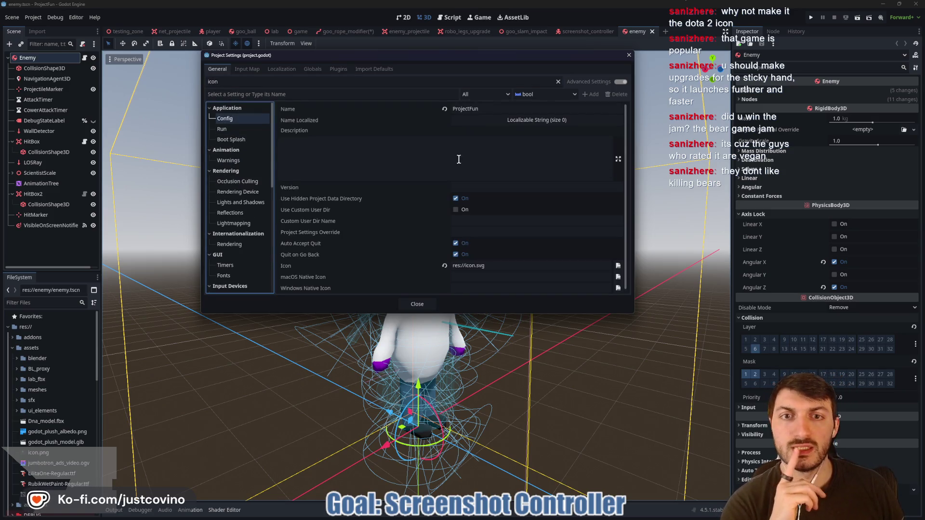
scroll(375, 206, down, 1)
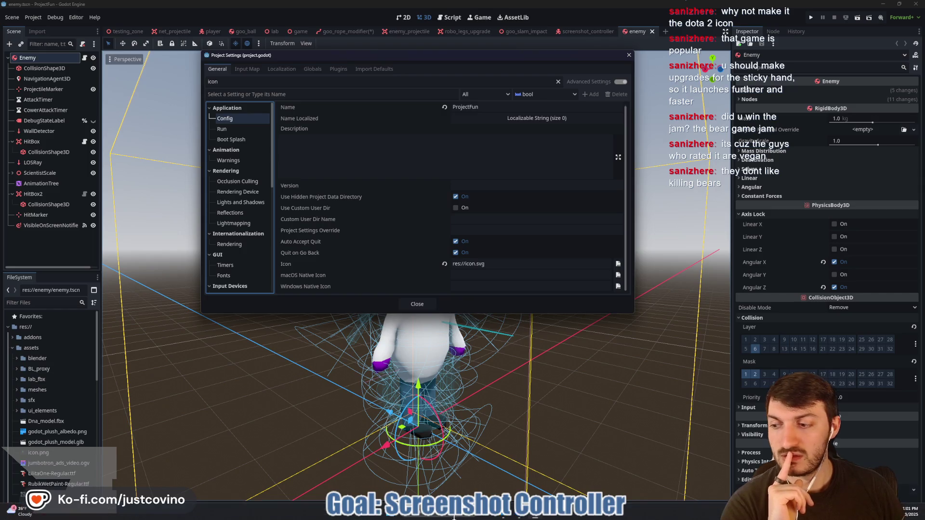
mouse_move(505, 518)
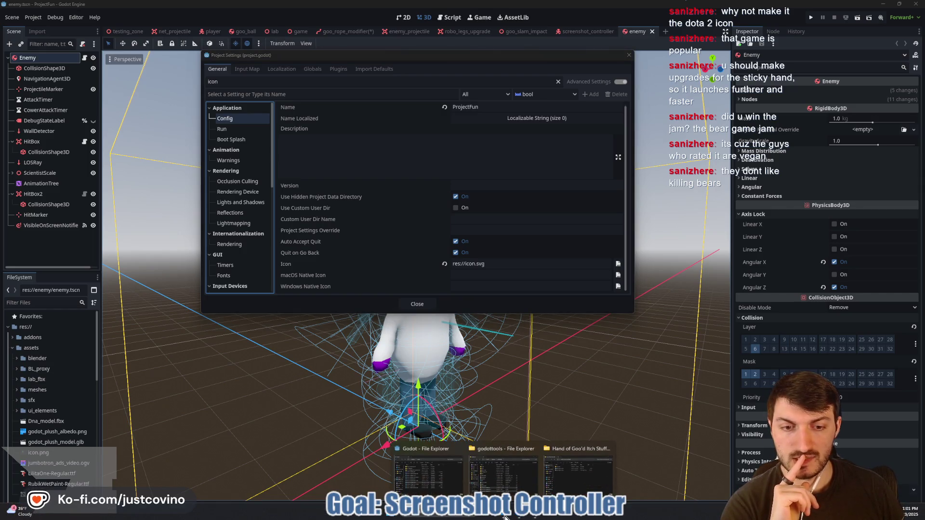
click(563, 483)
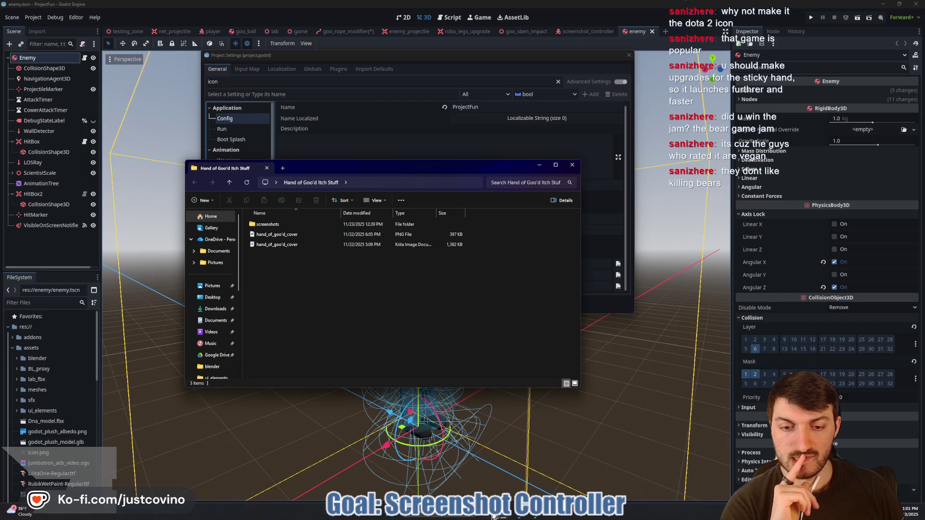
Browse to Desktop > project-fun > assets and open icon.png in Snipping Tool via Open with.
click(503, 472)
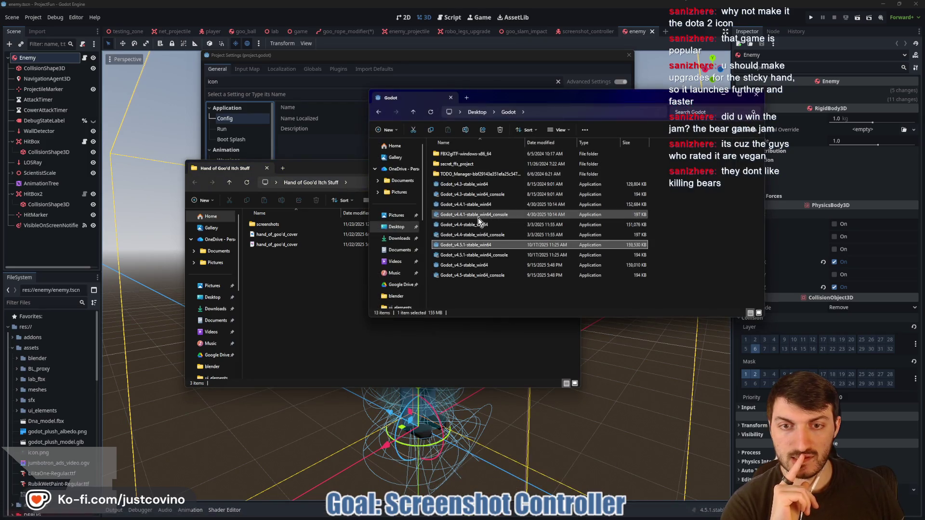
click(404, 227)
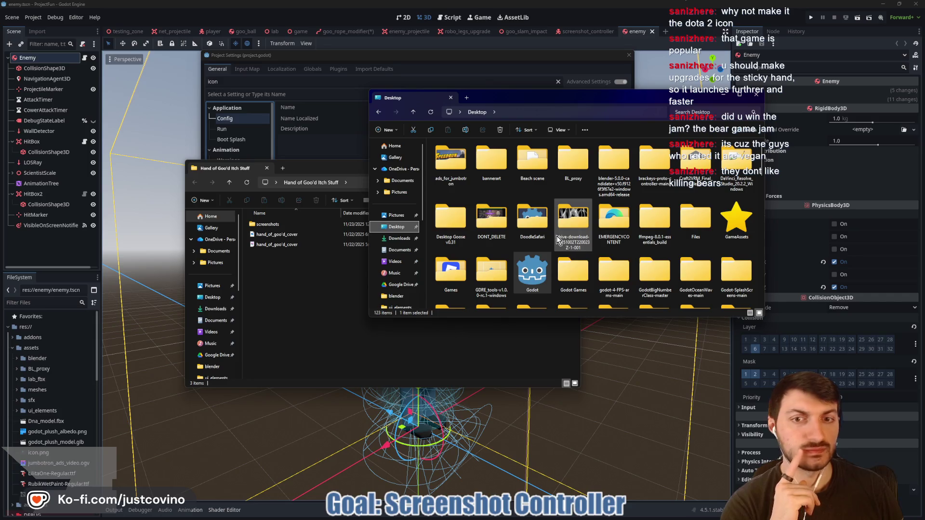
mouse_move(600, 93)
mouse_down()
mouse_move(475, 83)
mouse_move(457, 70)
mouse_up()
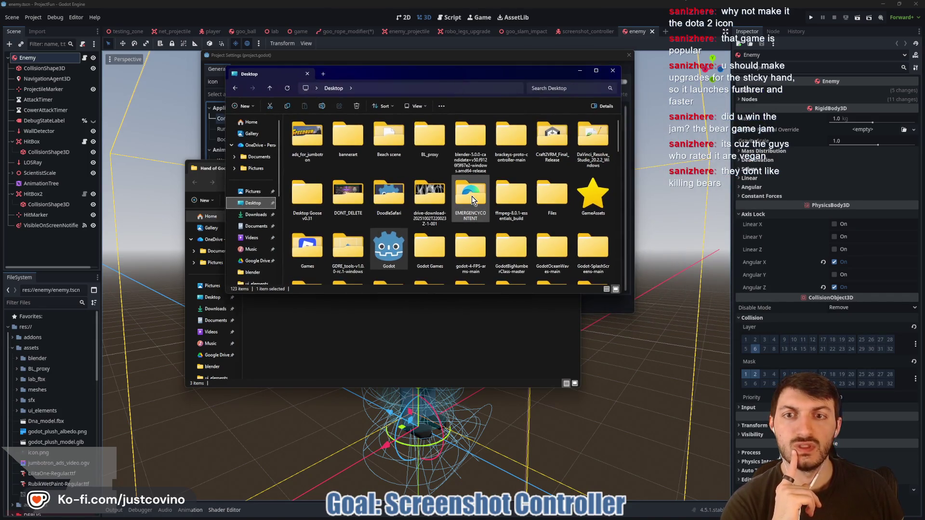
scroll(455, 182, down, 2)
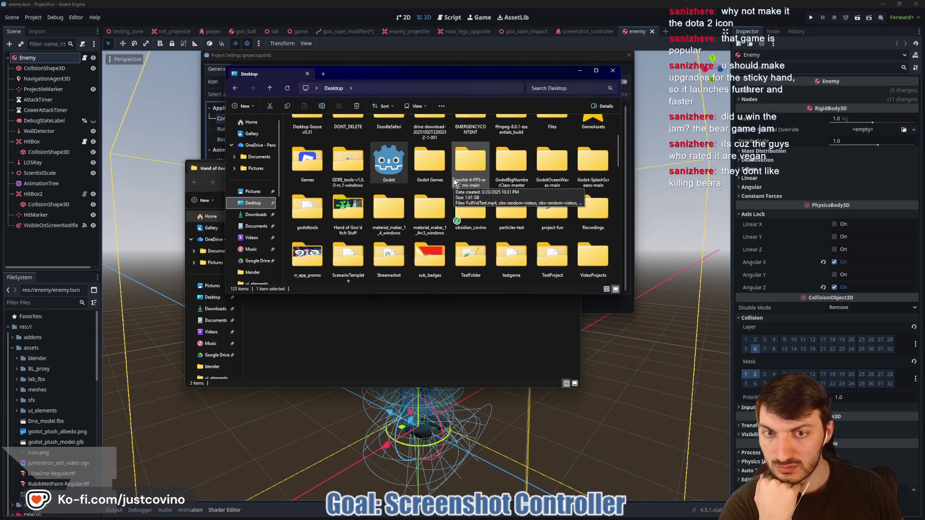
double_click(557, 219)
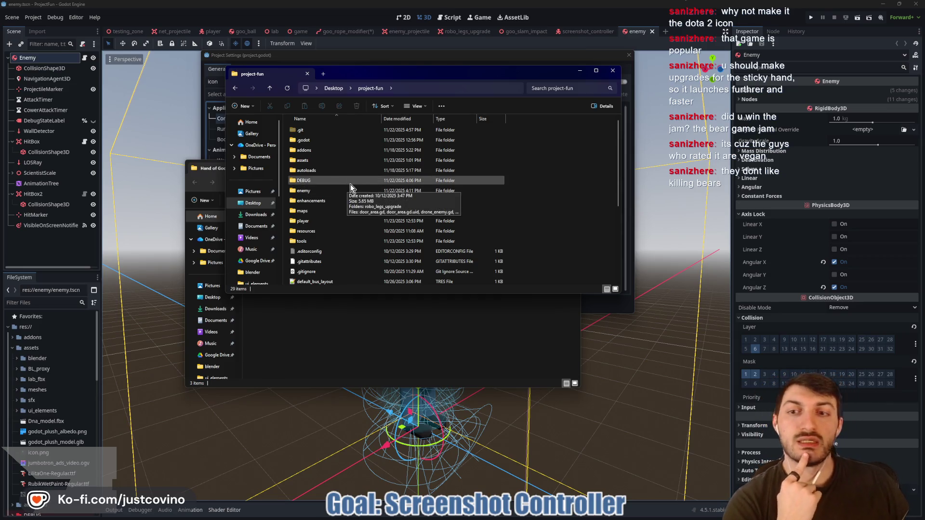
double_click(315, 159)
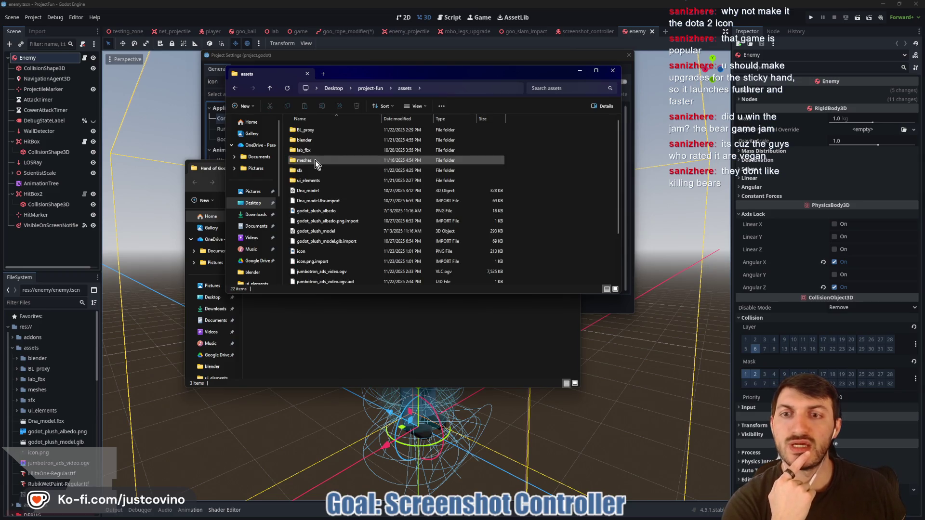
scroll(333, 198, down, 2)
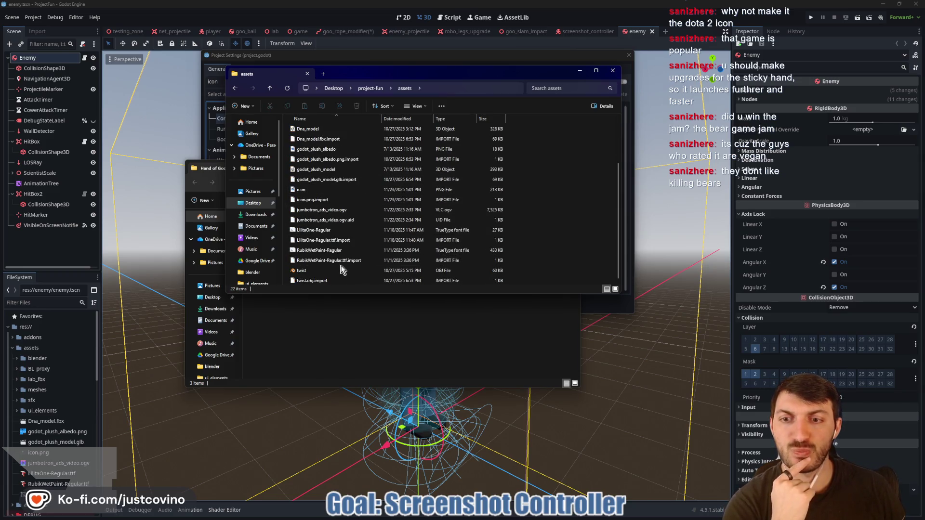
click(317, 191)
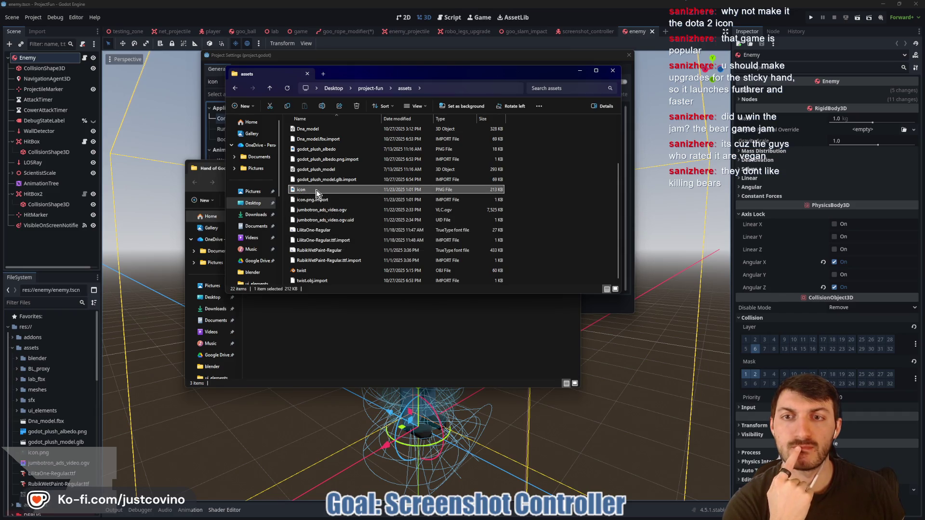
right_click(316, 192)
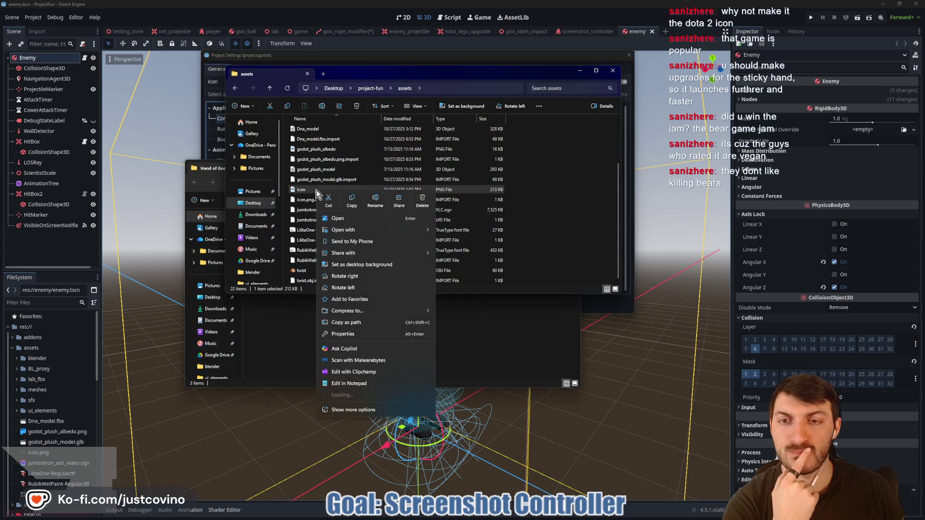
mouse_move(340, 234)
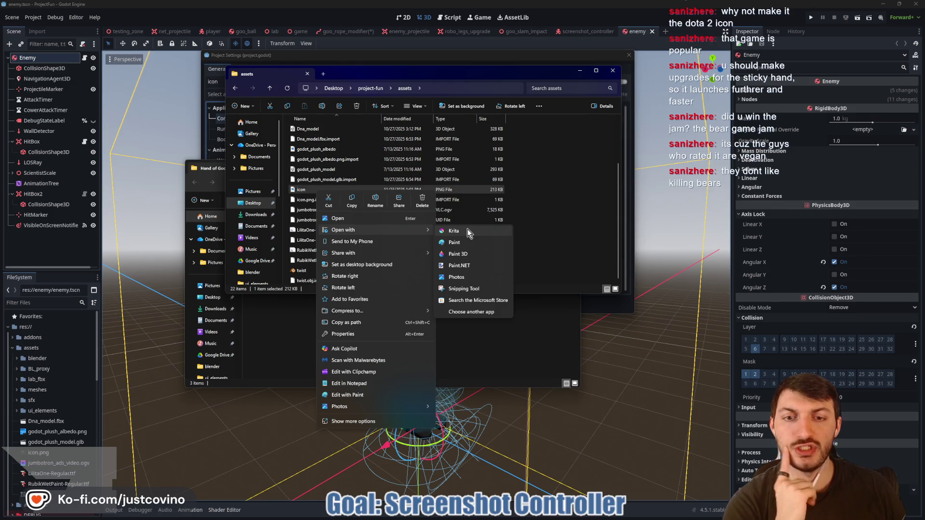
click(461, 288)
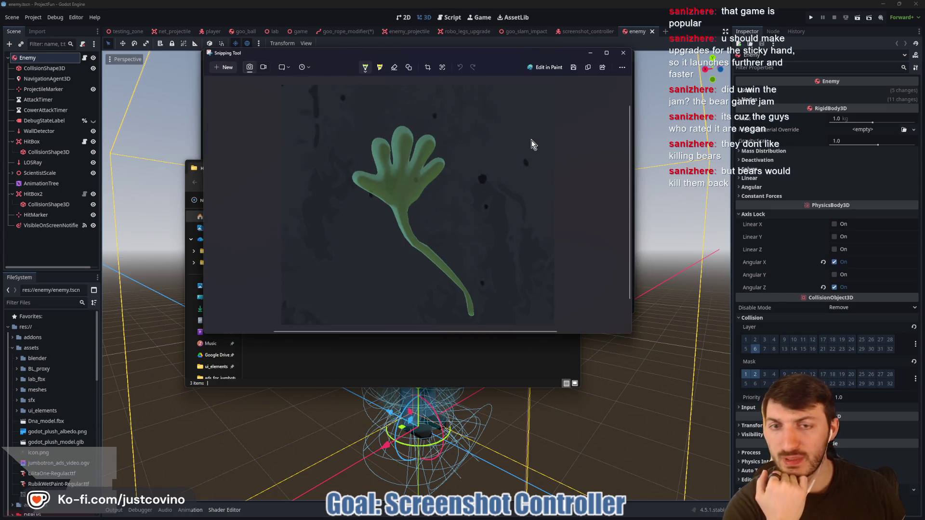
Crop the hand image, trimming its top, bottom and sides to frame the hand.
drag(632, 333, 705, 396)
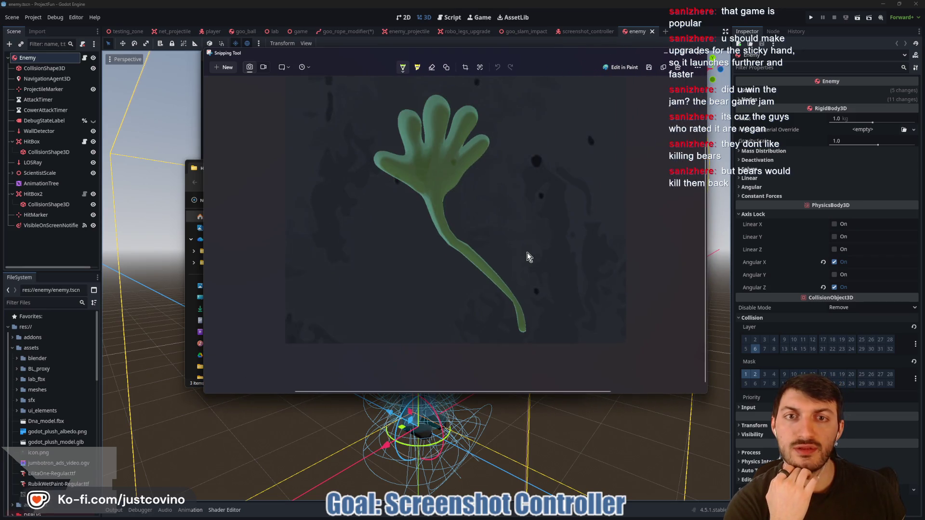
click(462, 68)
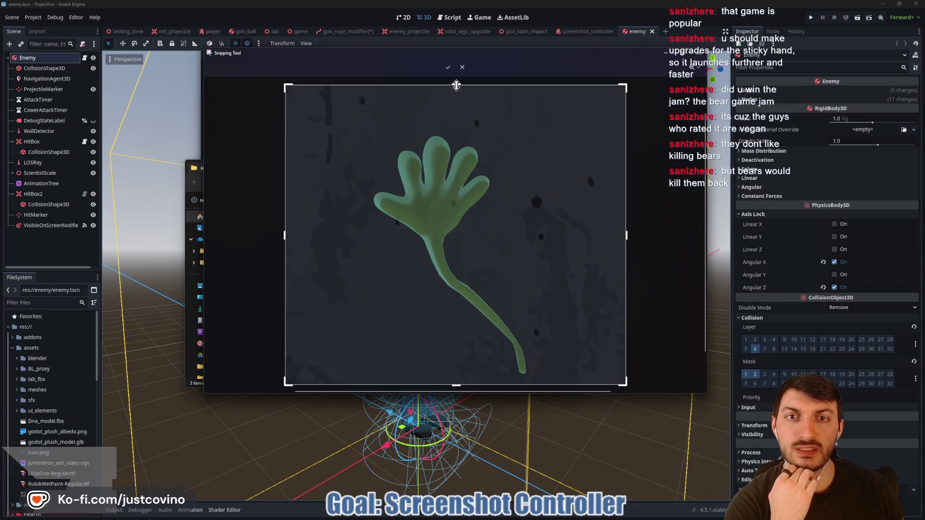
drag(455, 84, 452, 121)
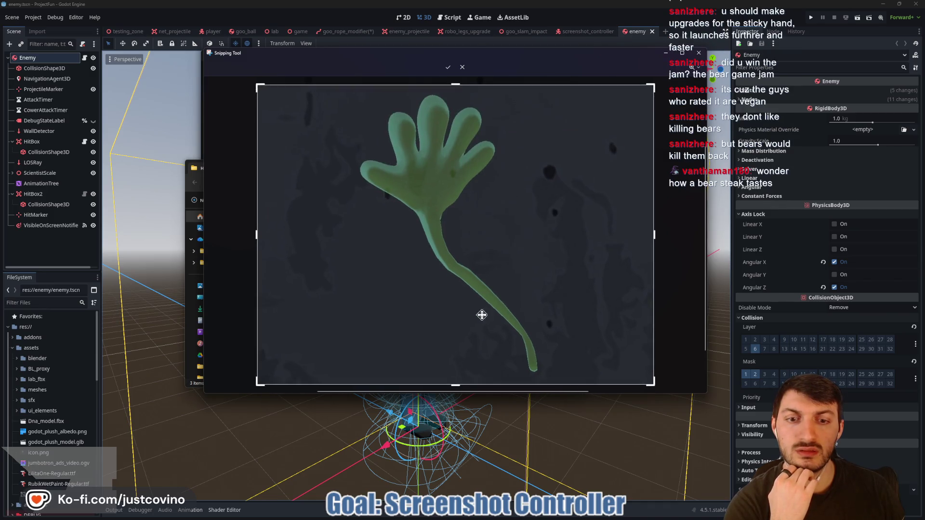
drag(456, 385, 454, 347)
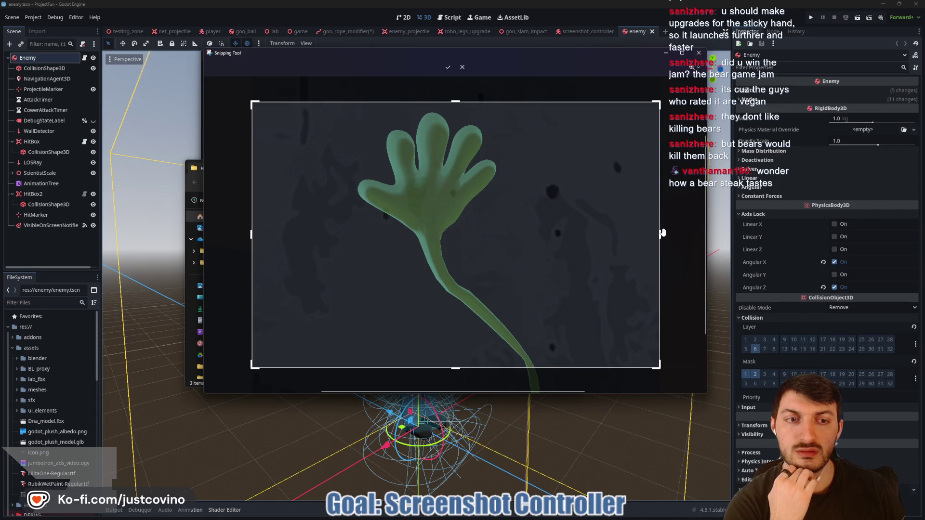
drag(658, 232, 549, 234)
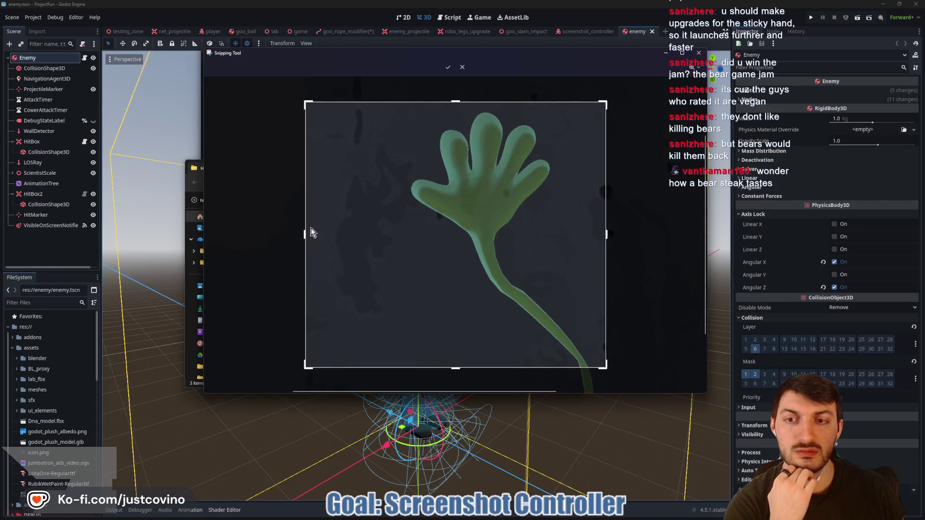
mouse_move(304, 232)
mouse_down()
mouse_move(380, 237)
mouse_move(326, 239)
mouse_up()
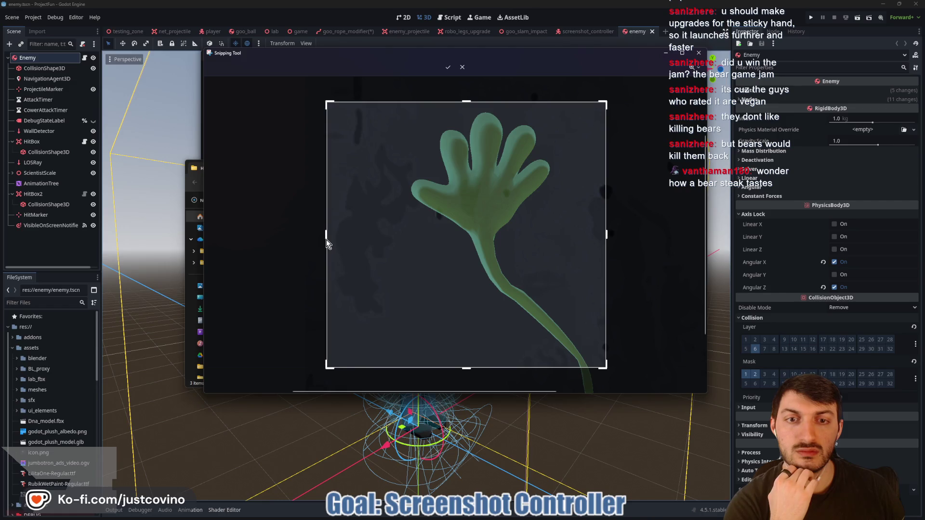
drag(596, 235, 635, 248)
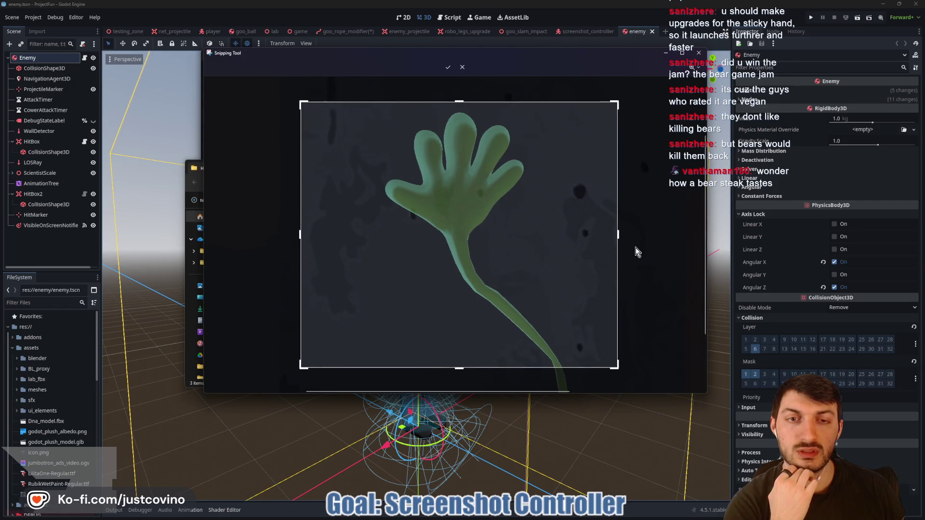
mouse_move(628, 373)
mouse_down()
mouse_move(619, 379)
mouse_move(635, 392)
mouse_up()
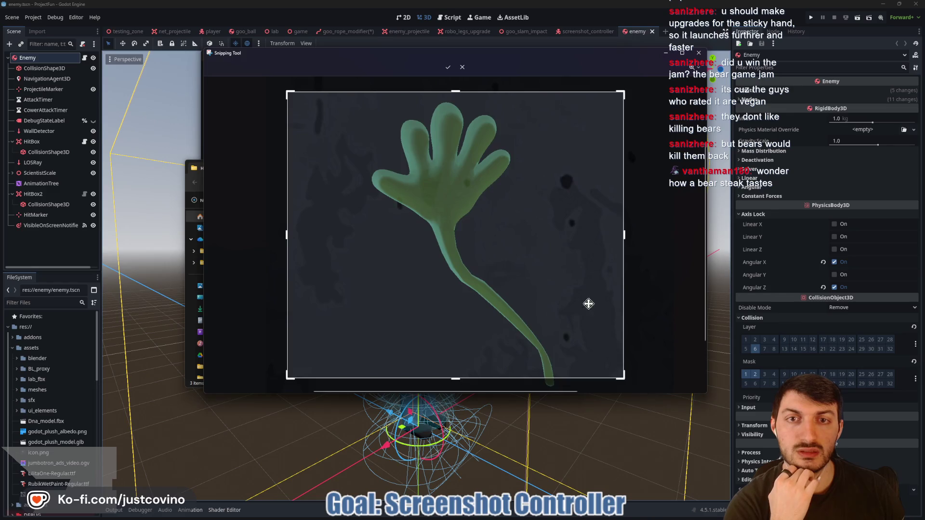
click(448, 67)
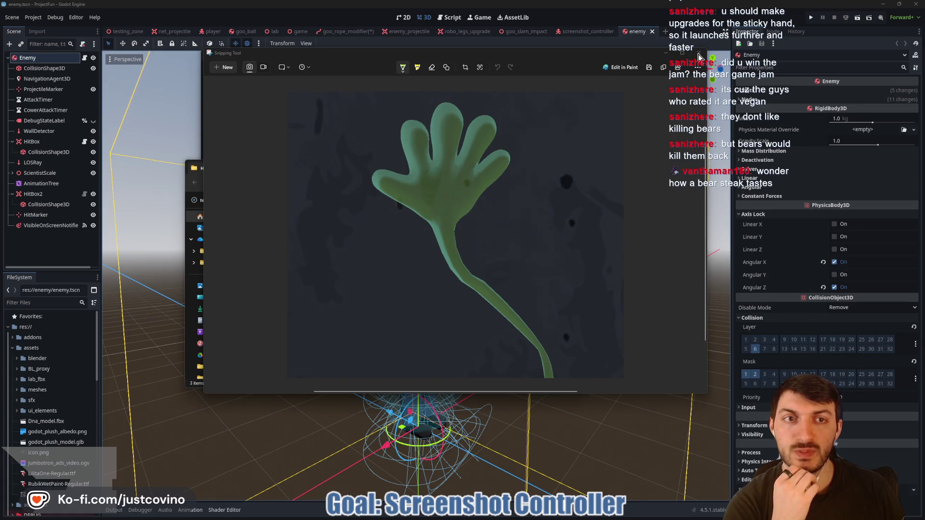
Save the cropped capture over the existing icon.png in assets, close it, and start a new browser tab.
key(ctrl+s)
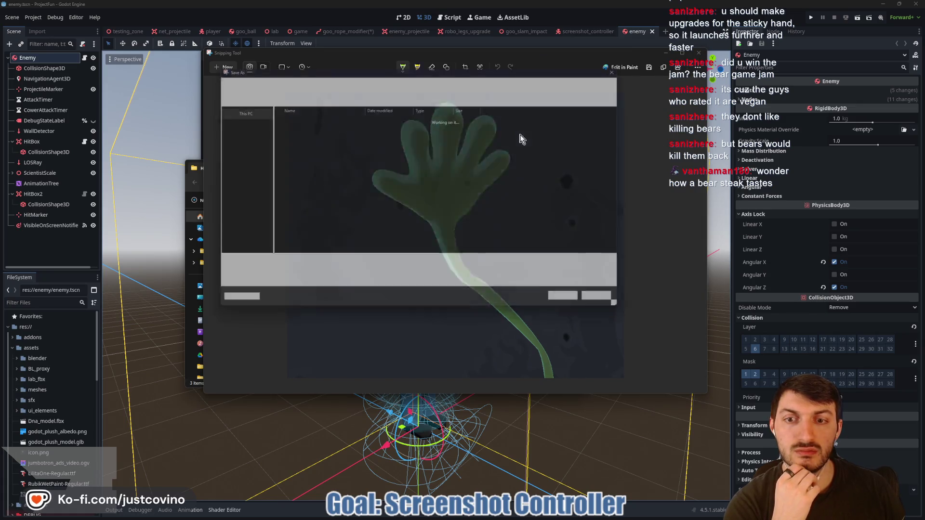
click(289, 188)
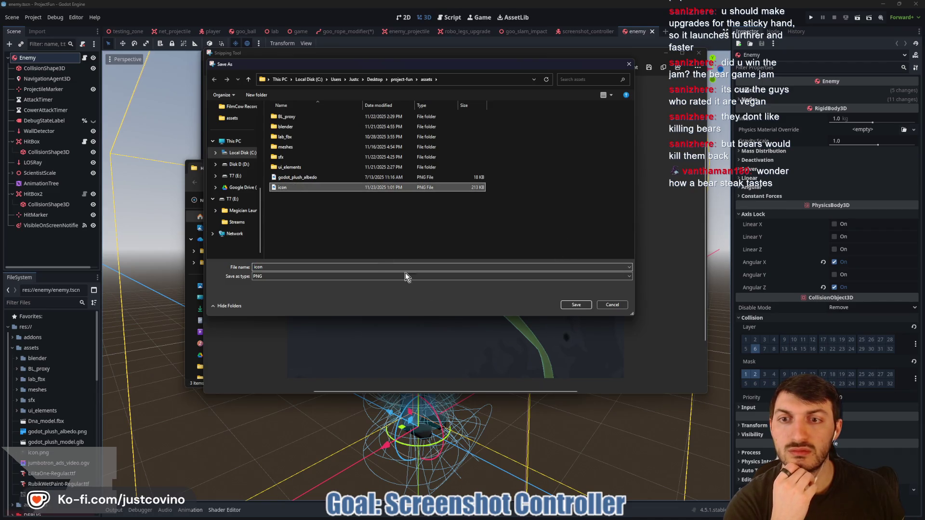
click(574, 305)
click(476, 273)
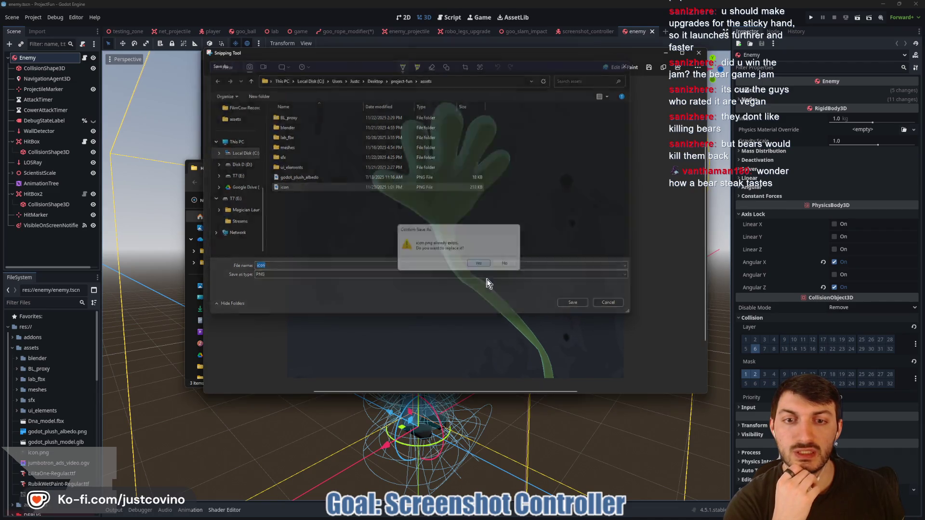
click(695, 58)
key(alt+Tab)
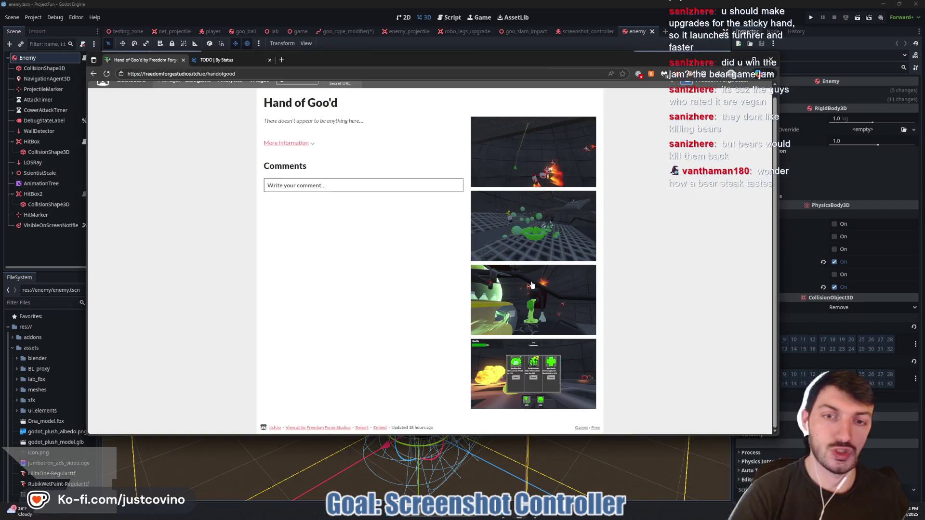
click(282, 60)
Load photopea.com in the browser and switch back to icon.png in Krita.
text(photopea.com)
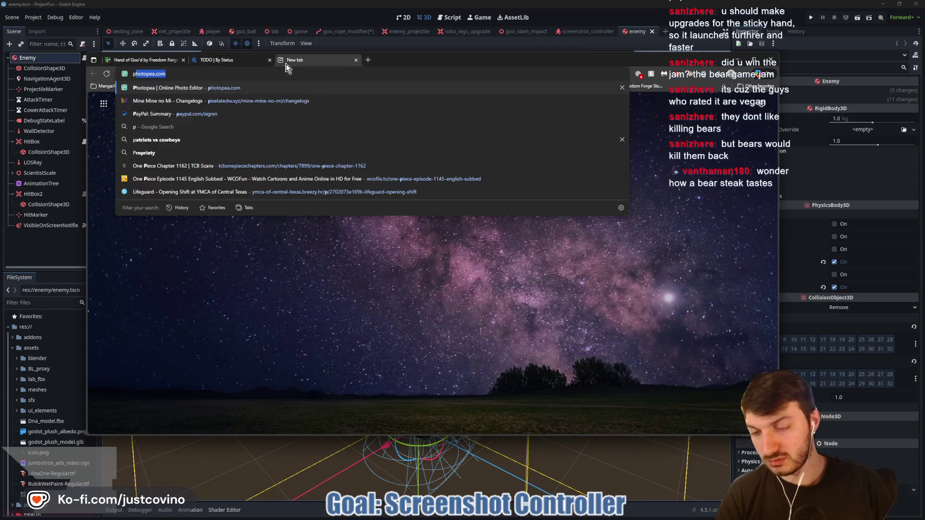
key(Return)
key(alt+Tab)
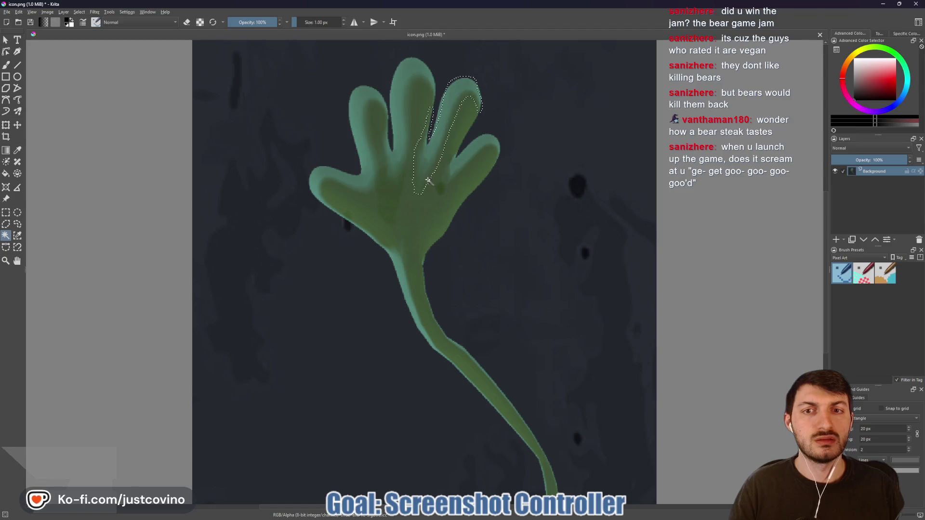
Magic-wand select the green hand, stem and all fingers, then paste it as a new layer.
click(388, 212)
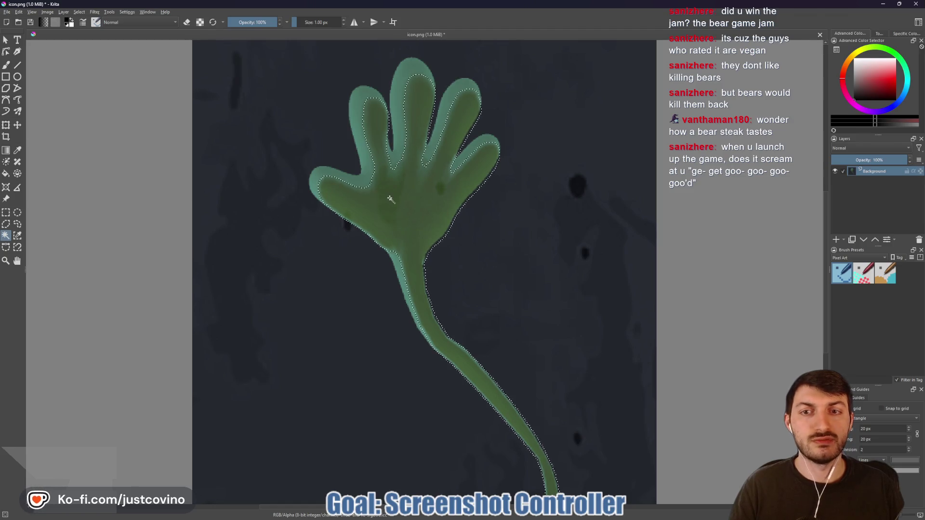
scroll(402, 213, down, 1)
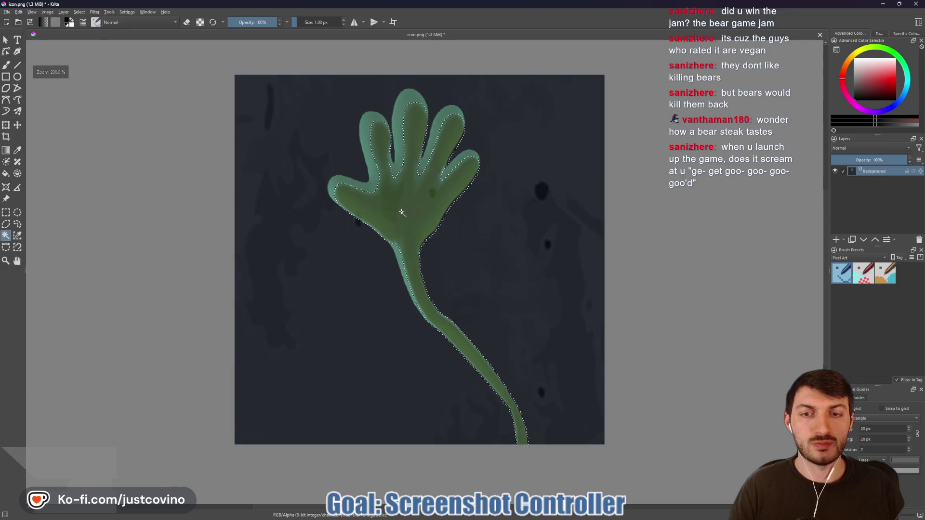
click(402, 102)
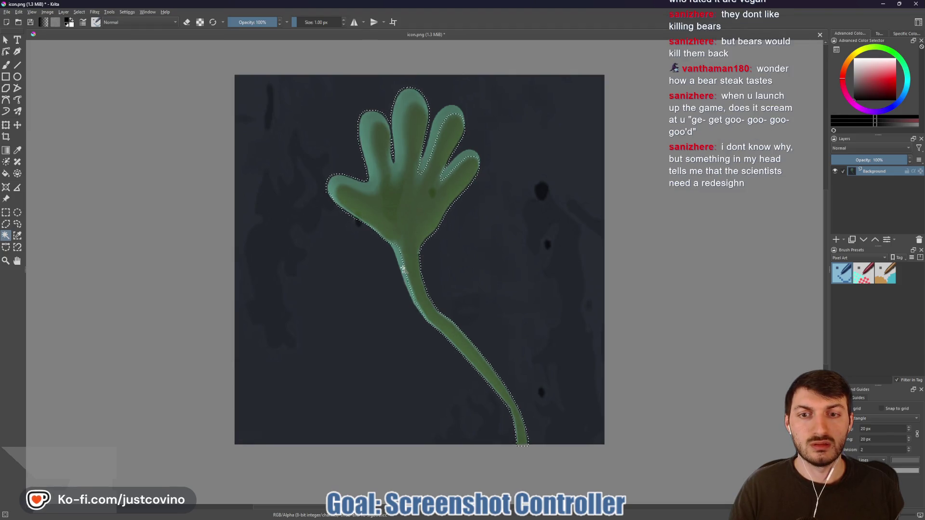
shift+click(440, 124)
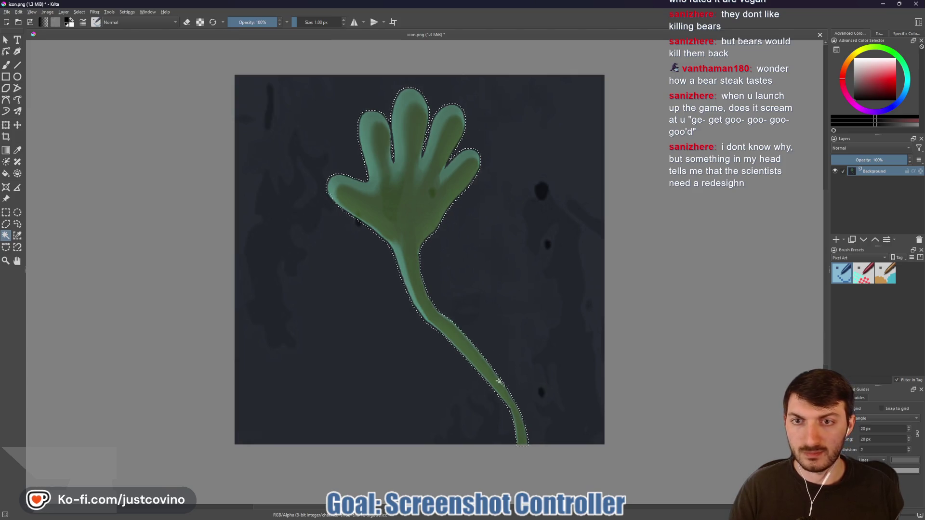
scroll(330, 202, up, 5)
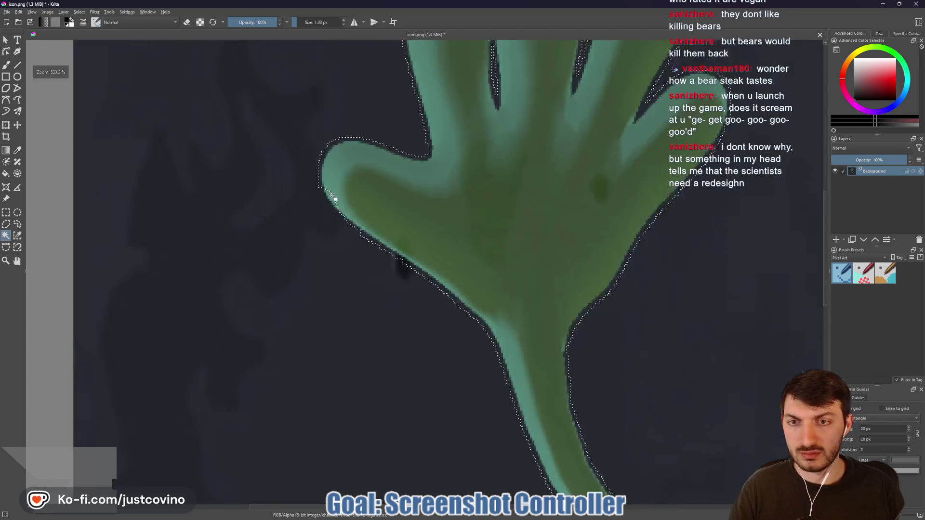
scroll(330, 201, down, 2)
scroll(481, 260, down, 2)
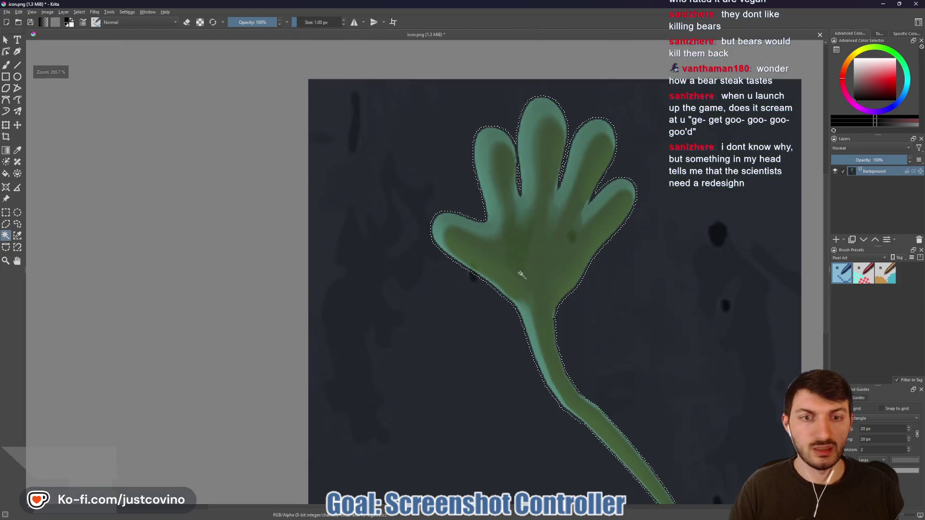
mouse_move(675, 266)
mouse_down()
mouse_move(572, 233)
mouse_move(555, 212)
mouse_up()
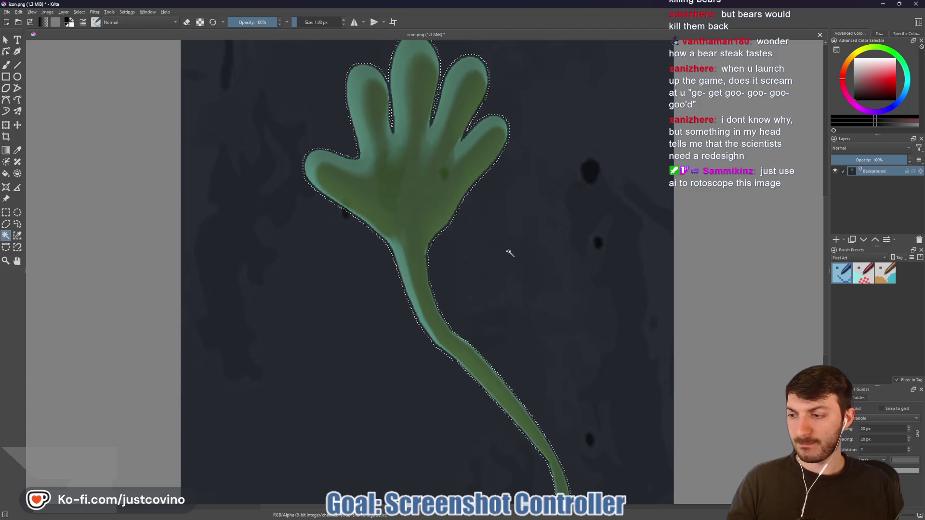
scroll(400, 291, down, 1)
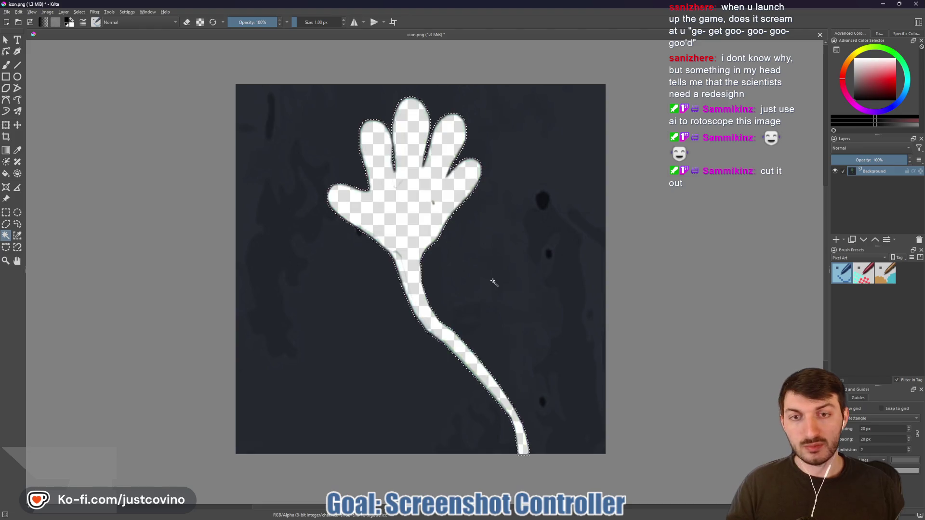
click(837, 240)
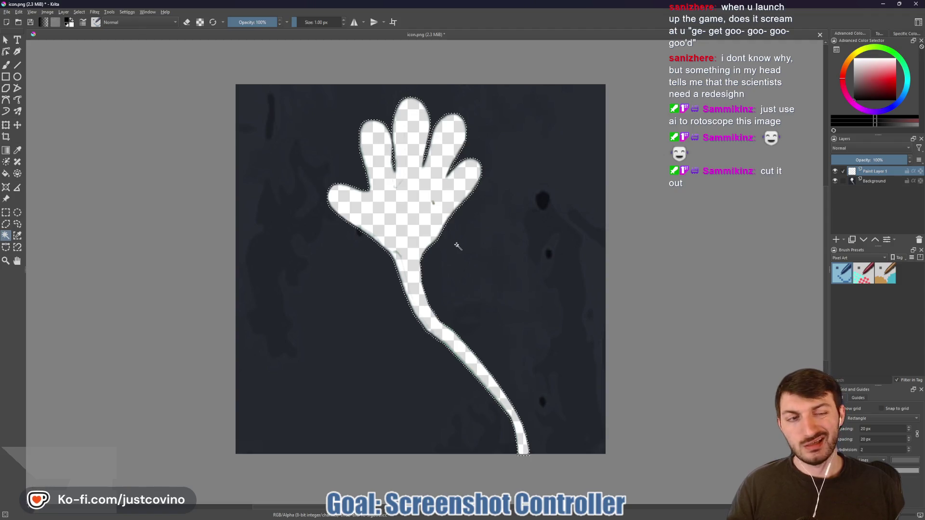
key(ctrl+alt+j)
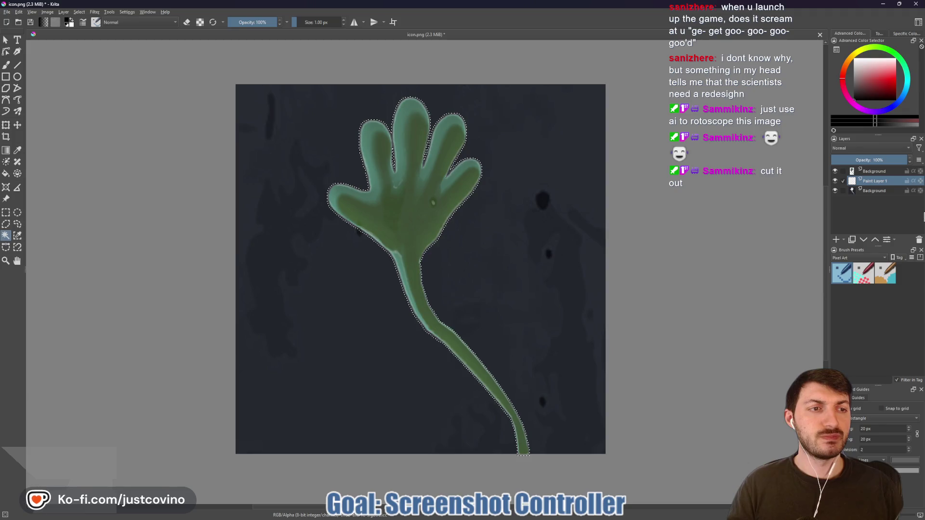
Delete the empty Paint Layer 1 and hide the original dark Background layer.
click(919, 240)
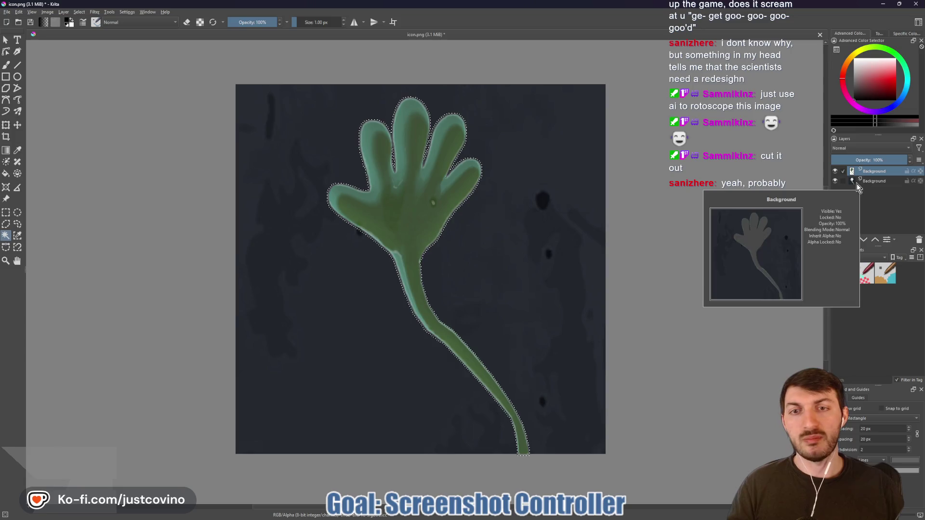
mouse_move(874, 173)
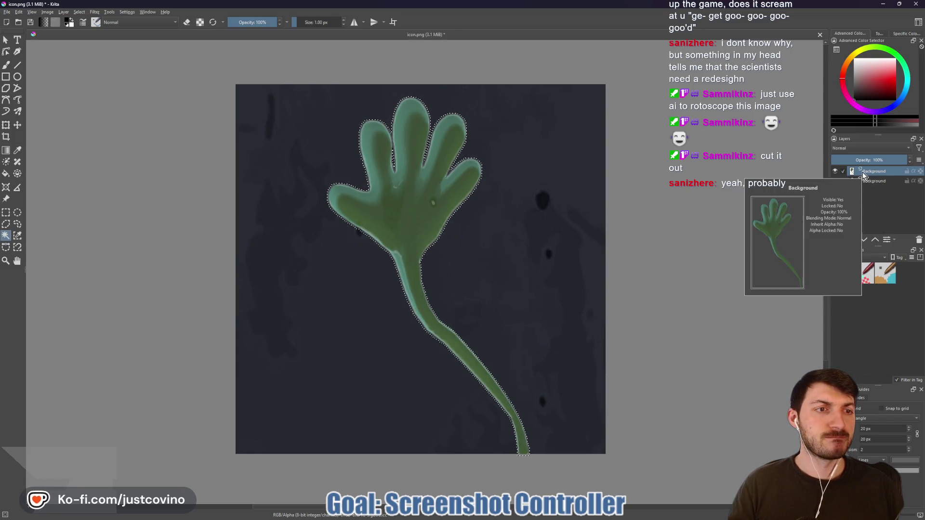
click(834, 180)
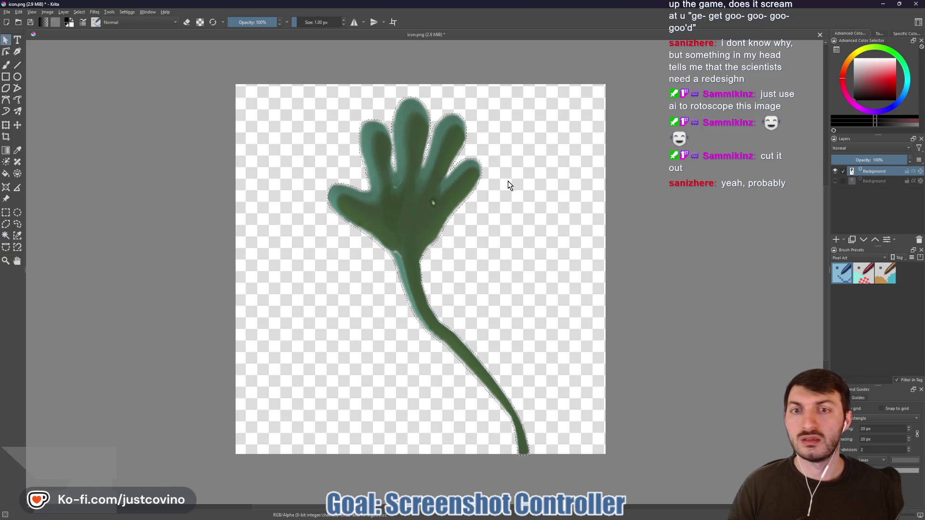
click(526, 221)
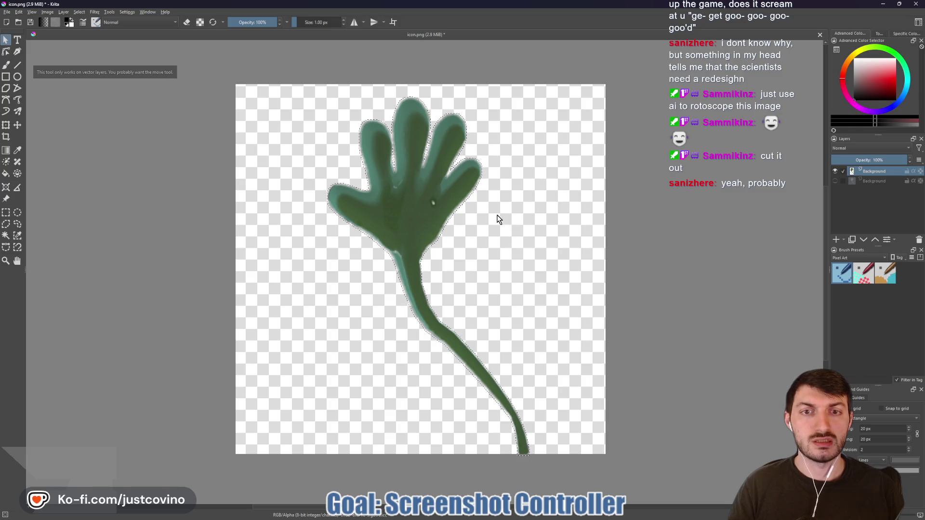
Add Paint Layer 1 above the hand, group both layers as Group 2, and set a 41 px brush.
key(b)
click(837, 239)
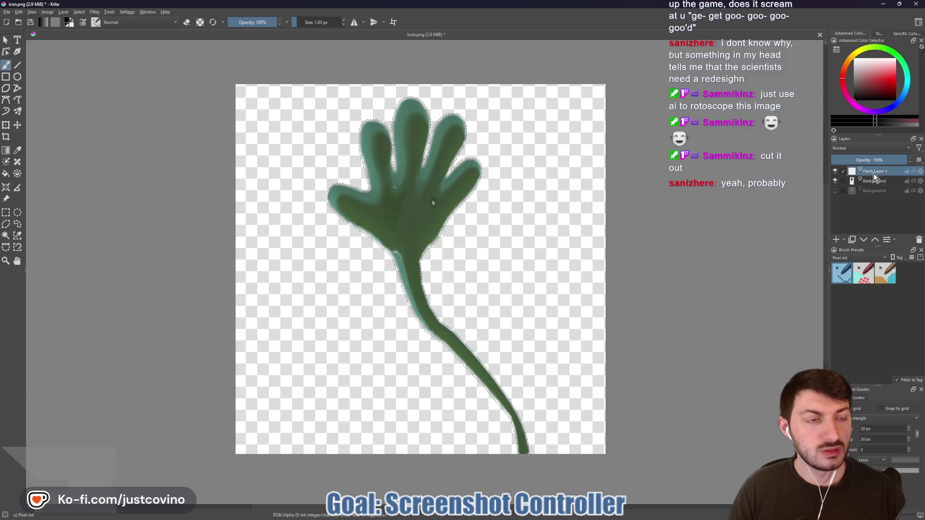
ctrl+click(880, 181)
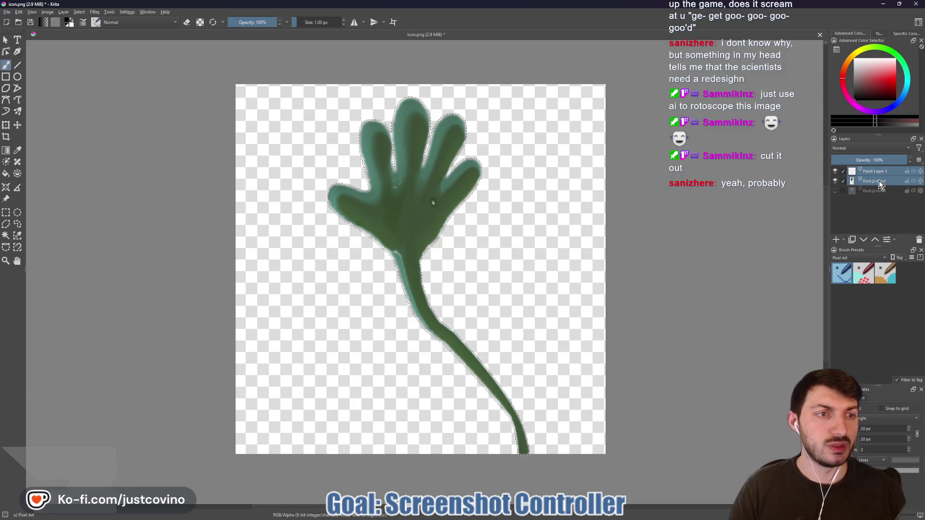
key(ctrl+g)
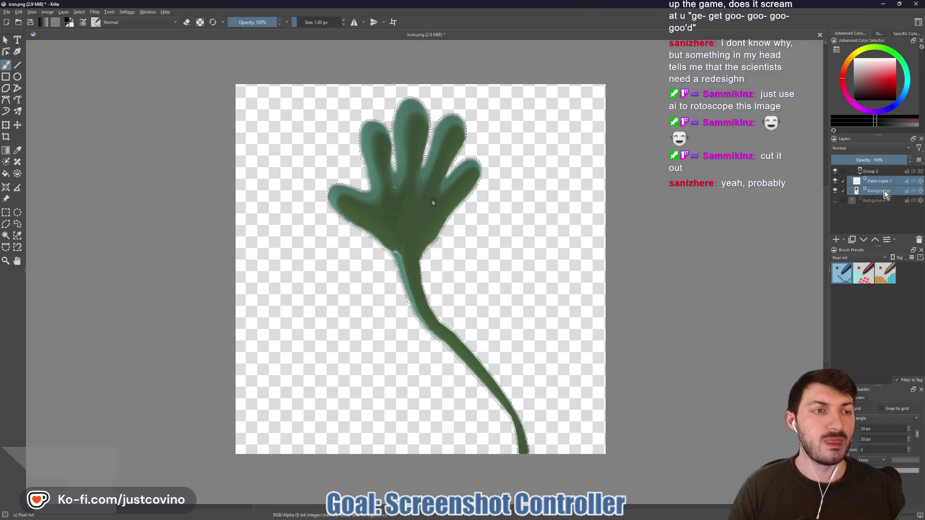
click(882, 191)
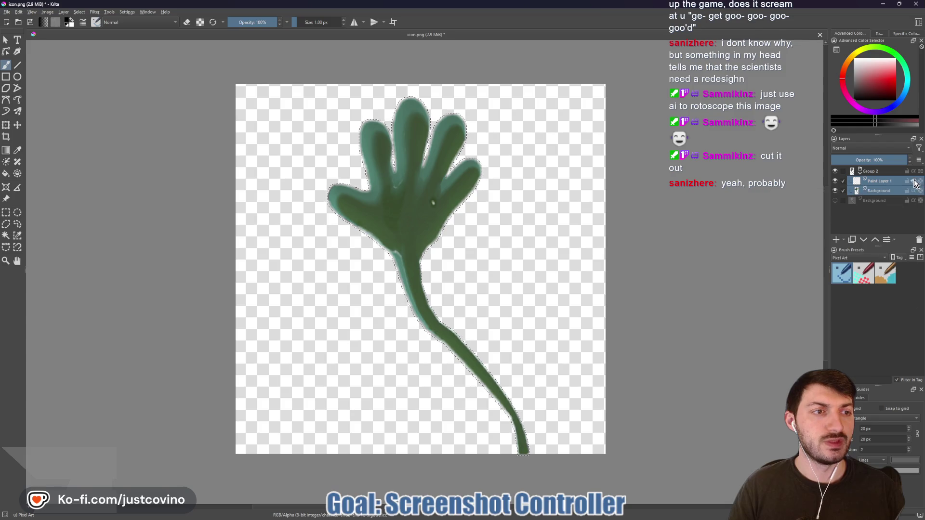
right_click(883, 191)
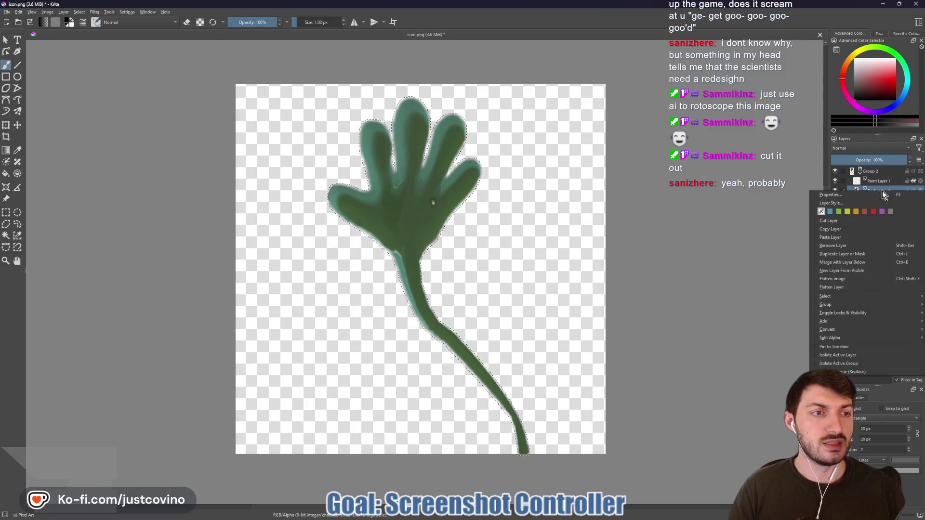
click(858, 369)
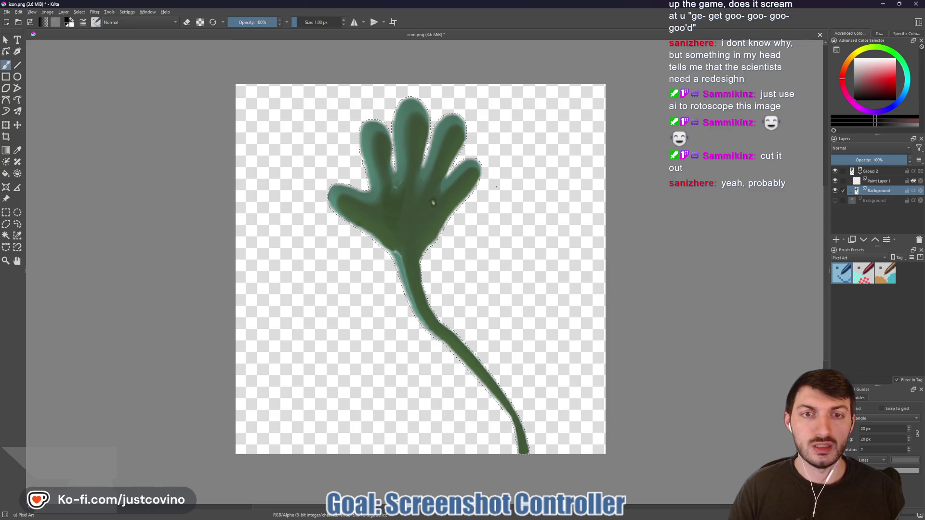
drag(215, 87, 234, 87)
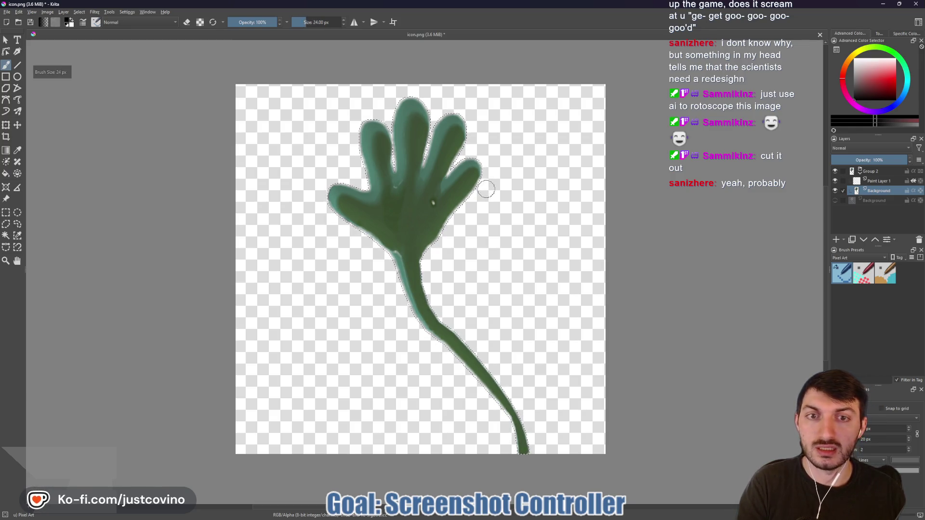
click(79, 11)
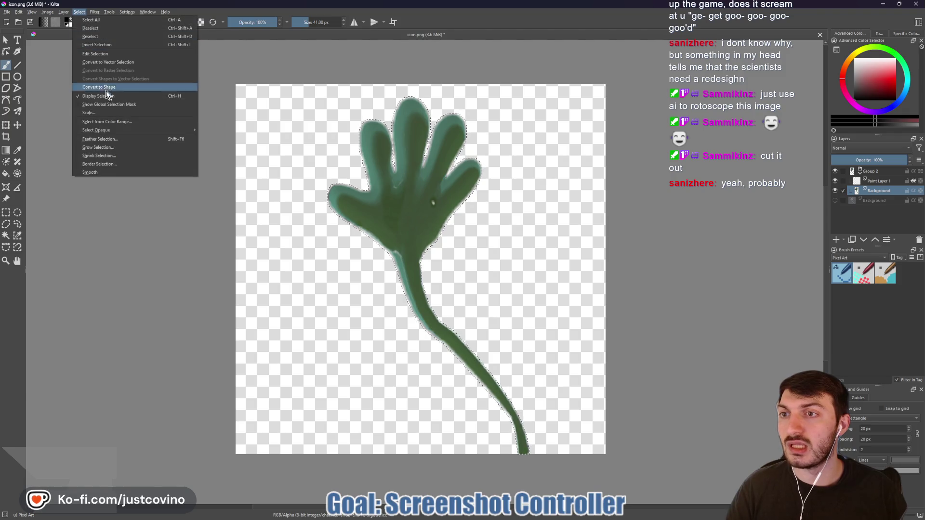
Grow the hand selection outward by 2 pixels.
click(99, 147)
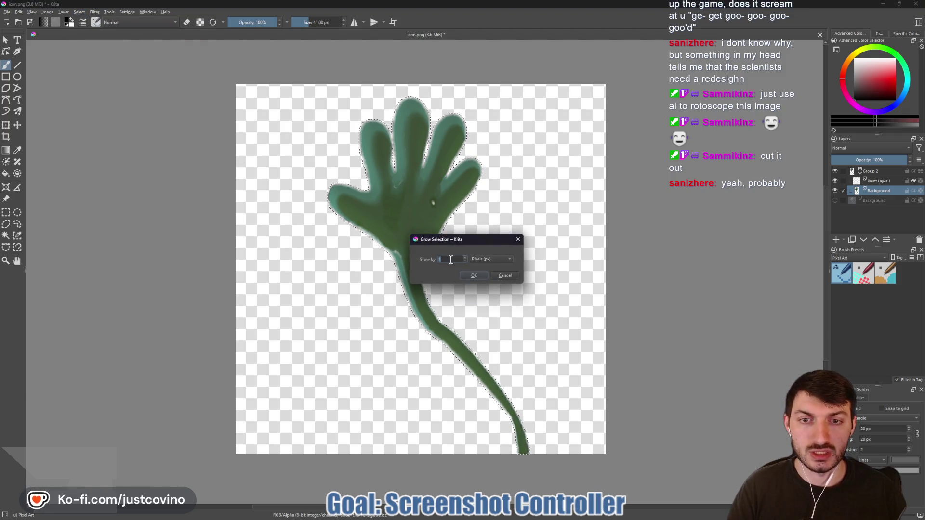
text(2)
click(474, 275)
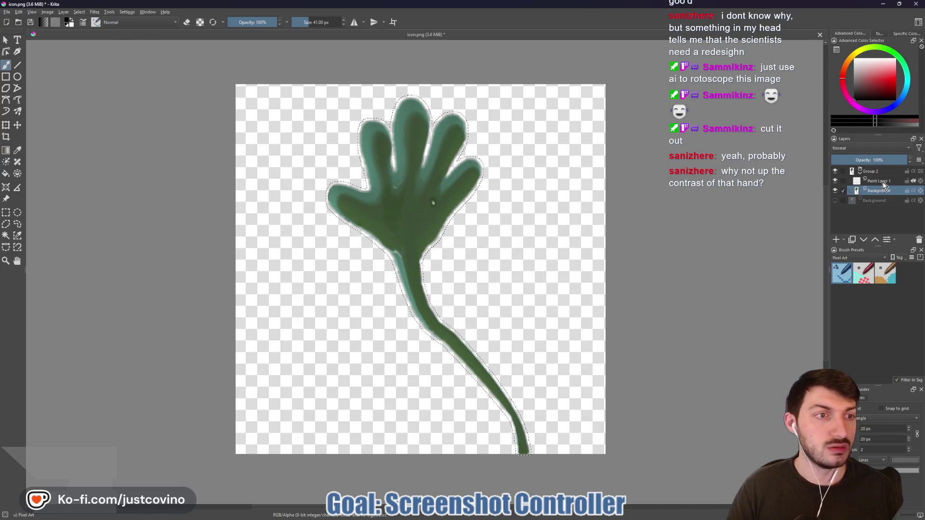
Pick a light pinkish-red colour, paint over the hand on Paint Layer 1, then undo it.
click(843, 182)
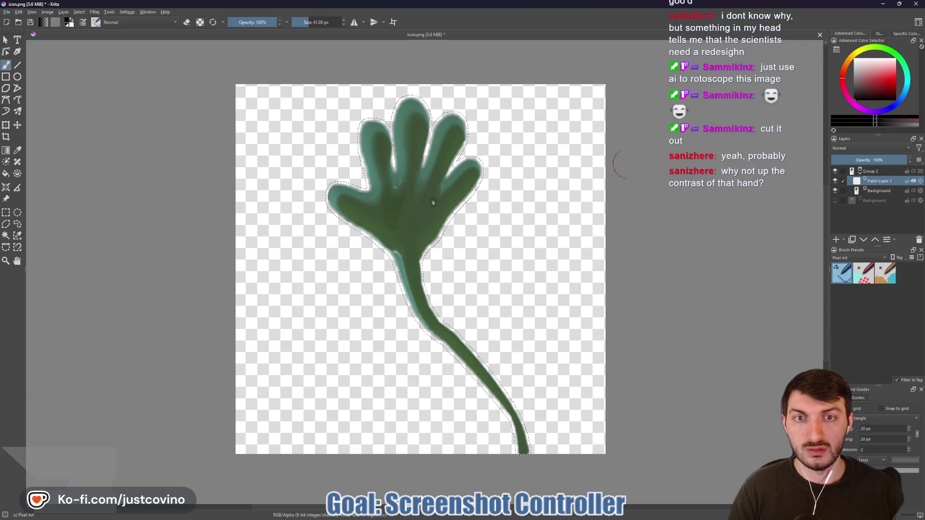
click(867, 77)
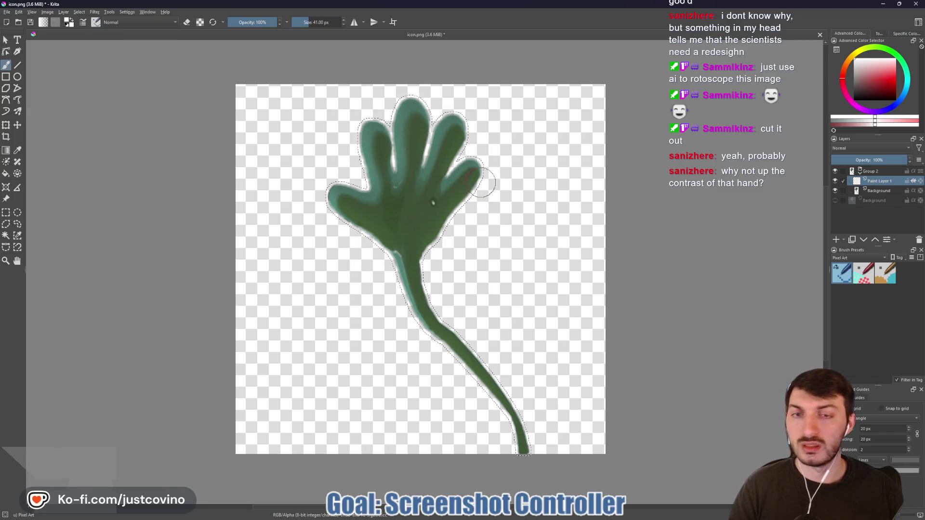
drag(470, 182, 400, 146)
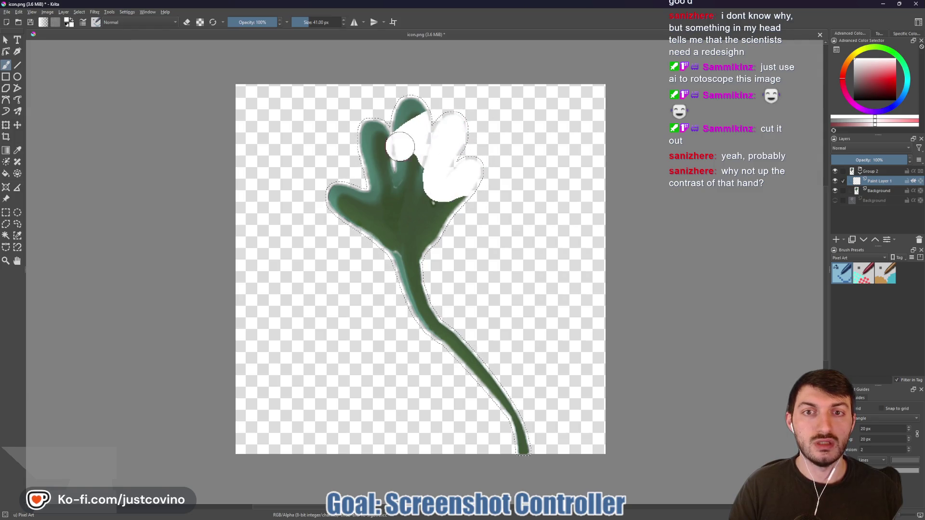
mouse_move(394, 113)
mouse_down()
mouse_move(424, 193)
mouse_move(366, 212)
mouse_move(345, 235)
mouse_up()
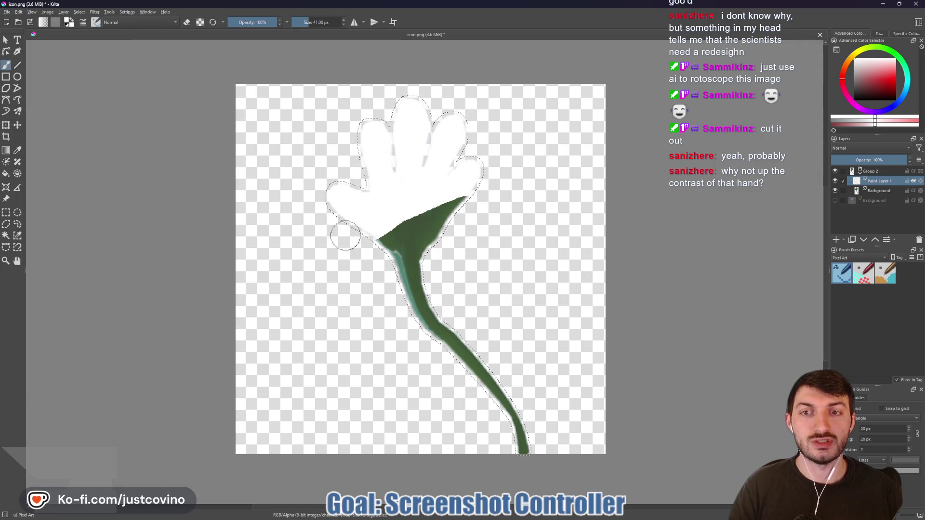
key(ctrl+z)
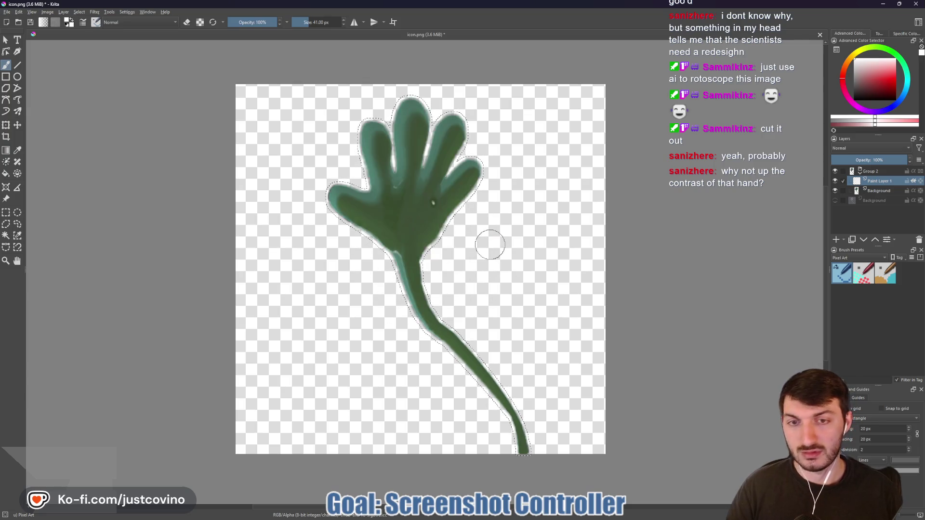
Move the Background layer above Paint Layer 1 in Group 2.
click(876, 195)
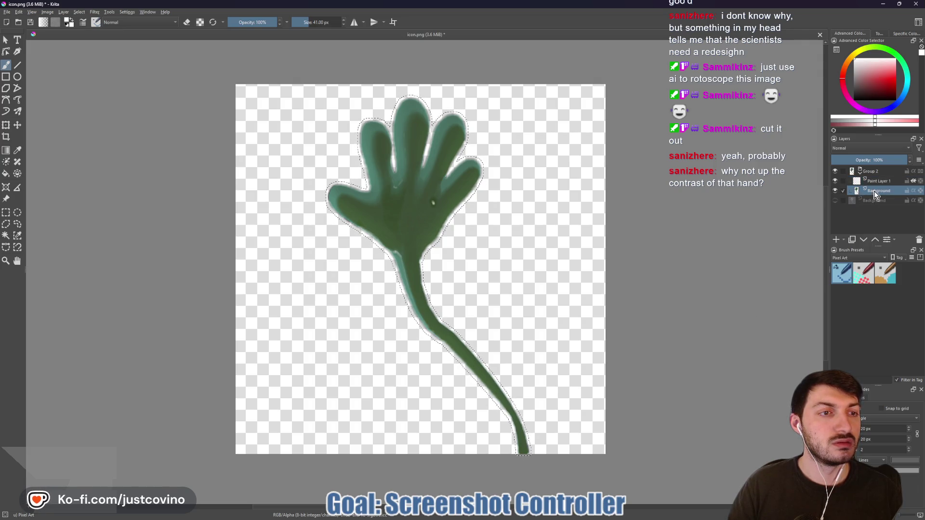
click(875, 239)
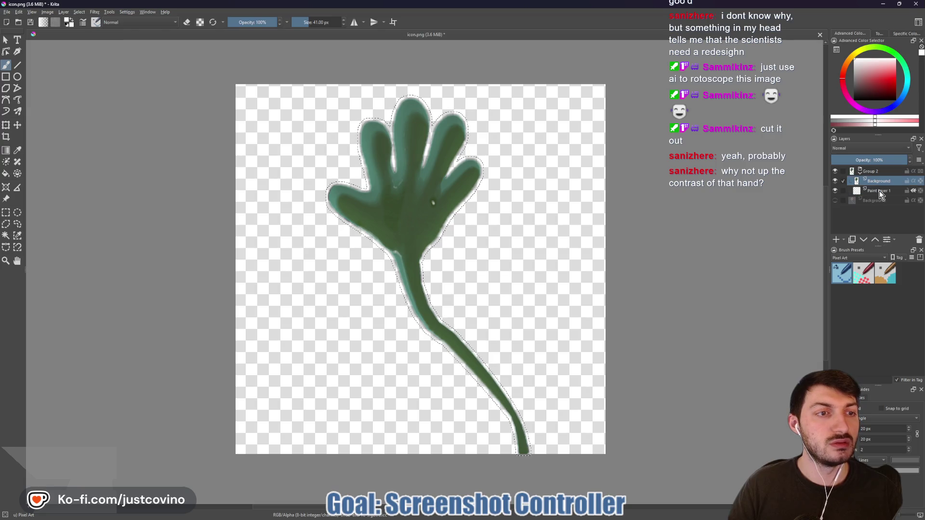
click(847, 192)
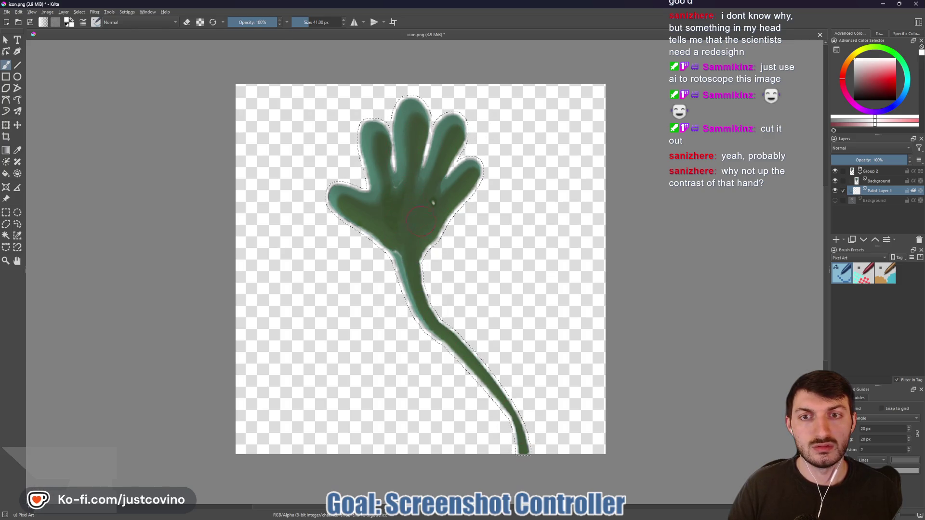
scroll(413, 220, up, 1)
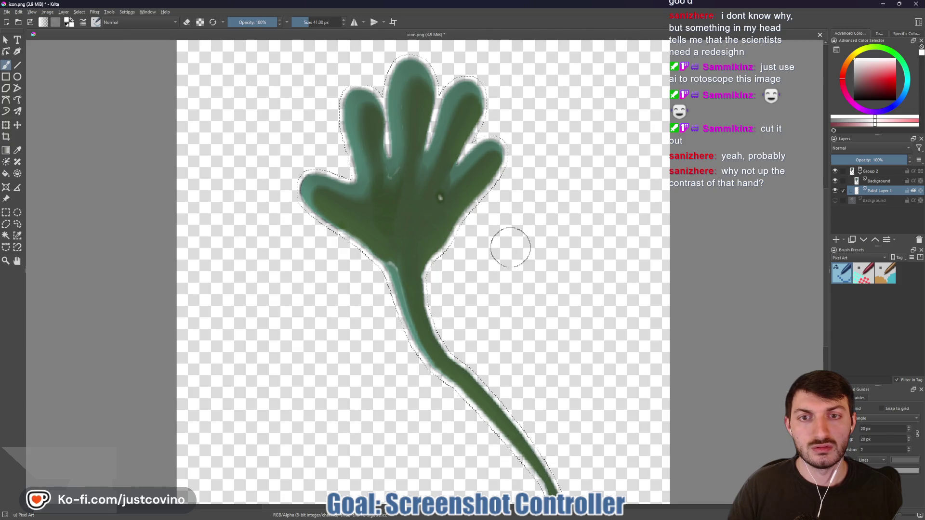
Move Background back below Paint Layer 1, briefly trying the shape-select and transform tools on the hand.
scroll(505, 244, down, 2)
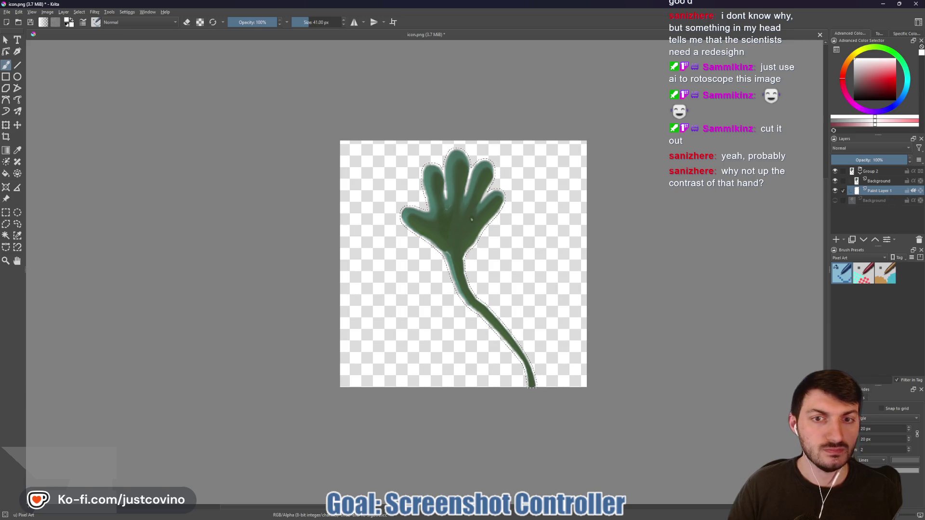
drag(871, 181, 871, 192)
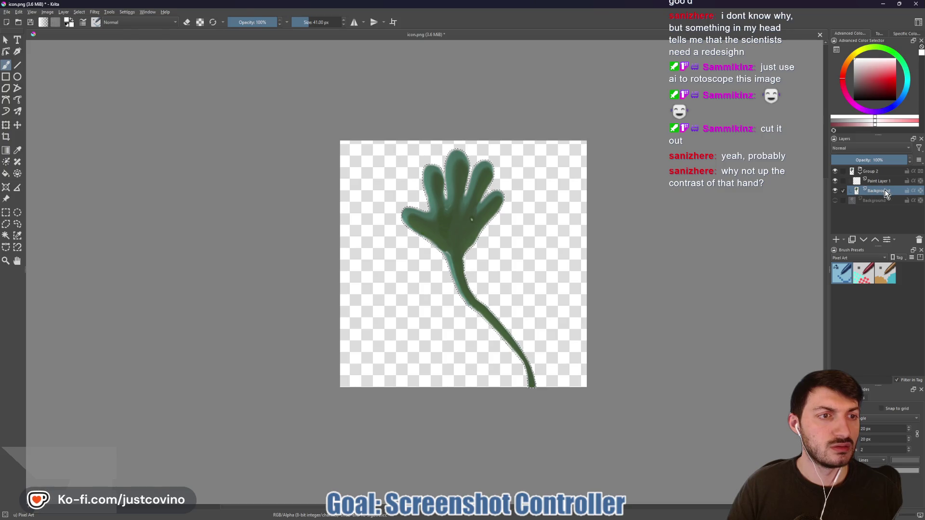
click(5, 41)
right_click(467, 219)
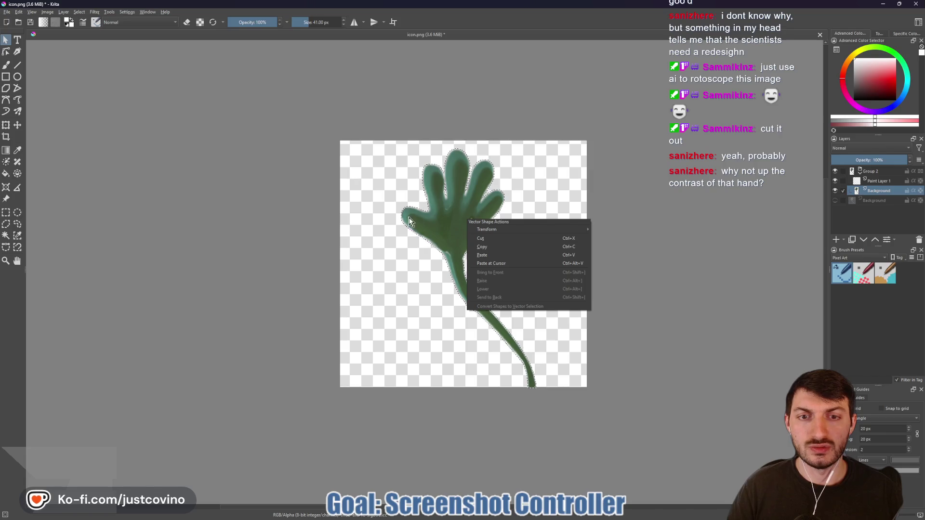
click(590, 187)
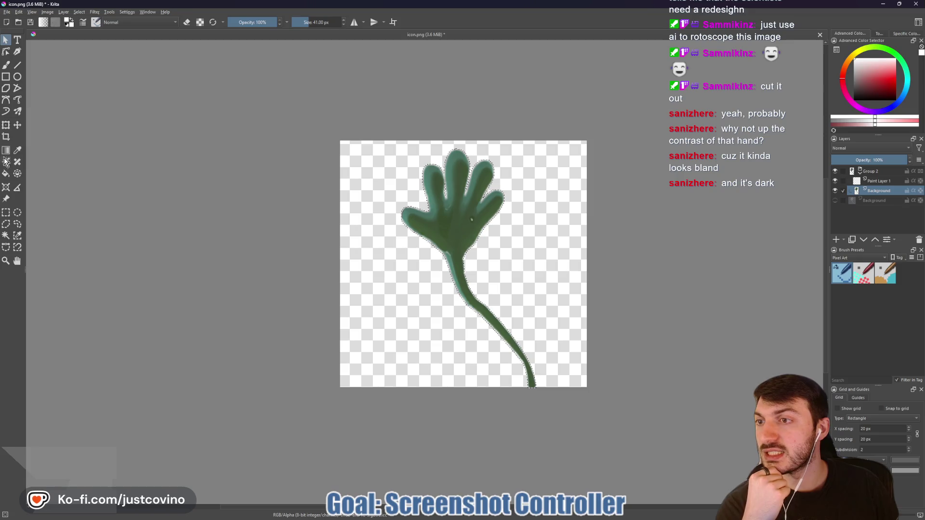
click(6, 127)
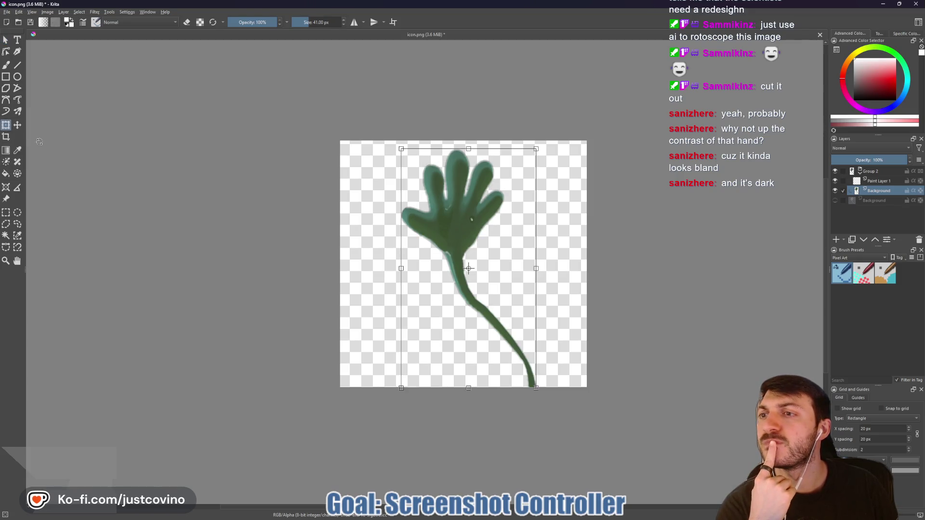
right_click(370, 192)
key(Escape)
click(5, 39)
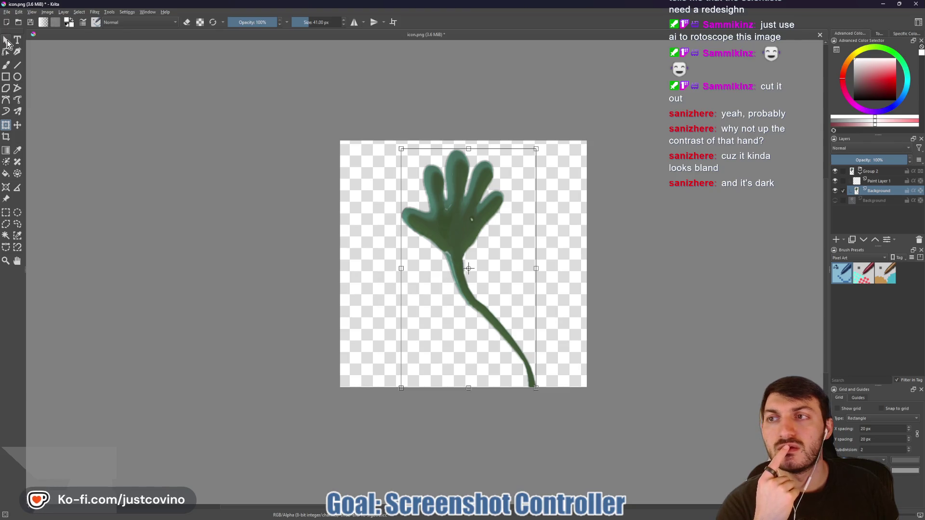
Select the Background layer's opaque pixels with Select Opaque (Replace) and make Paint Layer 1 active.
right_click(877, 192)
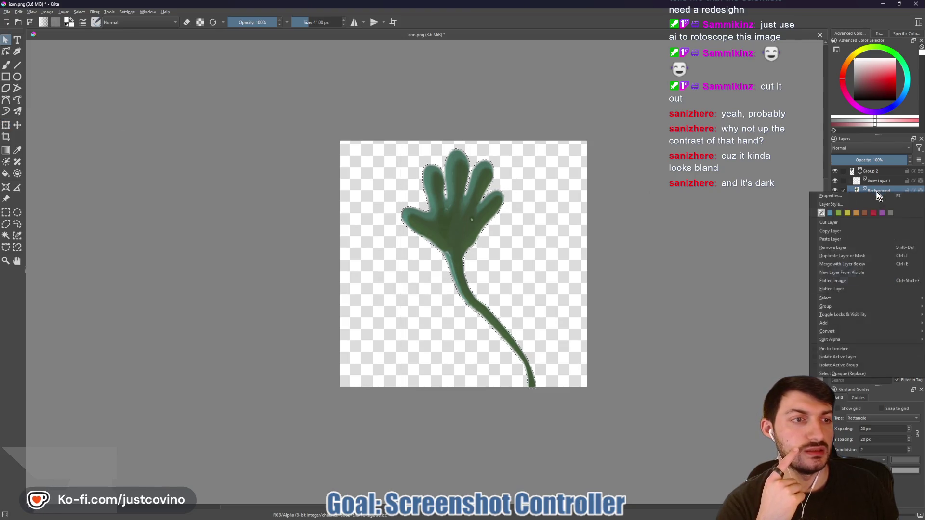
click(875, 374)
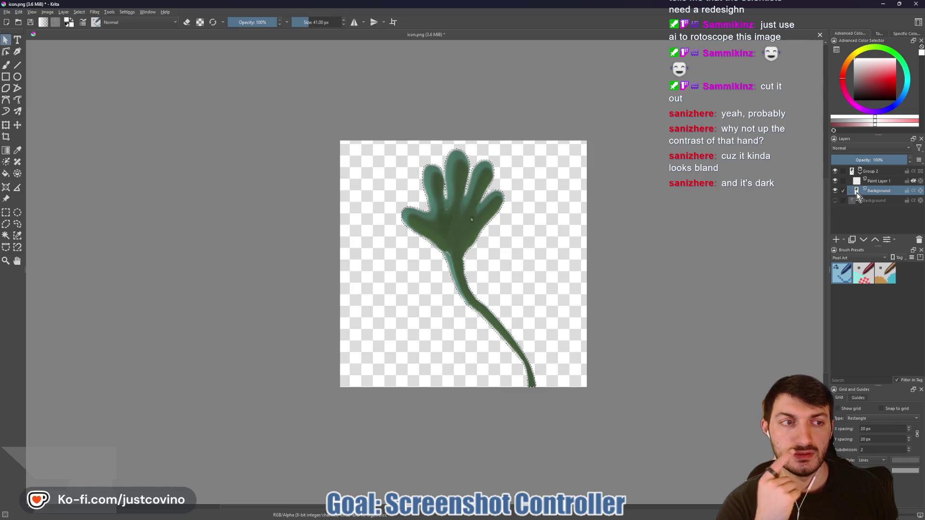
click(889, 180)
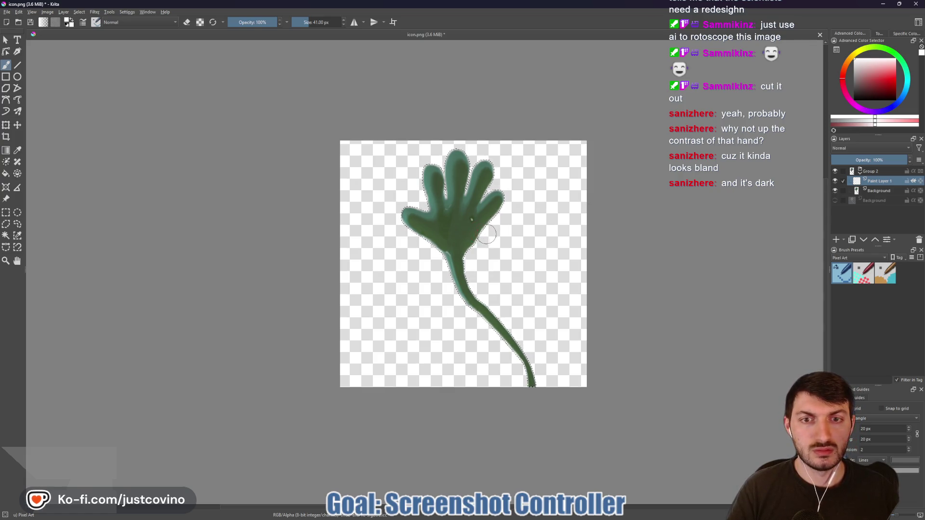
Undo the stray white stroke on the fingers and move Paint Layer 1 below Background in Group 2.
drag(474, 230, 470, 212)
key(ctrl+z)
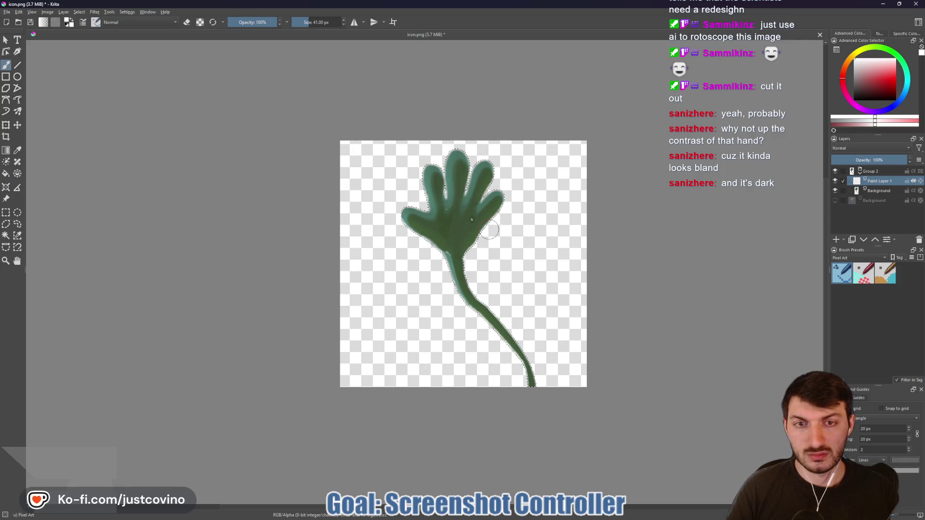
click(845, 190)
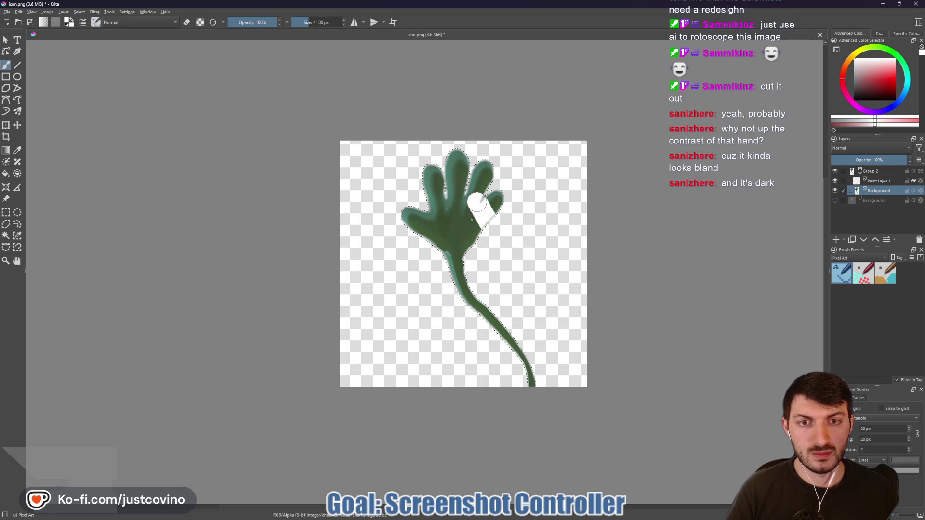
click(872, 171)
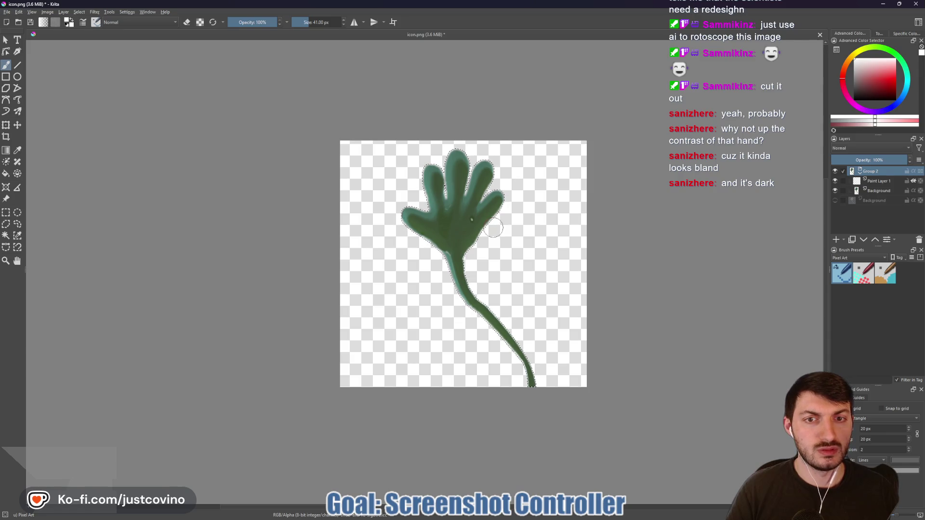
click(874, 183)
mouse_move(869, 183)
mouse_down()
mouse_move(864, 174)
mouse_move(854, 192)
mouse_up()
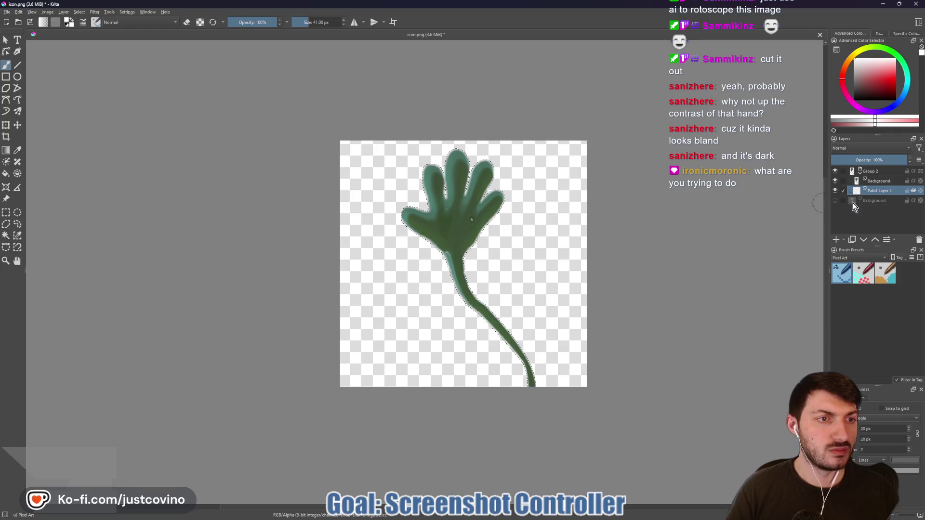
mouse_move(879, 195)
mouse_down()
mouse_move(814, 192)
mouse_move(857, 216)
mouse_up()
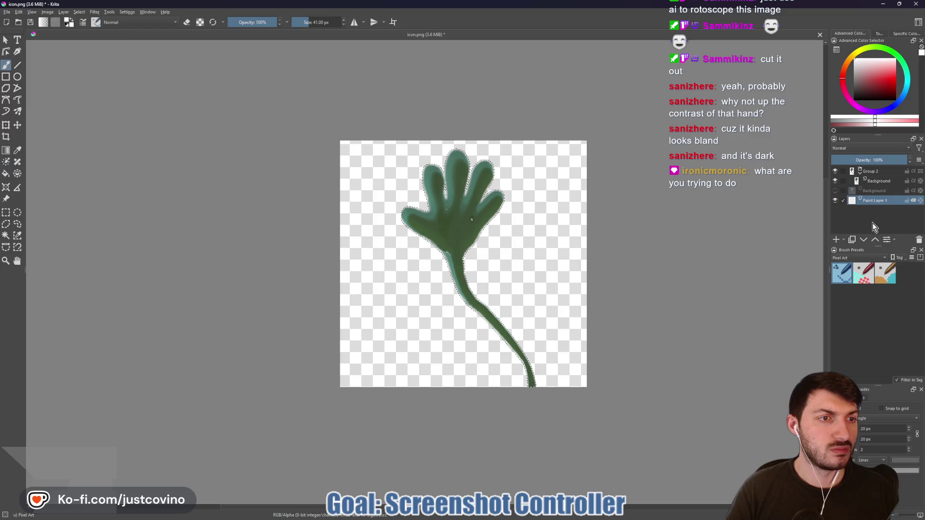
click(875, 239)
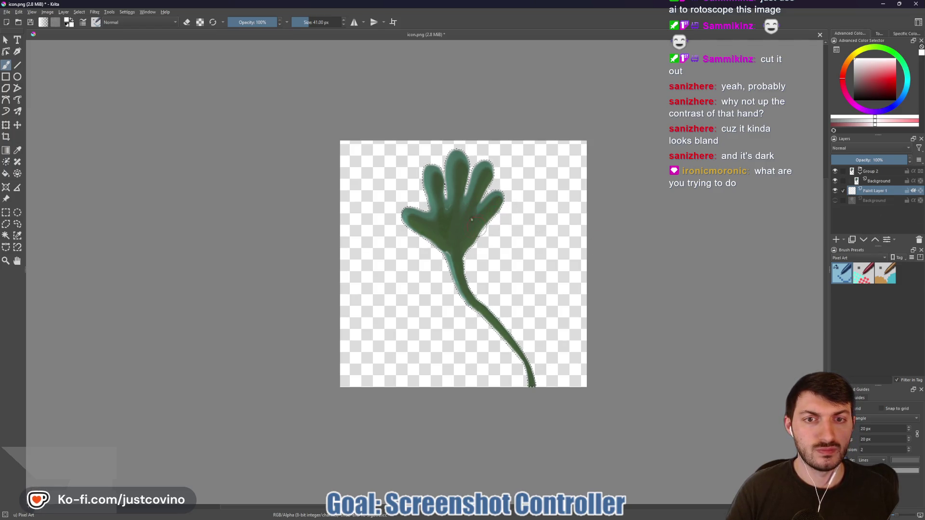
scroll(490, 189, up, 3)
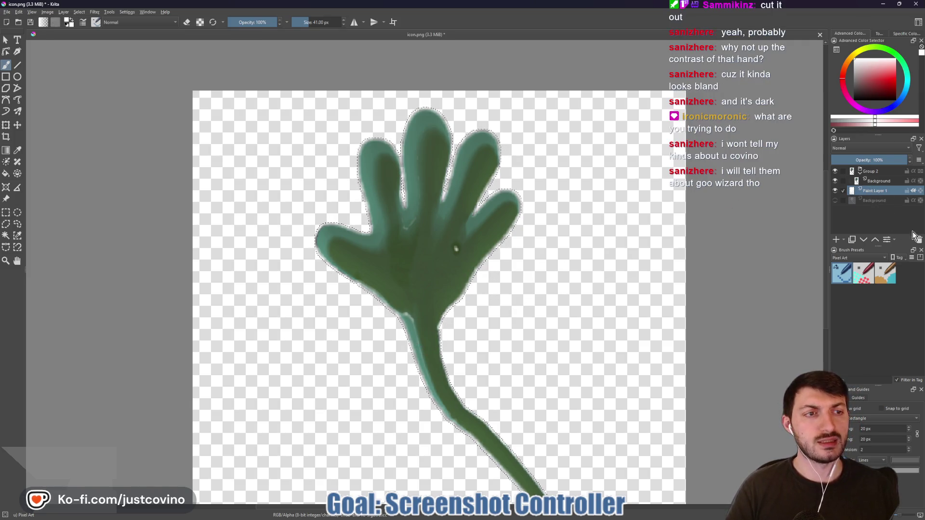
Delete Paint Layer 1 and add a new paint layer inside Group 2.
key(shift+Delete)
scroll(497, 287, down, 4)
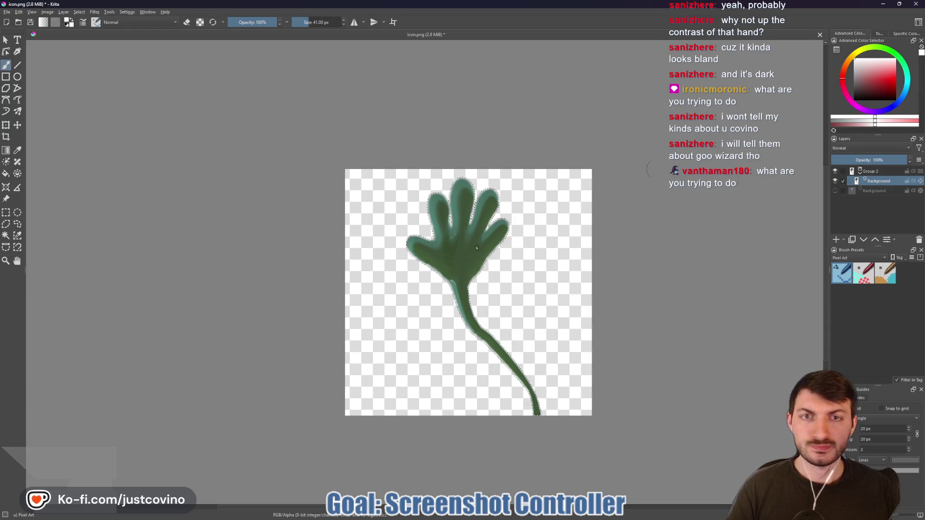
click(873, 173)
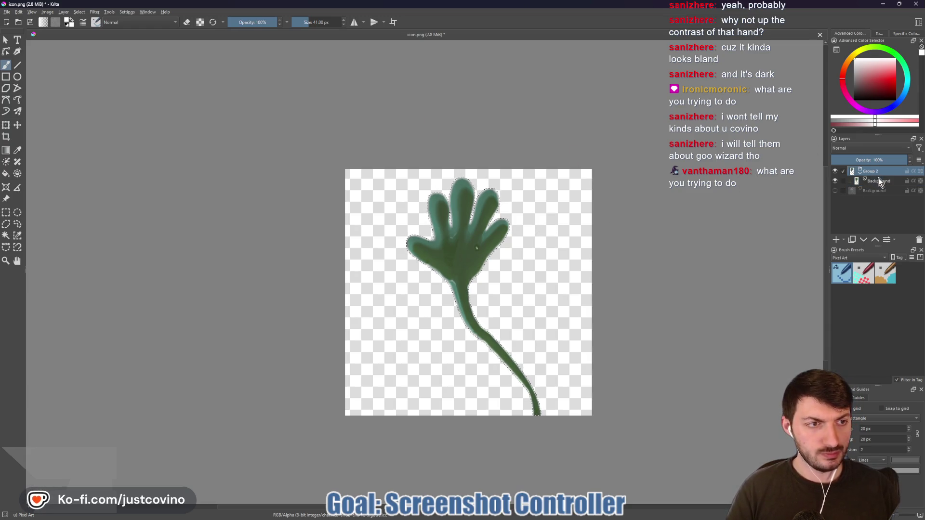
click(837, 239)
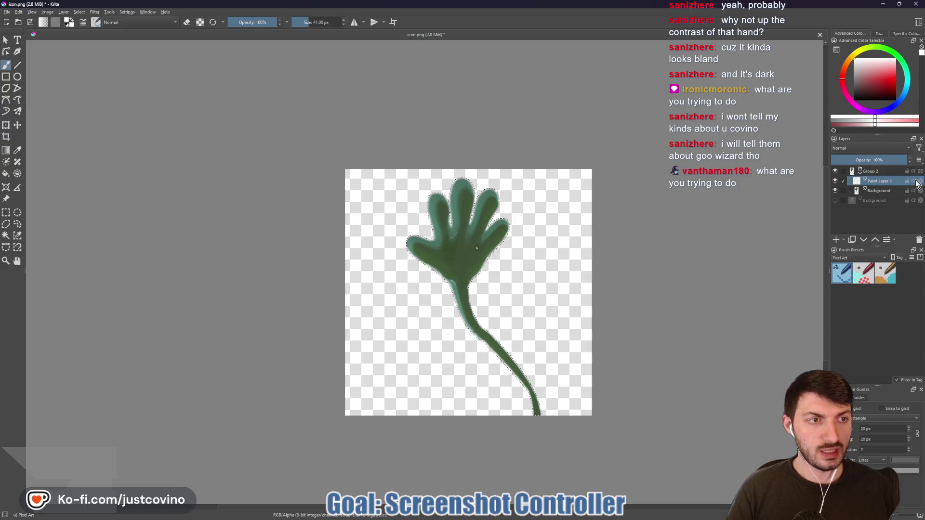
Select the Background layer's opaque pixels and paint over the hand's fingers and palm on Paint Layer 3.
mouse_move(916, 187)
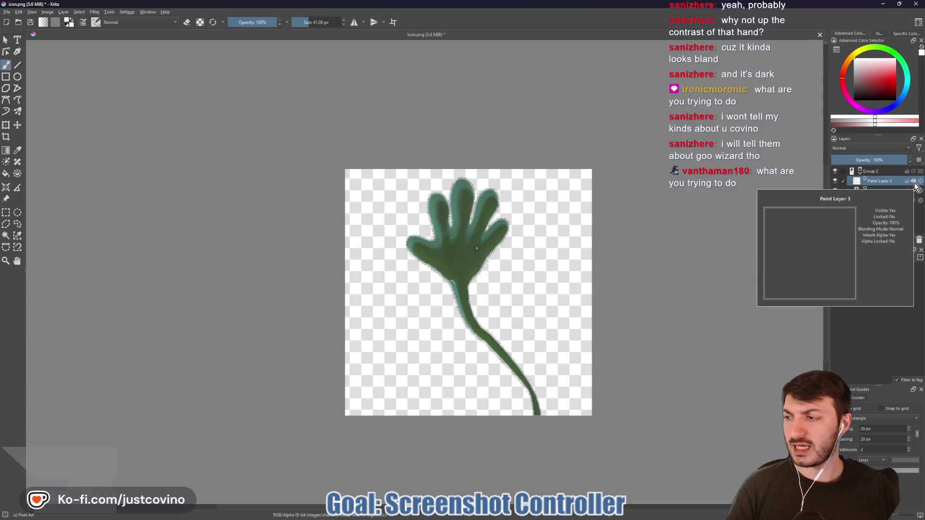
right_click(877, 191)
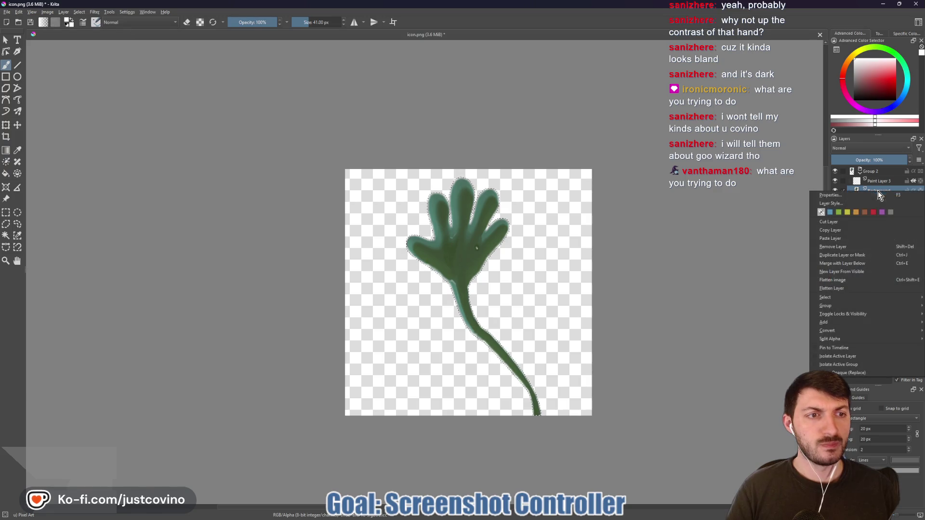
click(854, 372)
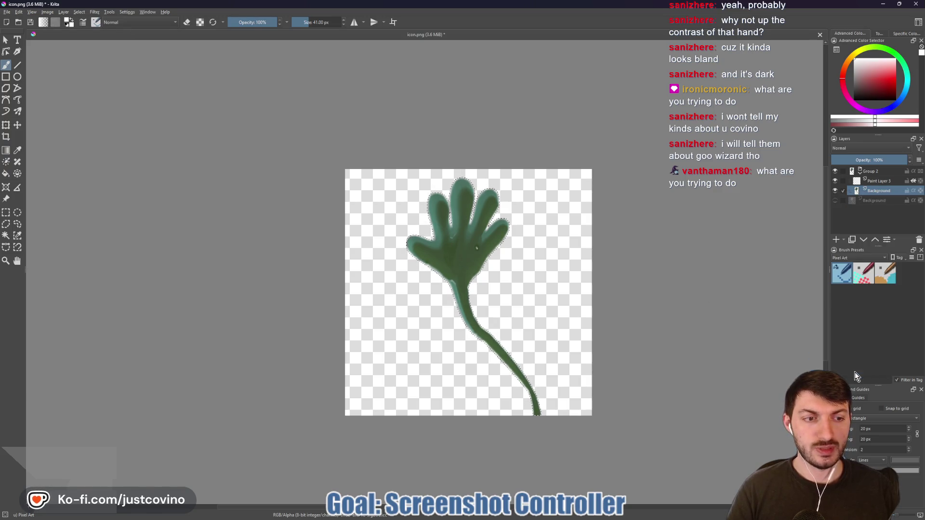
scroll(458, 259, up, 2)
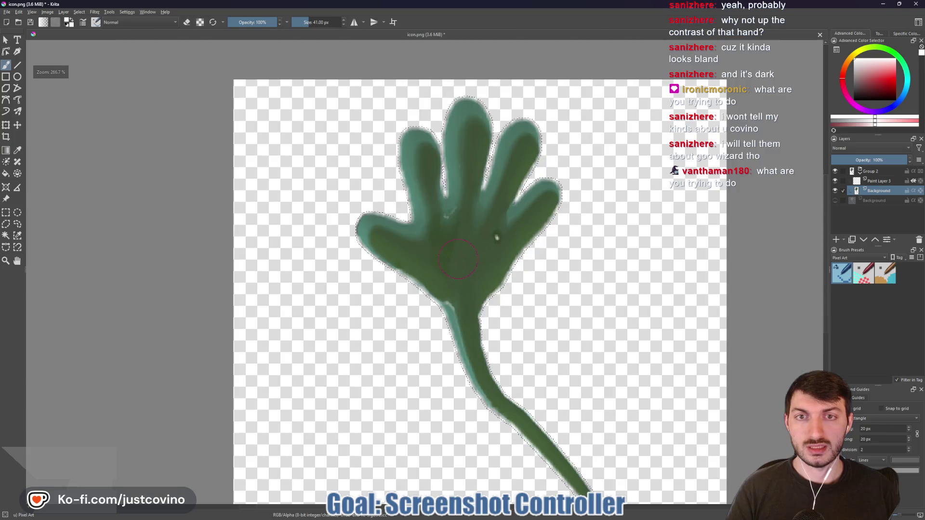
scroll(458, 259, down, 1)
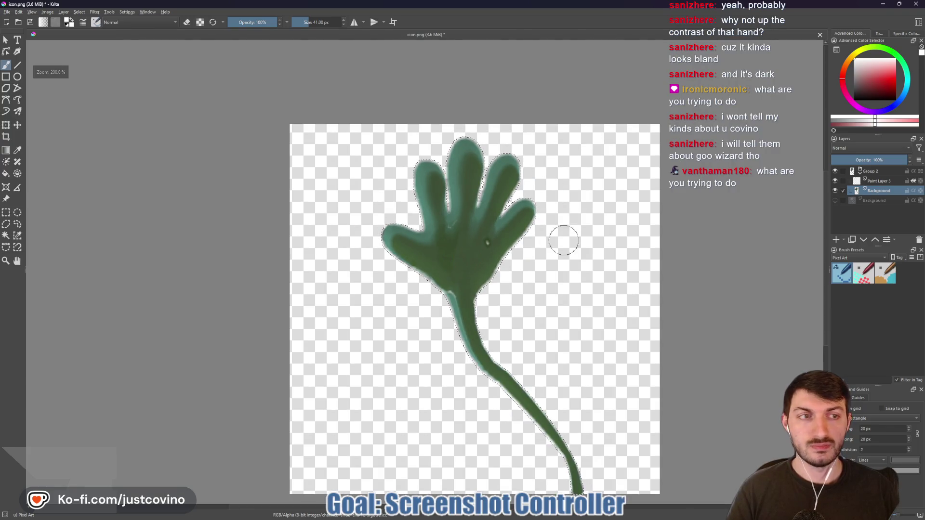
click(843, 181)
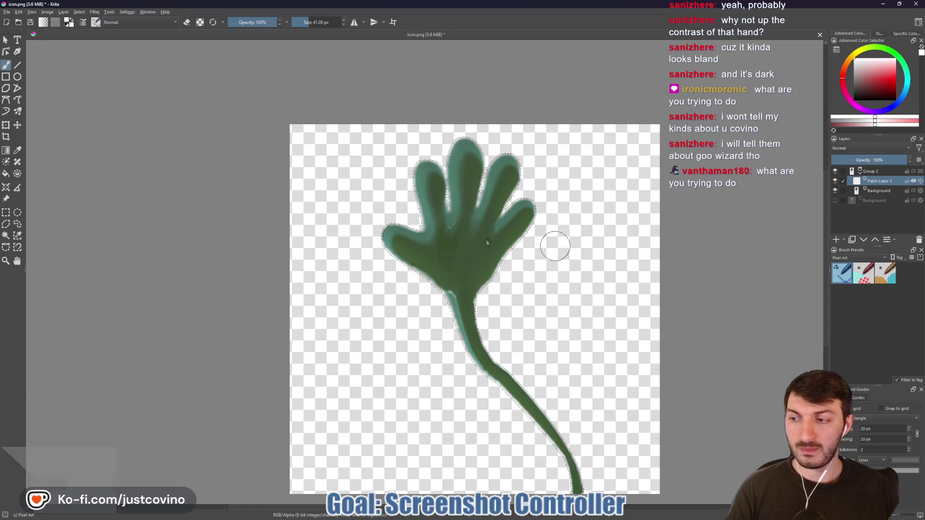
mouse_move(538, 249)
mouse_down()
mouse_move(474, 241)
mouse_move(506, 212)
mouse_move(458, 164)
mouse_move(473, 157)
mouse_move(434, 241)
mouse_move(481, 231)
mouse_move(479, 223)
mouse_move(485, 244)
mouse_up()
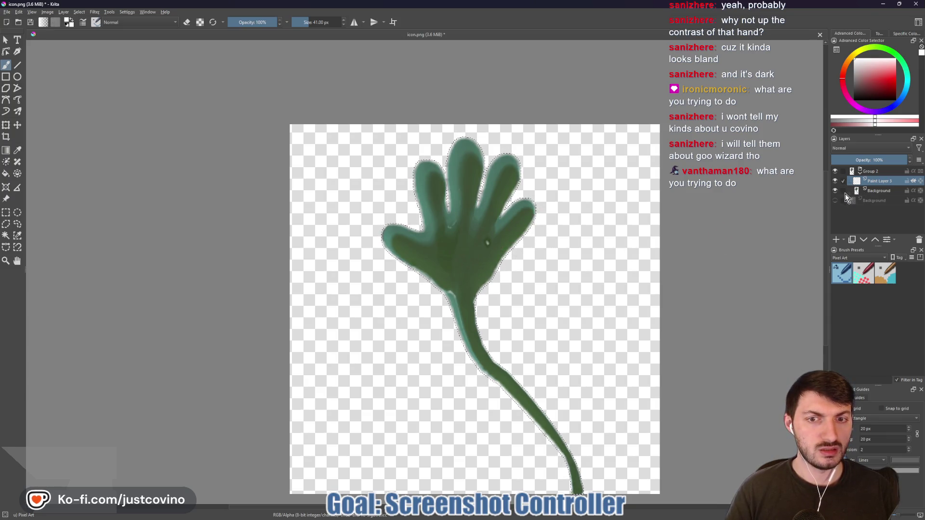
Restore the accidentally deleted layers, then move Paint Layer 3 below the Background layers and recentre the hand.
scroll(463, 250, up, 5)
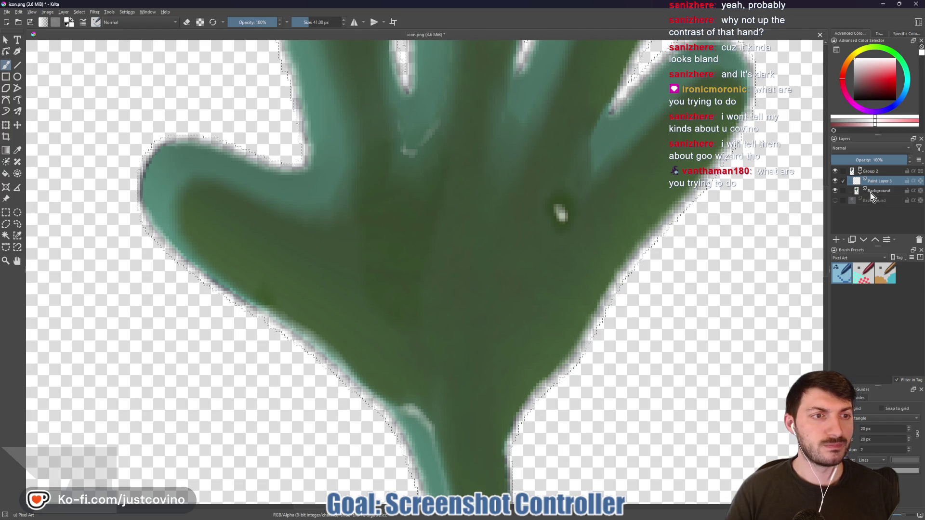
click(918, 240)
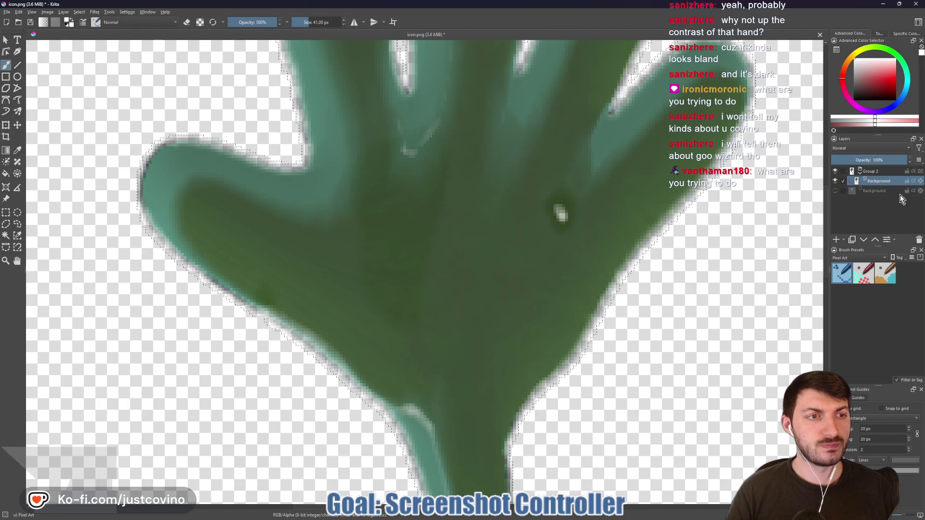
click(918, 240)
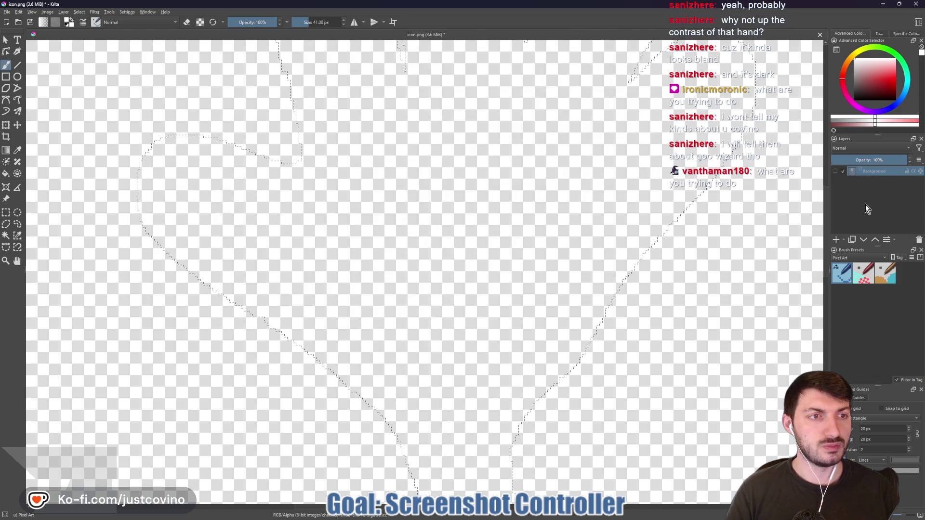
scroll(694, 242, down, 5)
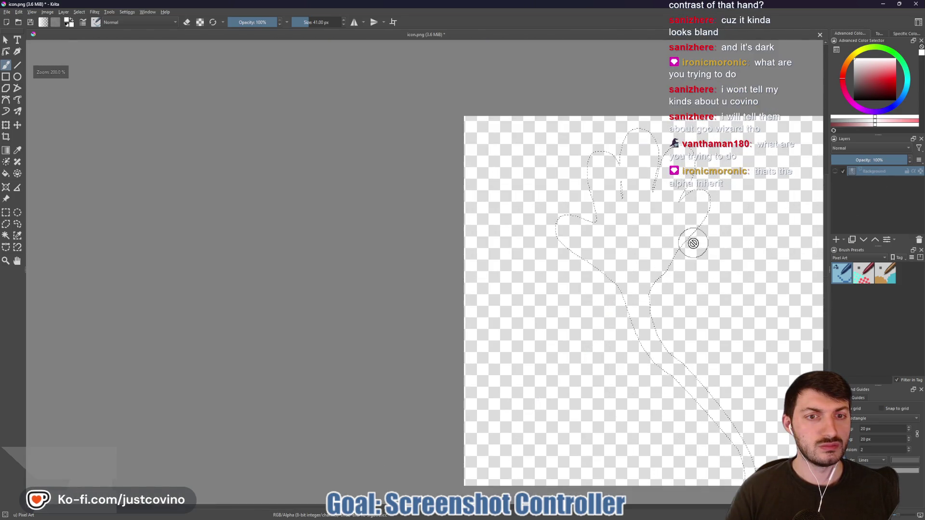
key(ctrl+z)
key(ctrl+z)
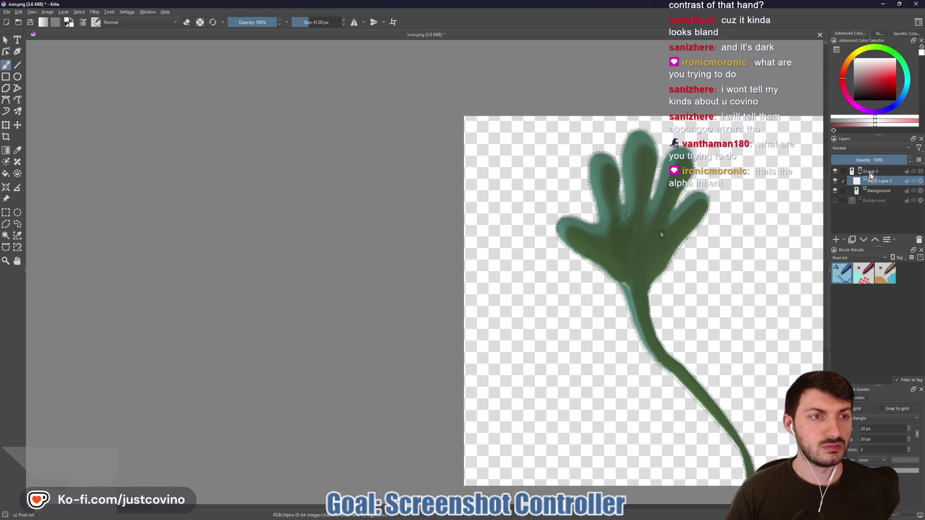
drag(874, 181, 853, 206)
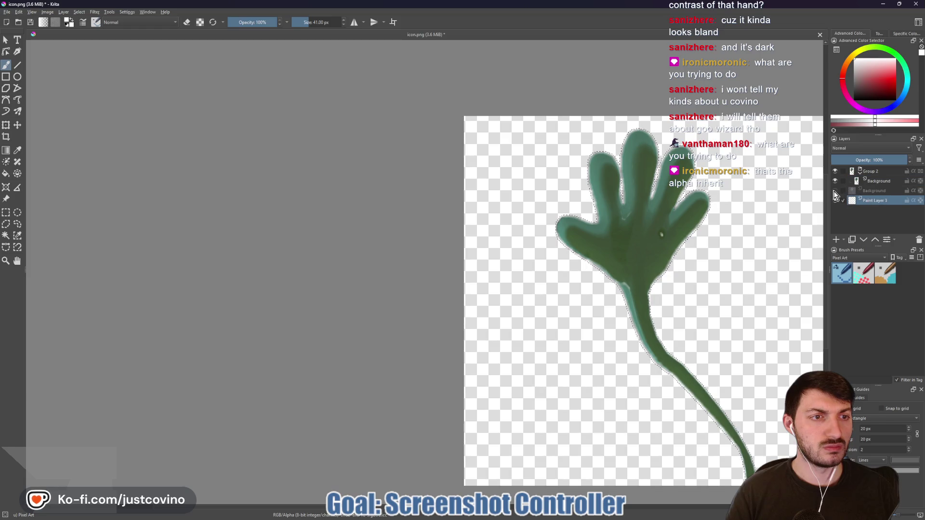
drag(740, 235, 565, 235)
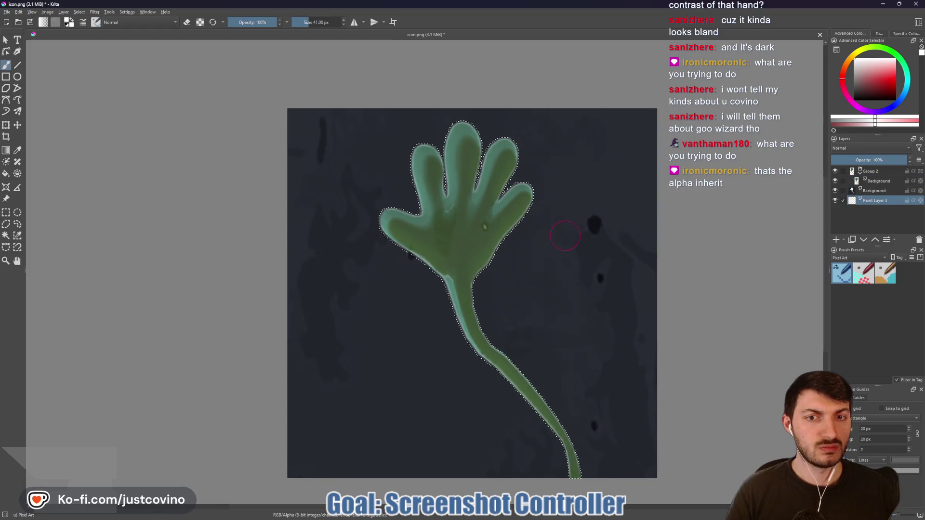
Delete Paint Layer 3 and Group 2, leaving two Background layers.
click(878, 193)
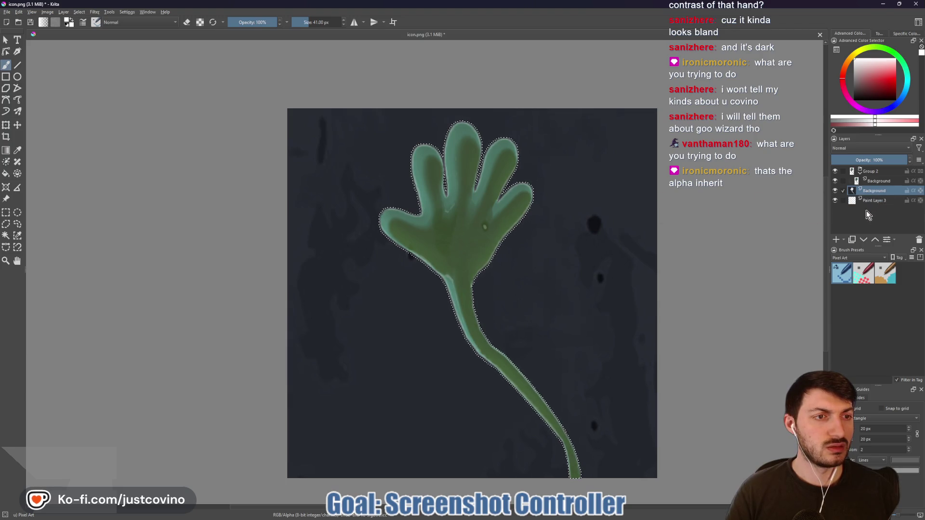
click(875, 200)
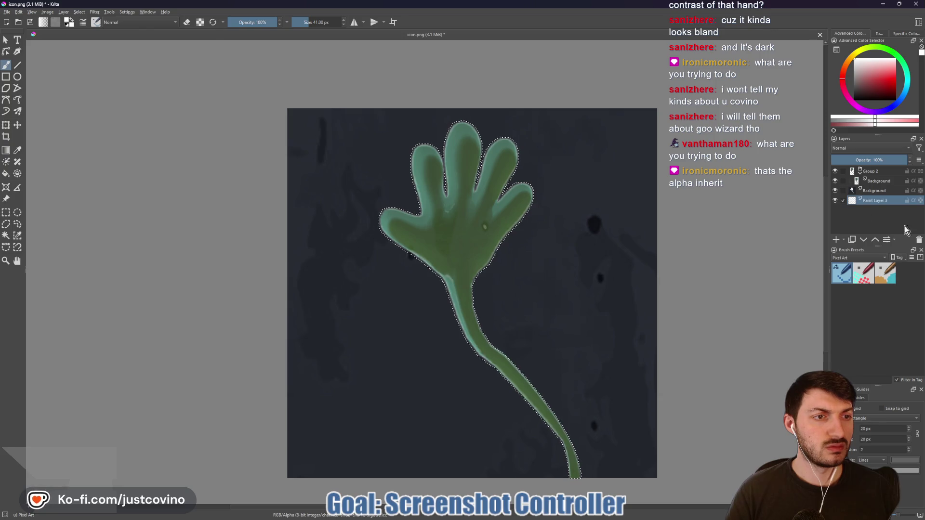
click(920, 241)
click(877, 181)
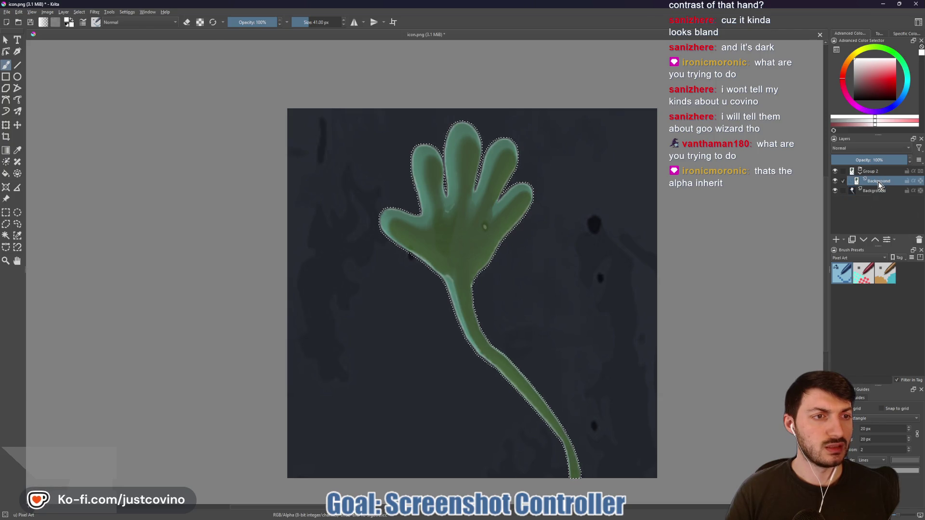
click(836, 182)
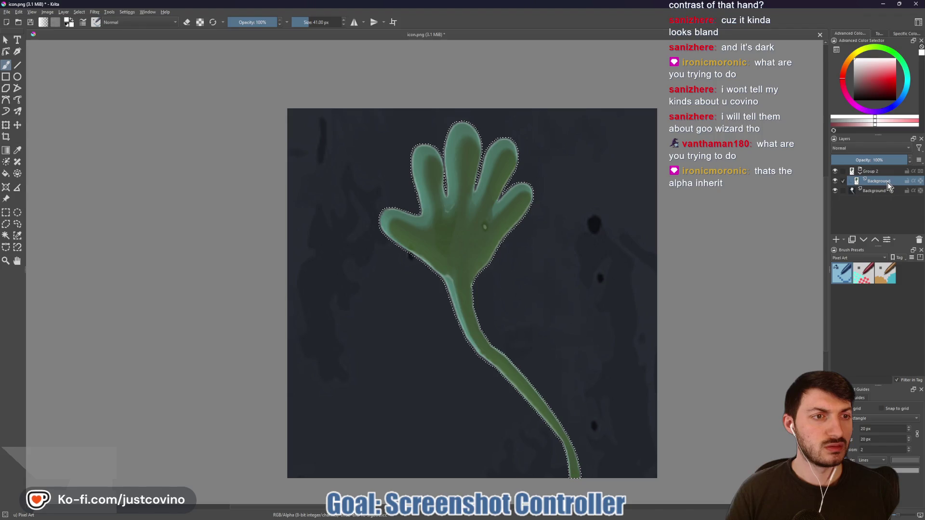
click(863, 191)
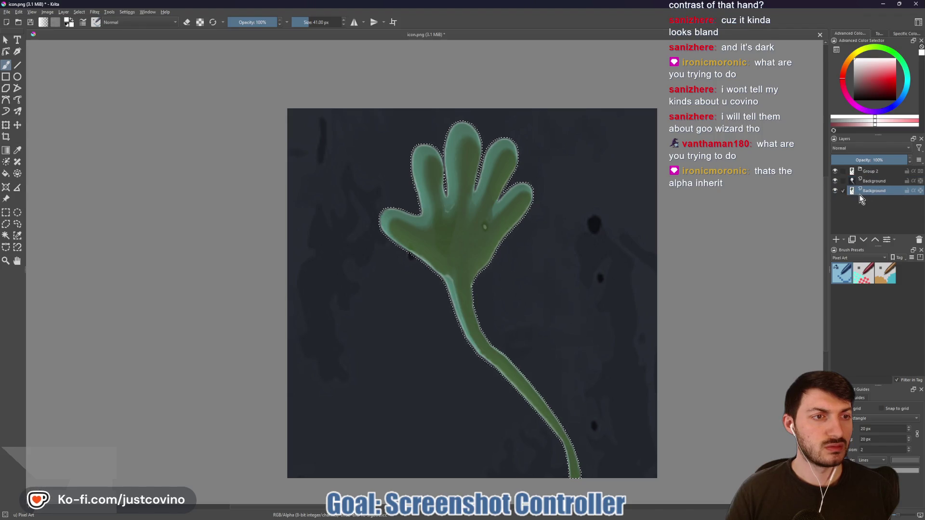
click(867, 172)
click(919, 240)
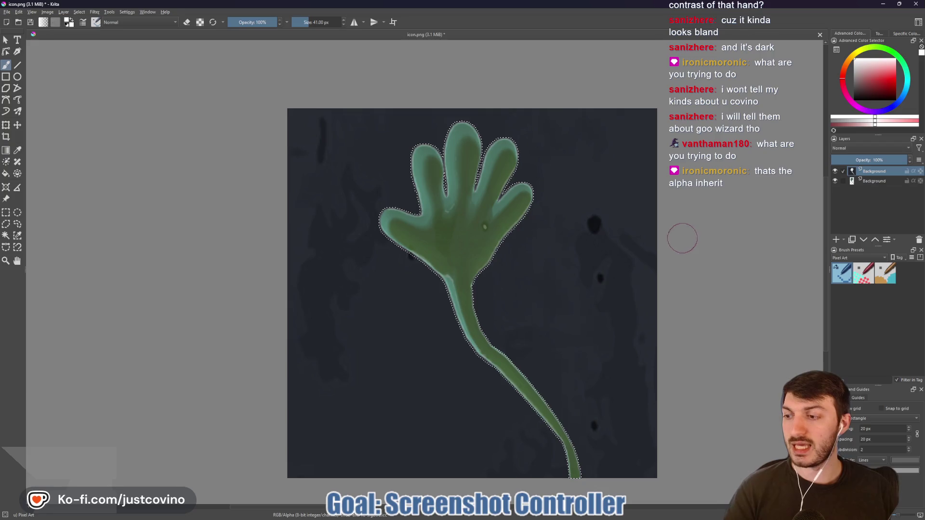
Move the dark-backed Background layer to the bottom, hide it, and select the top layer.
click(875, 171)
click(864, 239)
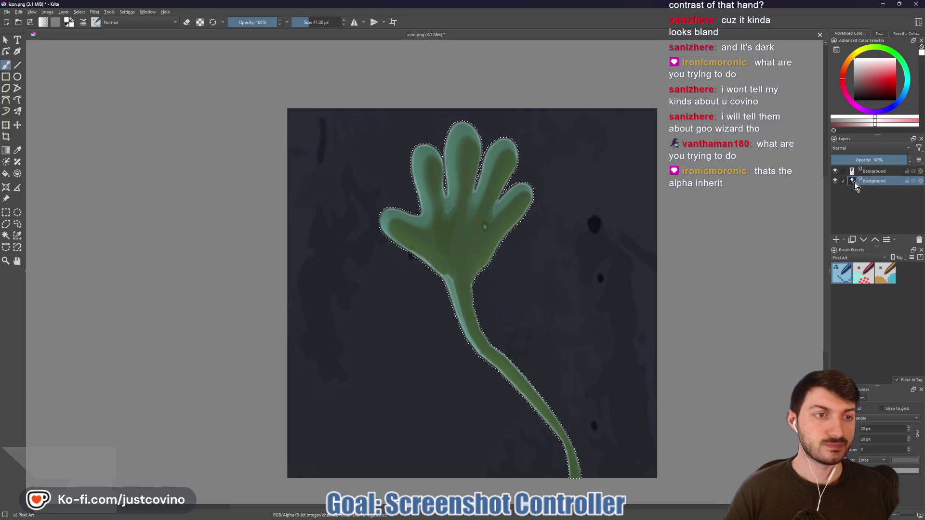
click(835, 181)
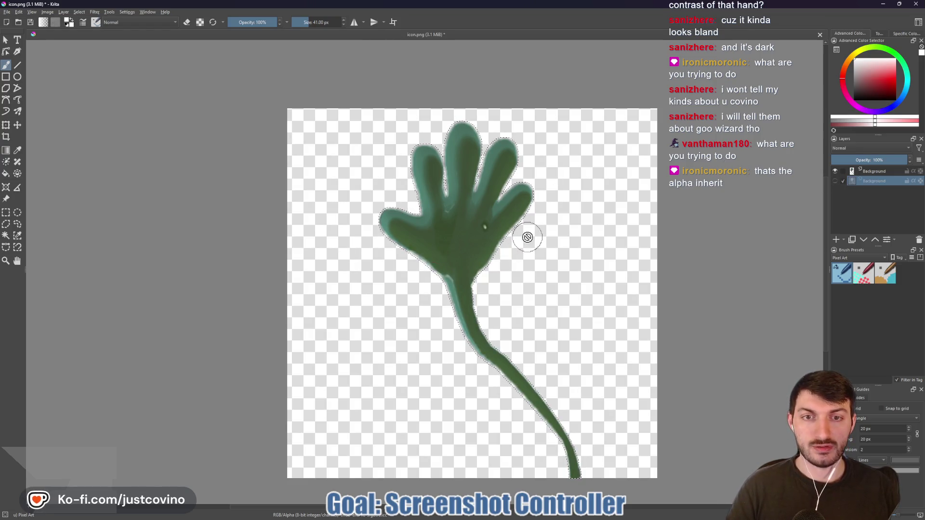
click(843, 171)
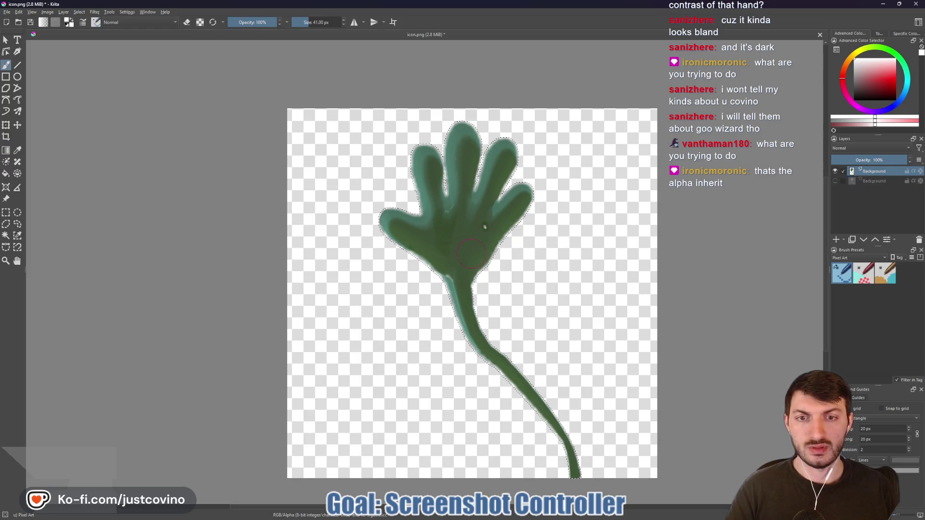
Sample the hand's green as the paint colour and shrink the brush to 1 px.
scroll(471, 254, up, 4)
ctrl+click(424, 270)
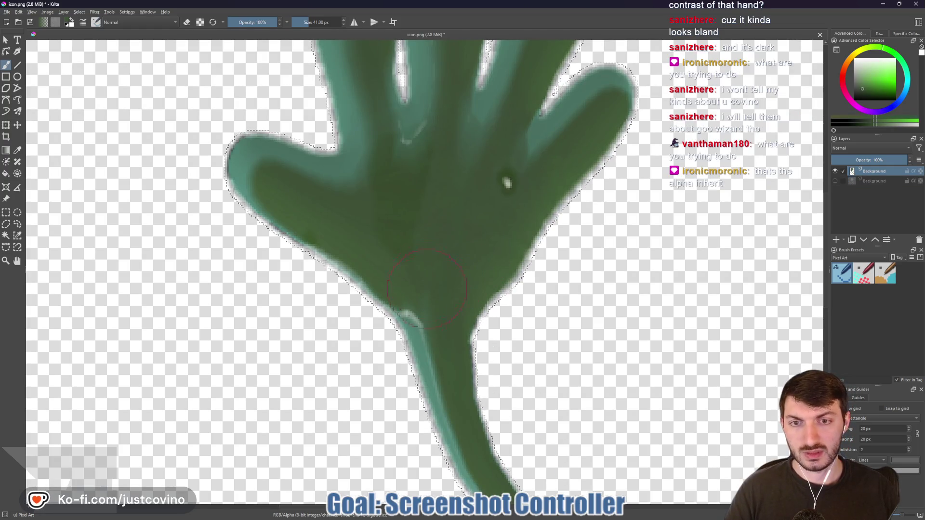
key(bracketleft)
key(bracketleft)
key(bracketleft)
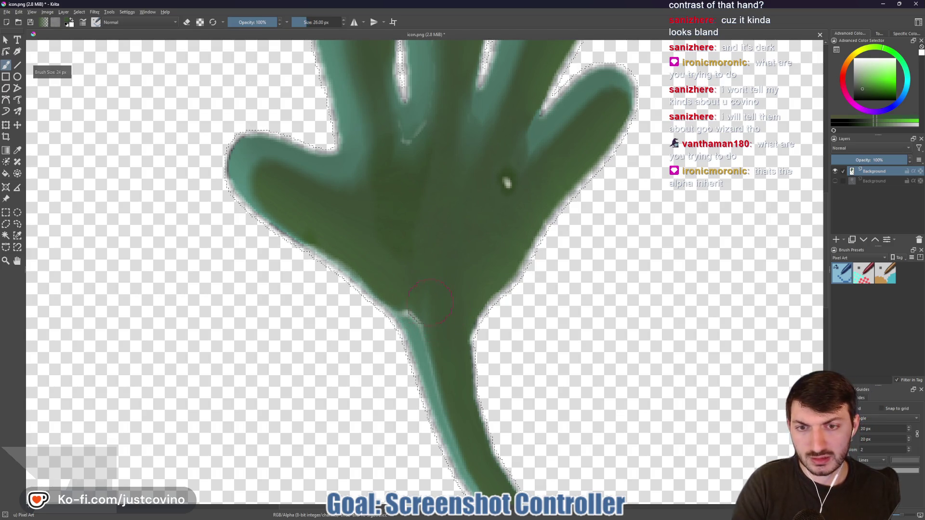
key(bracketleft)
key(bracketleft)
key(bracketleft)
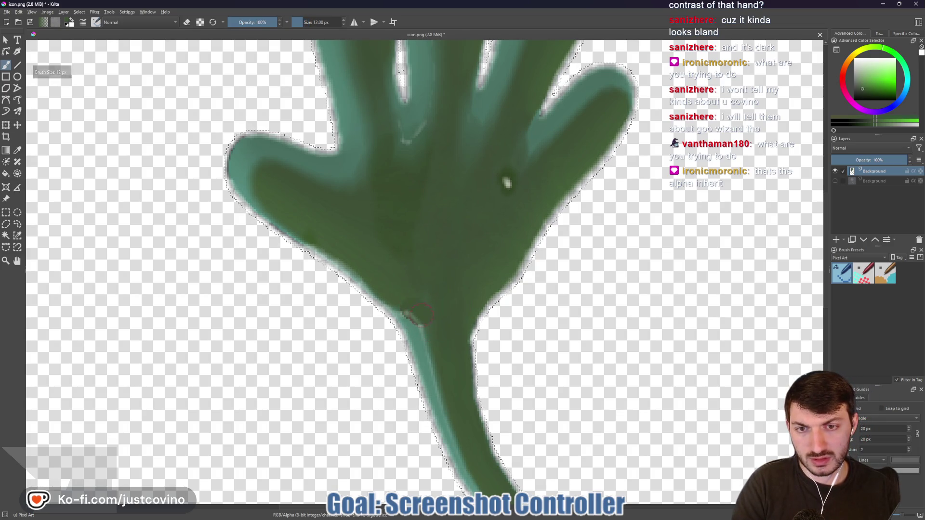
scroll(419, 315, up, 6)
key(bracketleft)
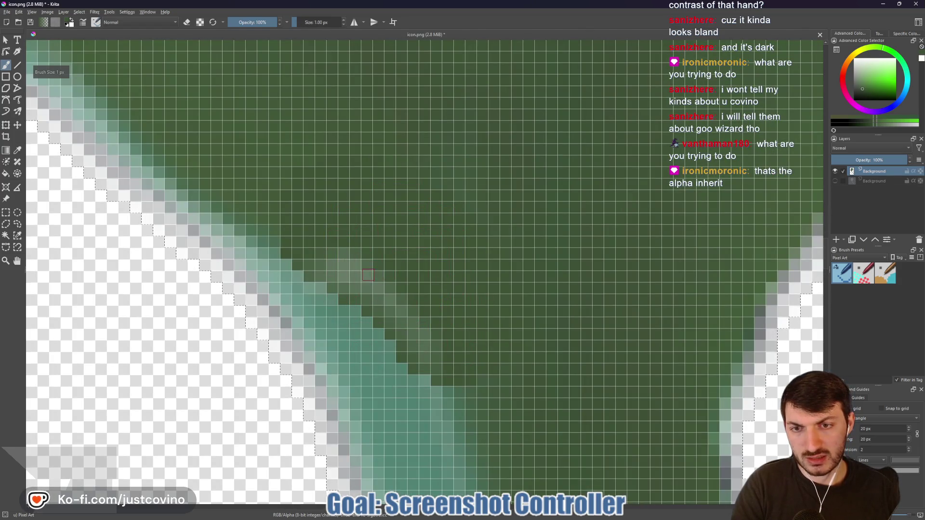
key(bracketleft)
key(bracketleft)
key(bracketleft)
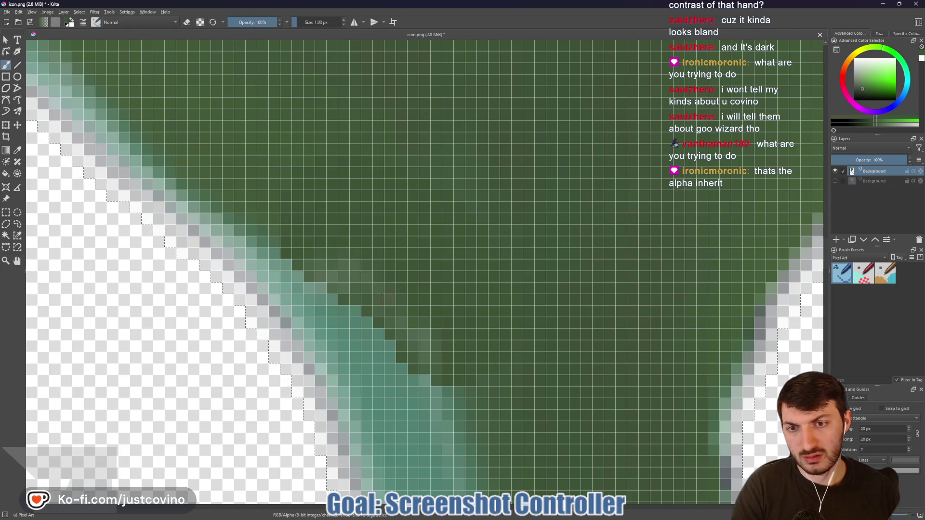
Paint test pixel lines along the hand's edge and undo them.
mouse_move(438, 352)
mouse_down()
mouse_move(366, 275)
mouse_move(337, 280)
mouse_up()
scroll(428, 322, down, 5)
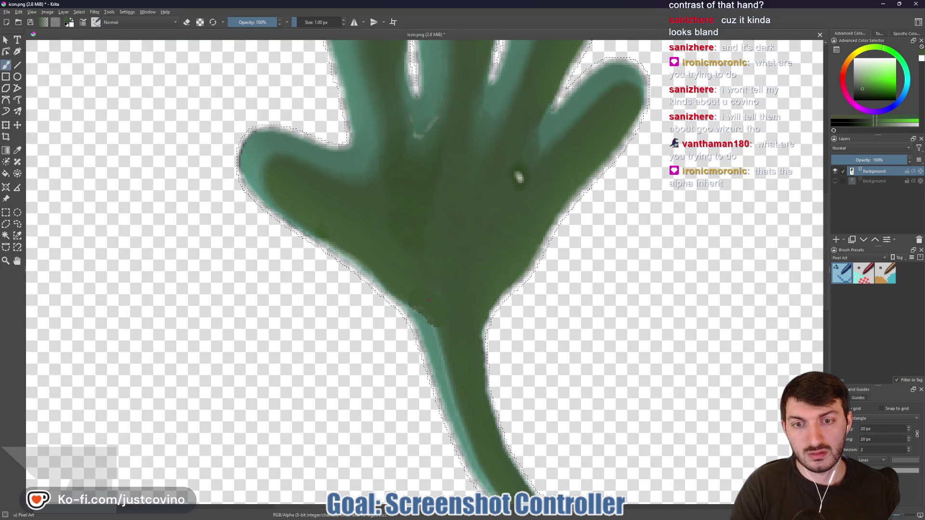
key(ctrl+z)
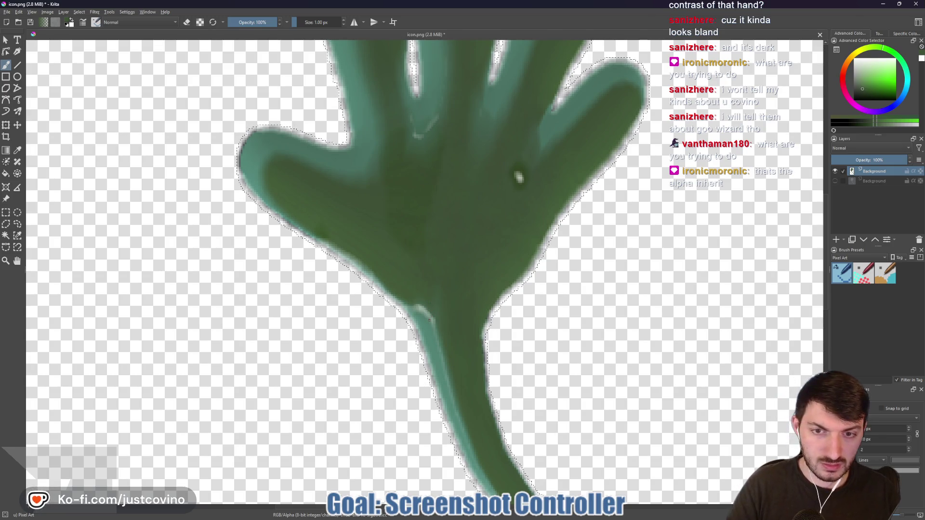
scroll(428, 304, up, 5)
drag(428, 291, 450, 313)
click(466, 290)
drag(405, 276, 462, 338)
key(ctrl+z)
key(ctrl+z)
key(ctrl+z)
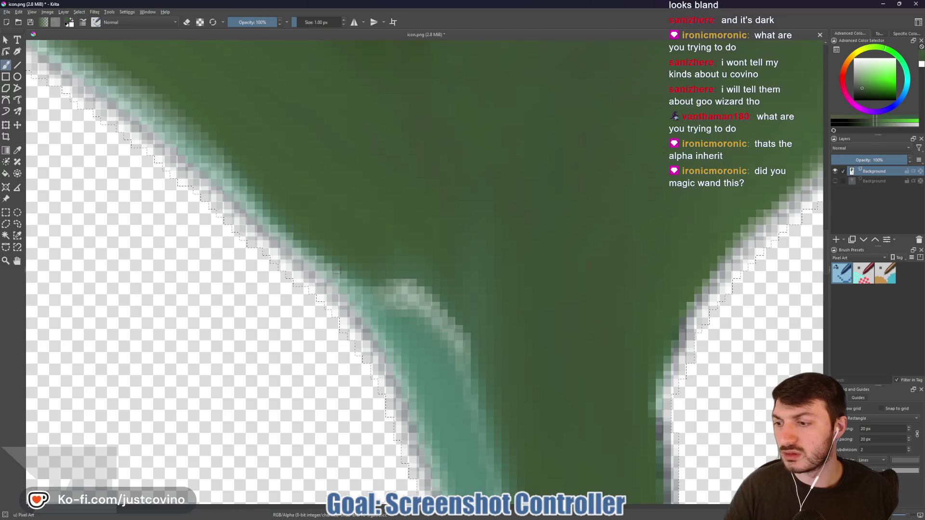
scroll(325, 263, down, 3)
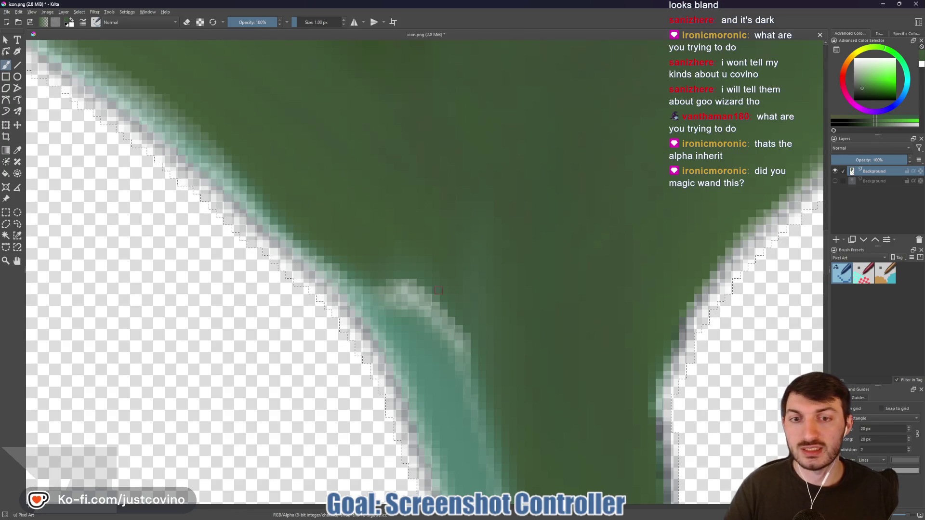
scroll(533, 171, up, 2)
scroll(534, 171, up, 3)
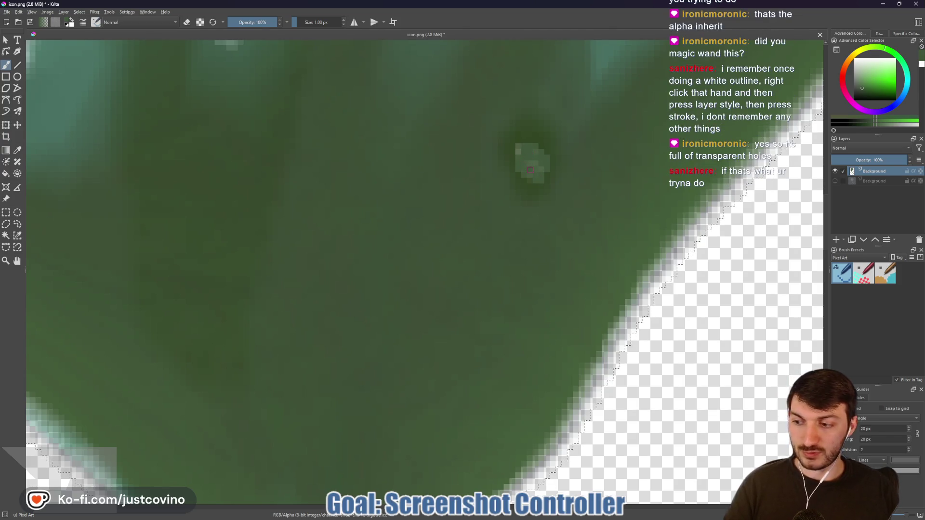
Enlarge the brush to 7 px, dab dark pixels on the hand's edge, then undo them.
scroll(523, 181, up, 3)
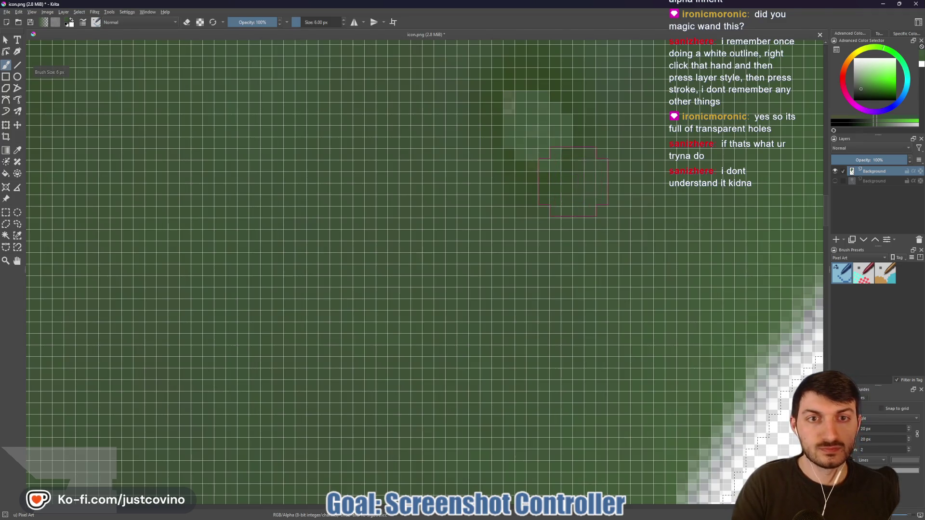
key(bracketright)
key(bracketright)
key(bracketright)
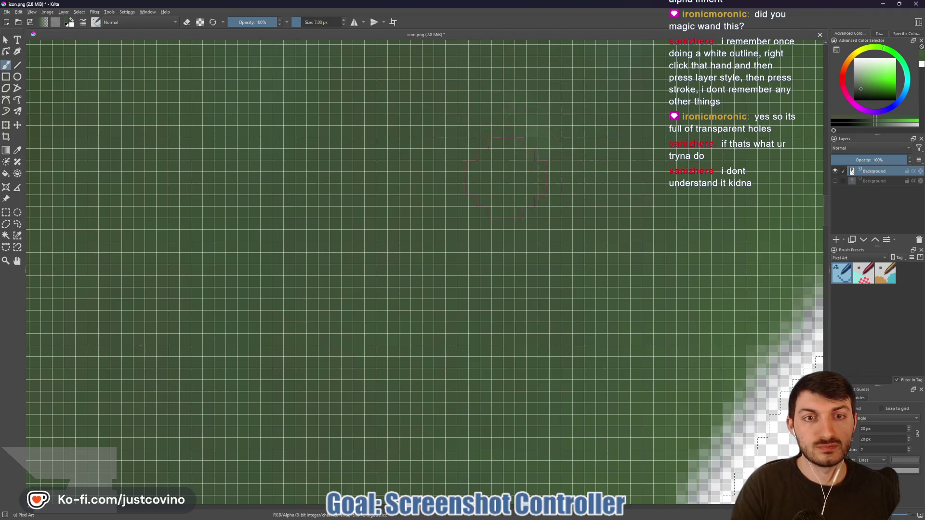
scroll(517, 184, down, 3)
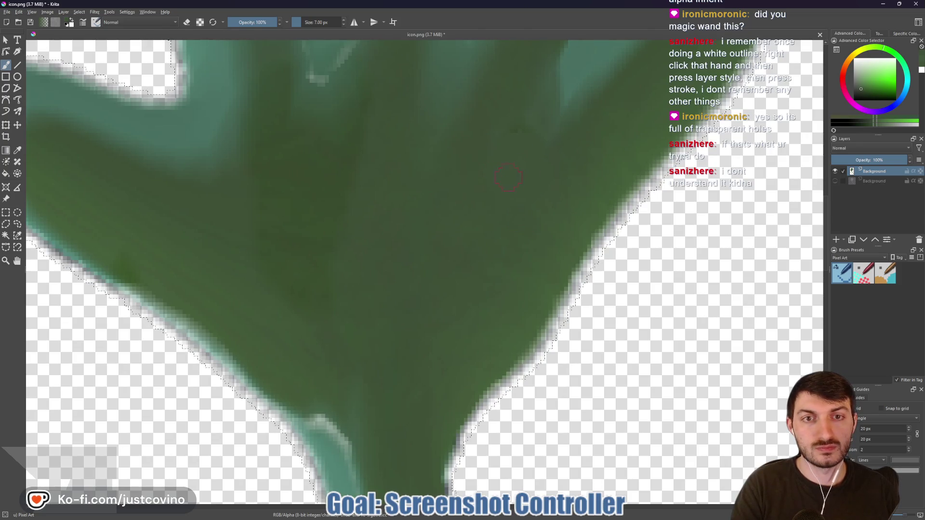
scroll(525, 151, down, 3)
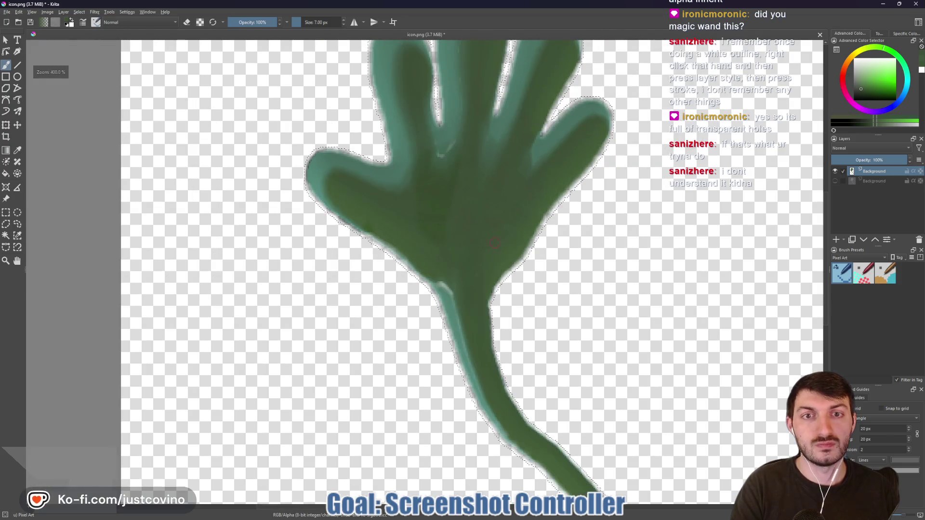
scroll(446, 164, up, 5)
click(475, 91)
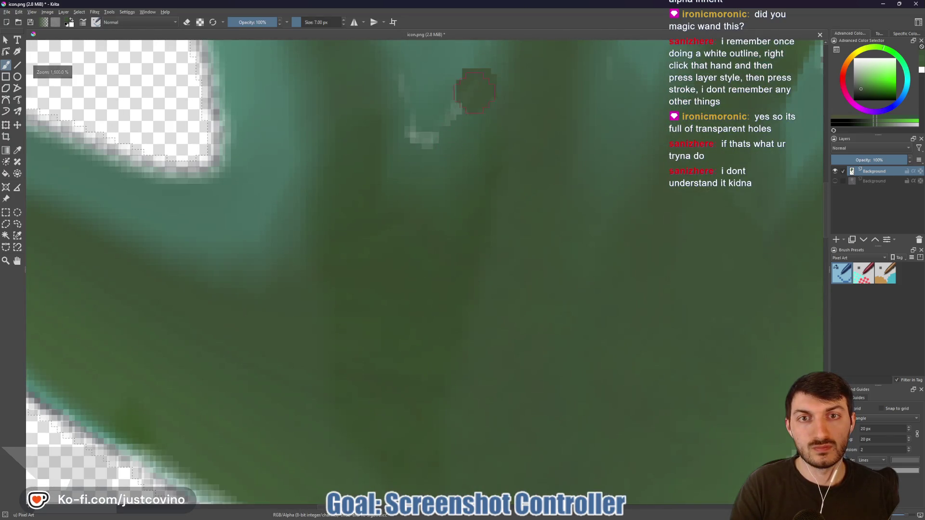
click(460, 108)
key(ctrl+z)
Paint light teal pixels along the stair-step edge, fit the image, and show the dark backdrop layer.
ctrl+click(468, 106)
mouse_move(496, 77)
mouse_down()
mouse_move(482, 110)
mouse_move(420, 140)
mouse_up()
scroll(419, 140, down, 5)
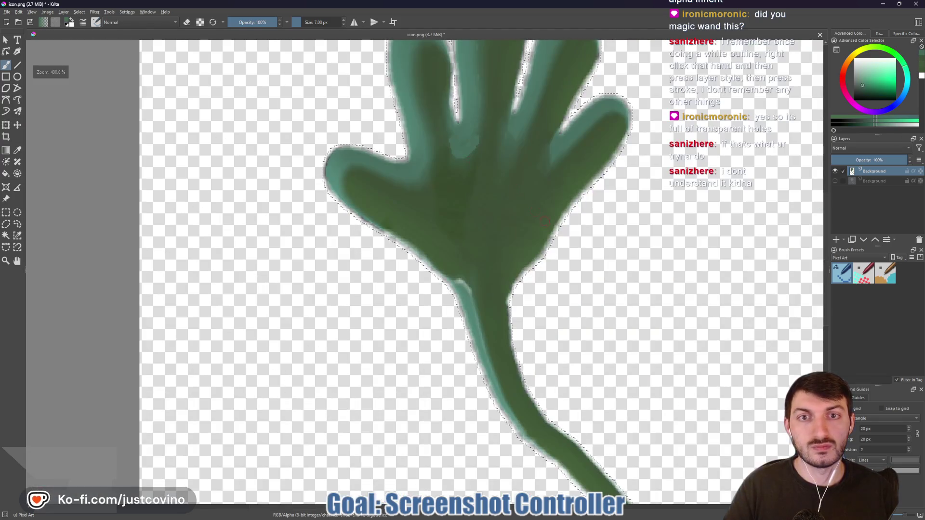
scroll(533, 210, up, 5)
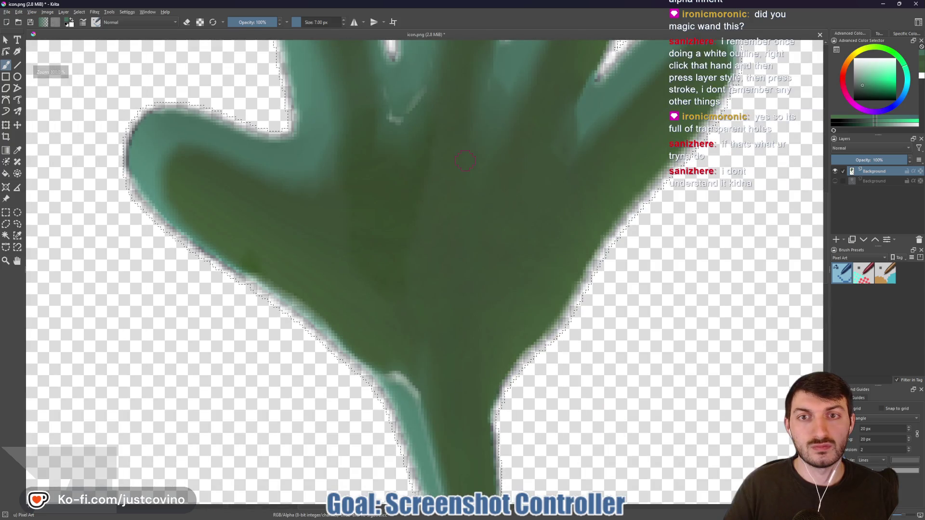
scroll(436, 155, up, 2)
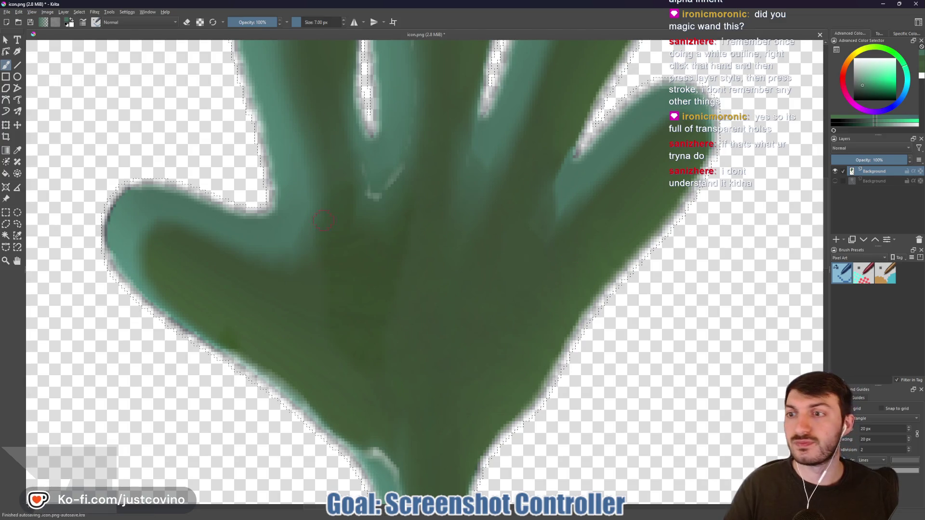
key(2)
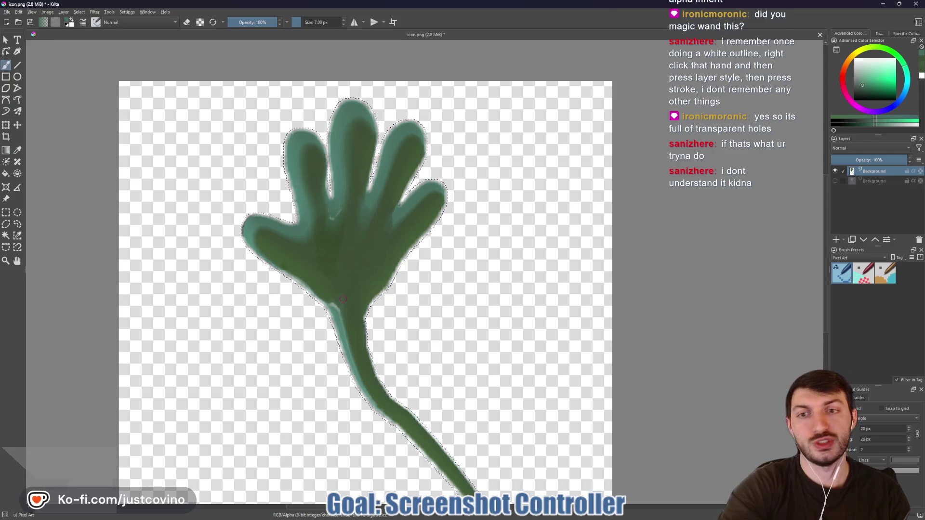
click(835, 181)
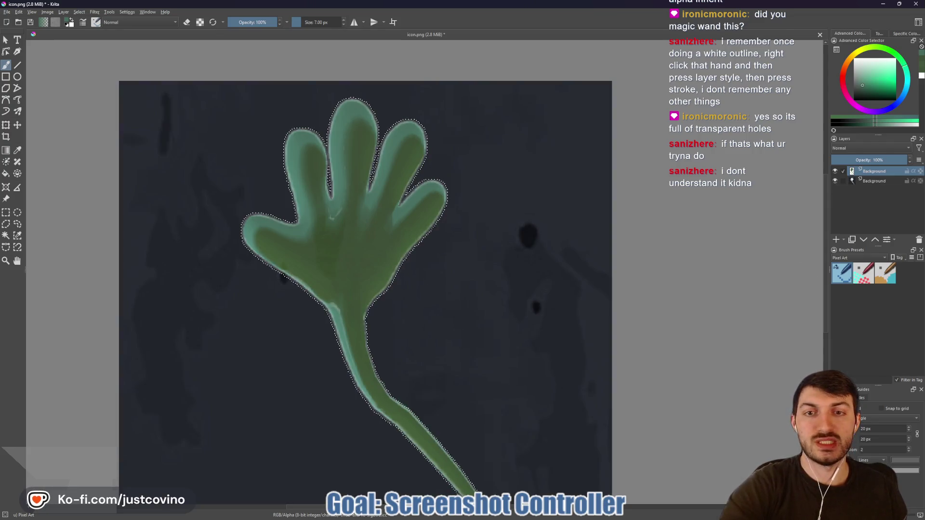
scroll(465, 299, down, 2)
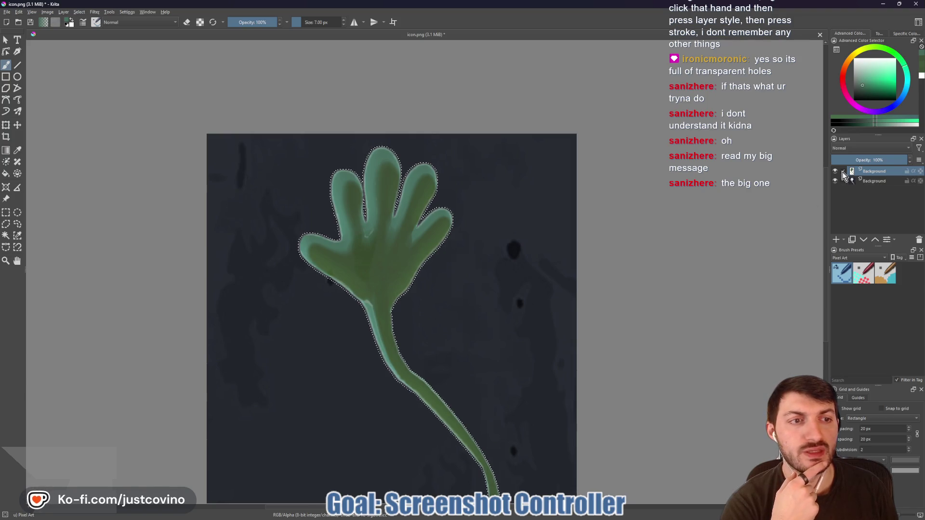
scroll(381, 291, up, 5)
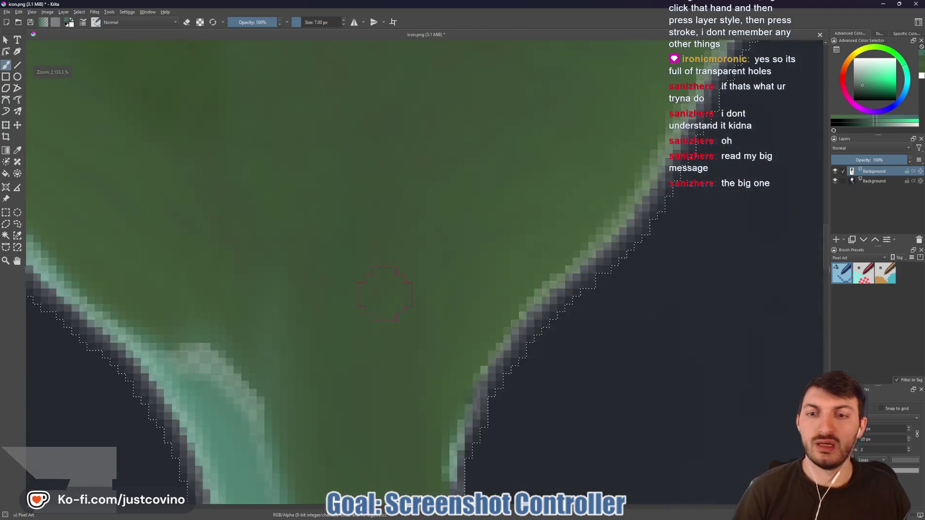
scroll(311, 298, down, 5)
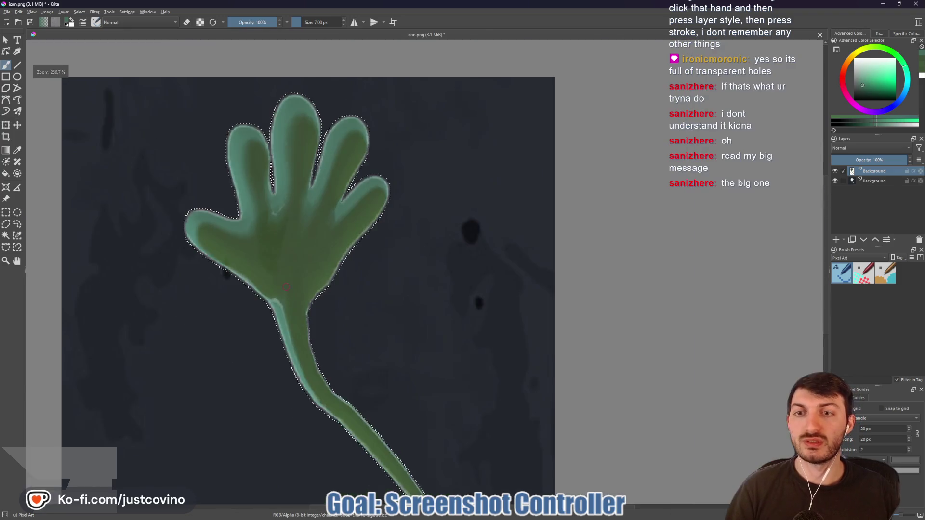
scroll(290, 246, down, 2)
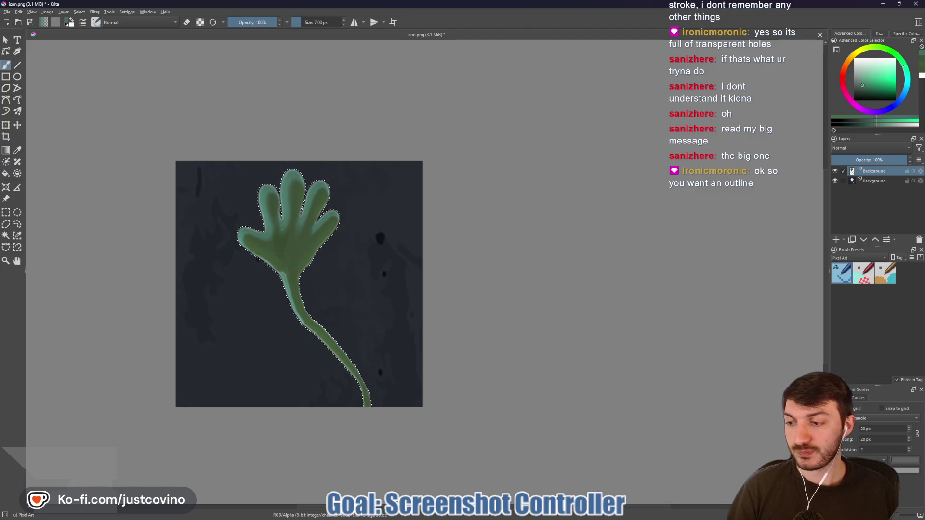
key(s)
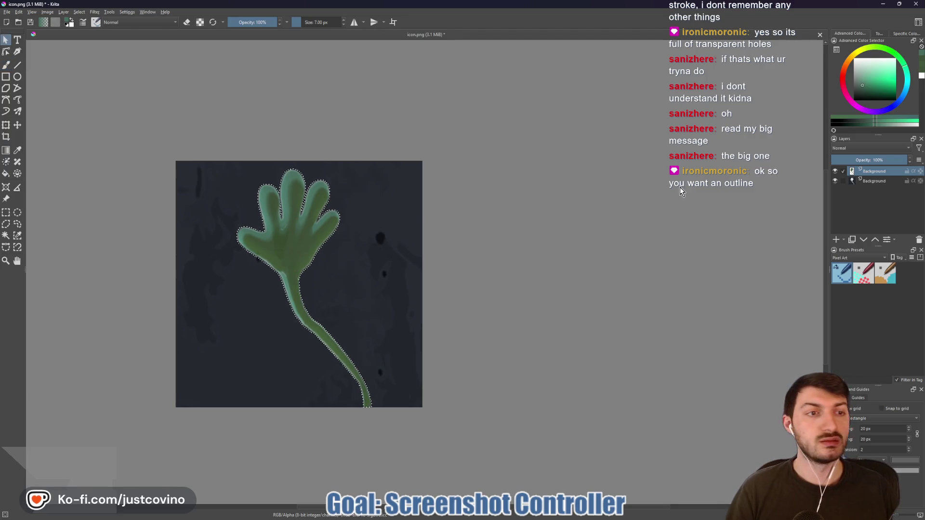
Dismiss the layer menu and clear the selection around the green hand with Deselect.
right_click(865, 175)
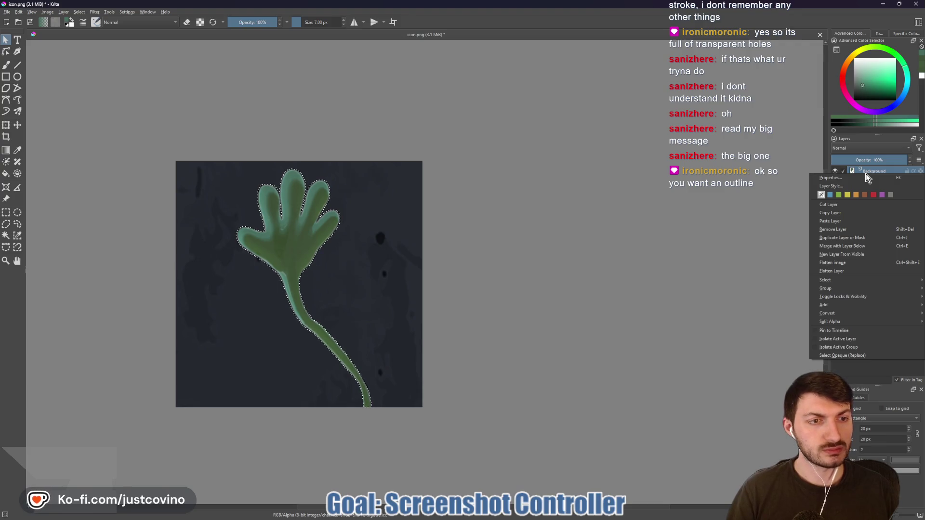
key(ctrl+j)
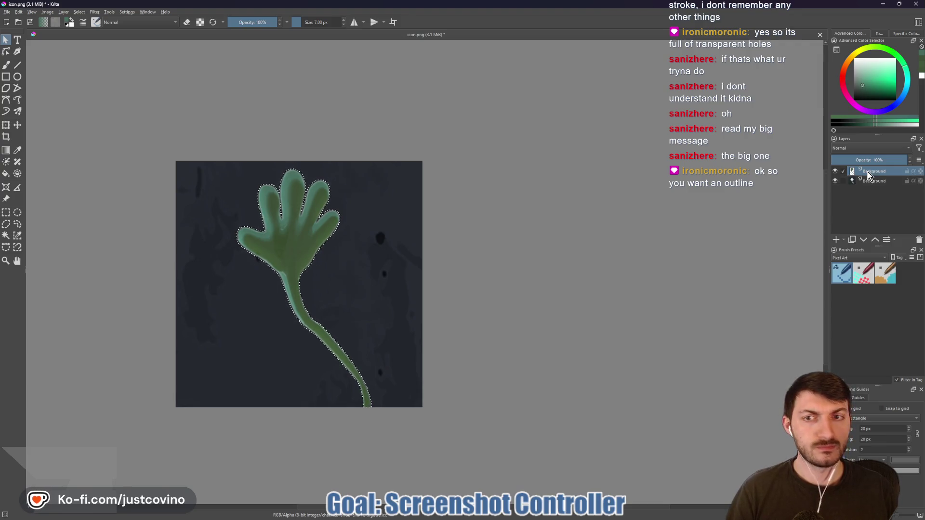
click(6, 235)
right_click(286, 239)
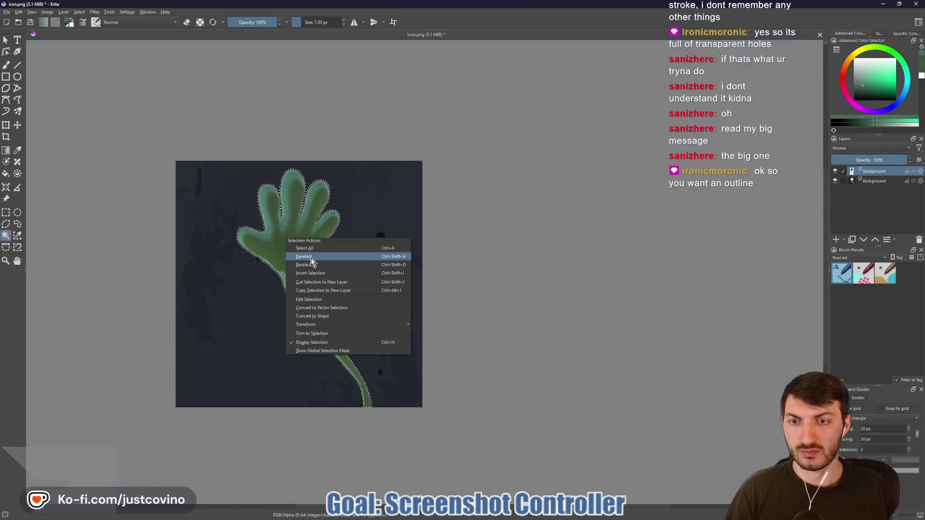
click(308, 260)
click(5, 41)
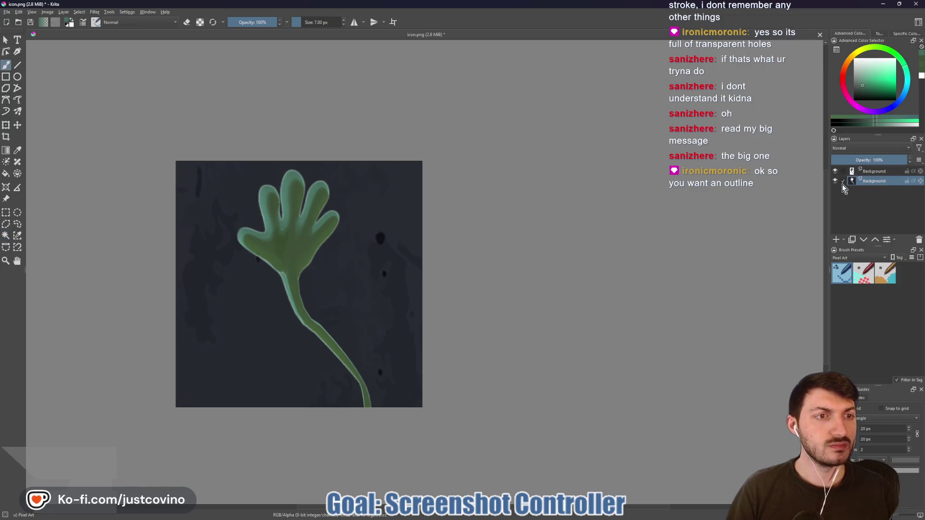
Toggle the bottom dark layer's visibility, leaving it shown.
click(842, 182)
click(836, 182)
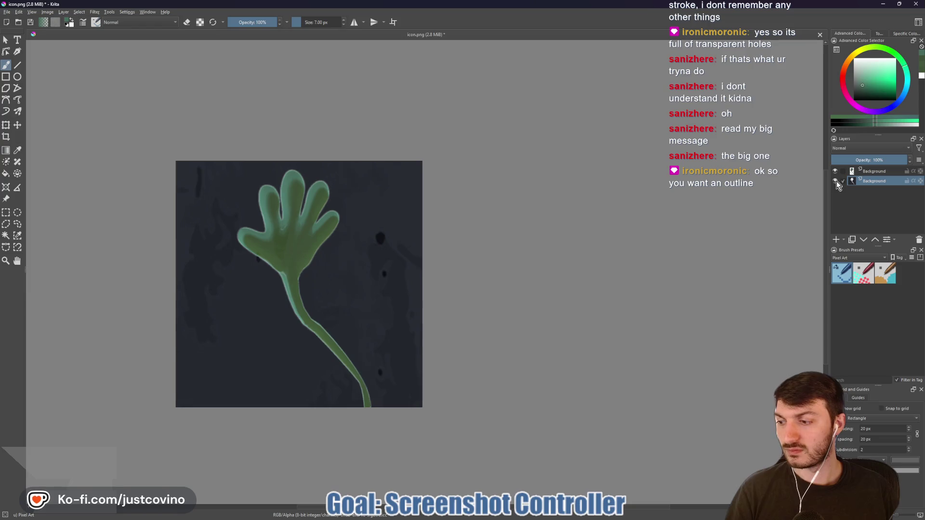
click(836, 182)
click(836, 182)
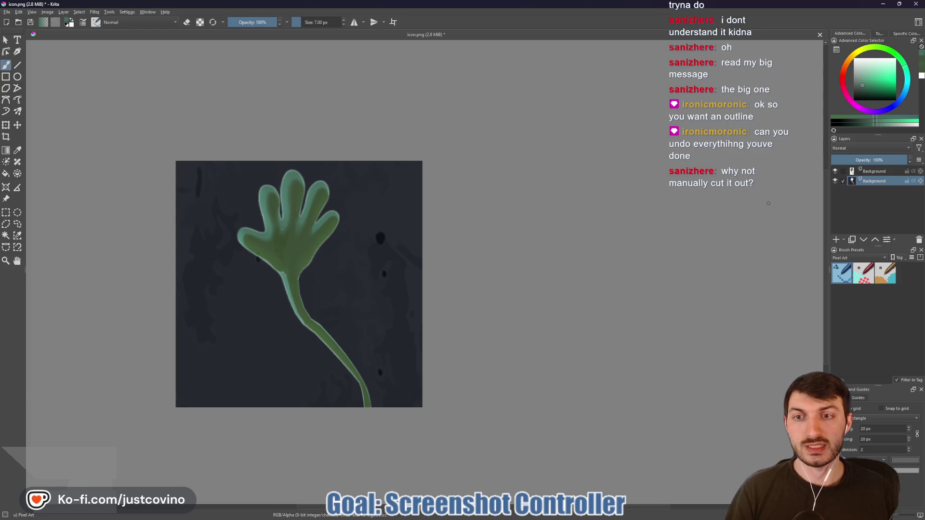
Zoom in on the hand and repeatedly toggle the top hand layer's visibility to compare.
scroll(406, 248, up, 5)
scroll(406, 247, down, 3)
scroll(445, 246, up, 1)
mouse_move(446, 245)
mouse_down()
mouse_move(582, 228)
mouse_move(516, 233)
mouse_up()
scroll(505, 235, down, 5)
scroll(467, 247, up, 5)
drag(454, 246, 663, 214)
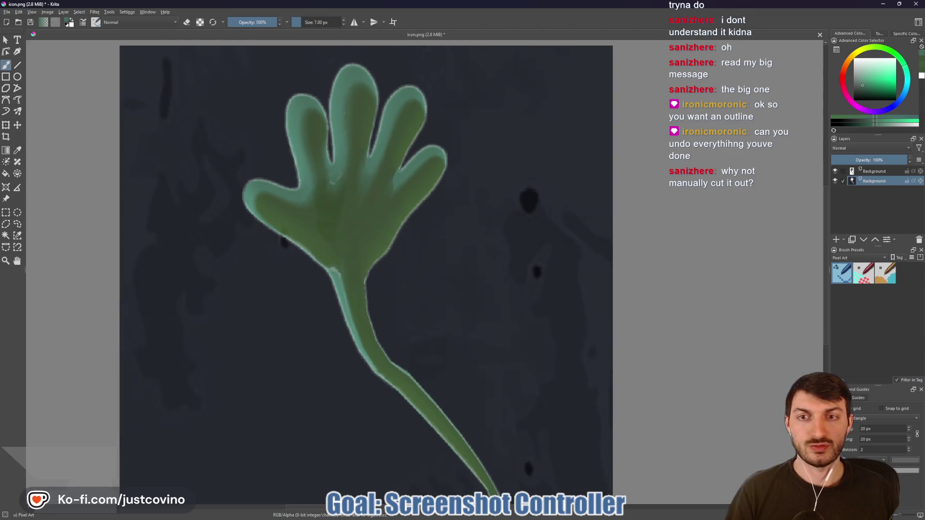
click(836, 172)
click(836, 172)
click(836, 172)
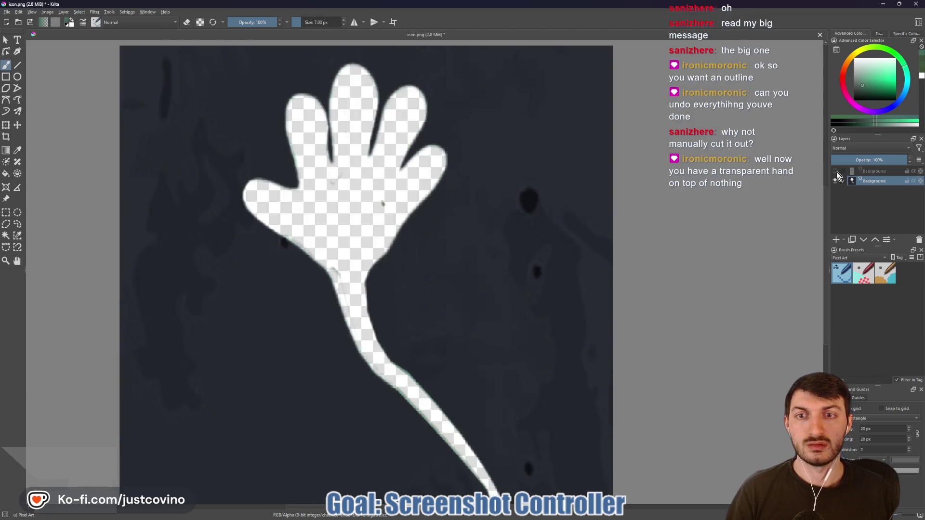
click(836, 171)
click(836, 172)
click(837, 172)
click(836, 172)
click(836, 172)
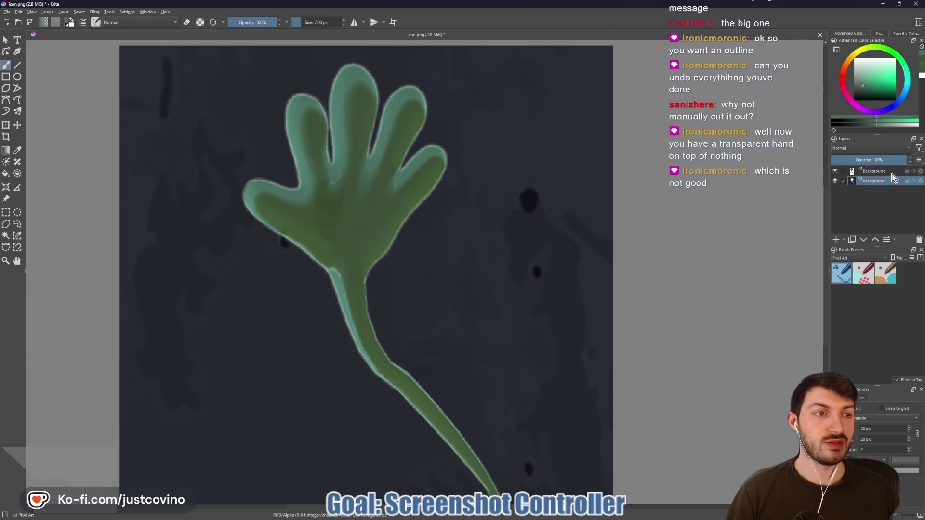
Toggle the bottom and top layers back on, then close icon.png.
click(836, 180)
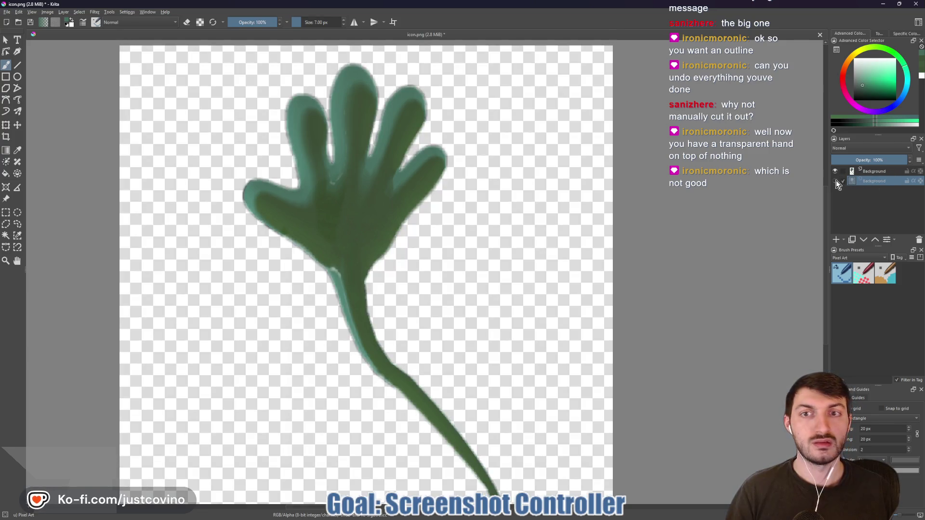
click(837, 180)
click(836, 174)
click(836, 175)
click(836, 175)
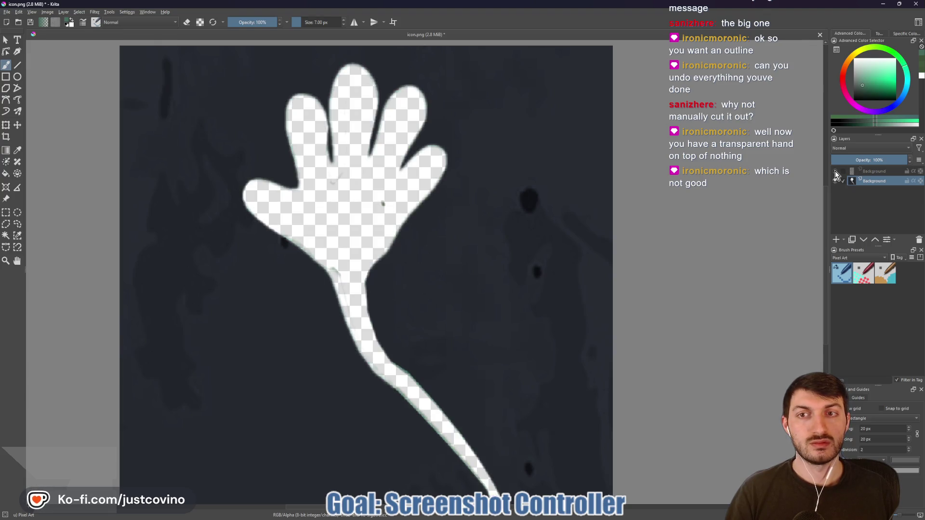
click(836, 174)
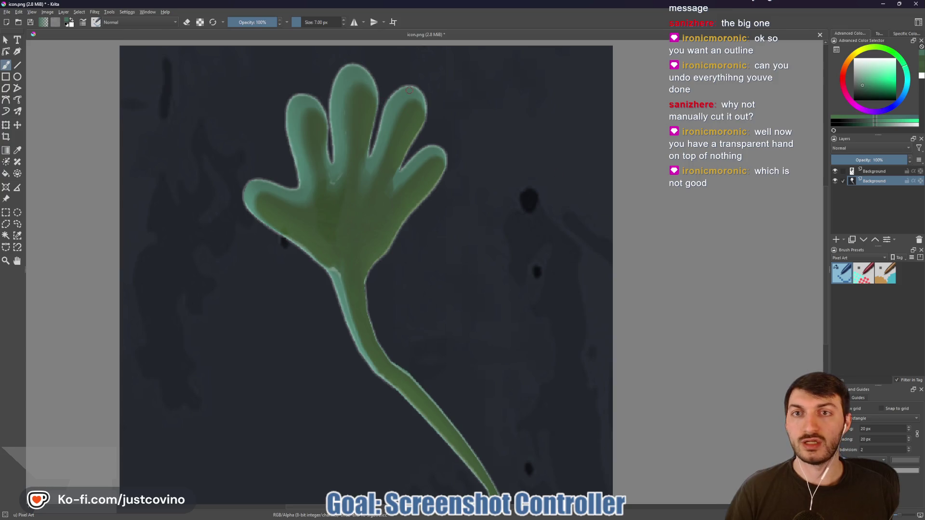
click(820, 35)
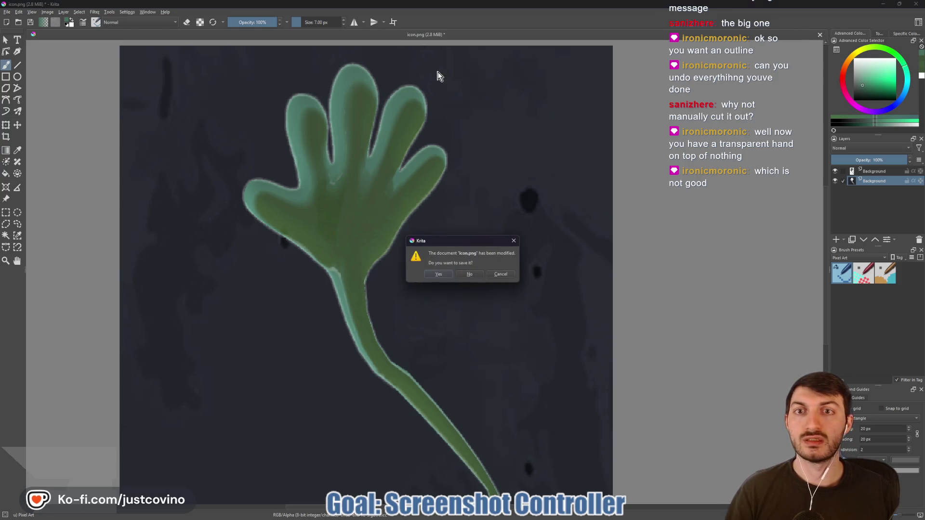
Discard the changes to icon.png and reopen it from Recent Images.
click(475, 273)
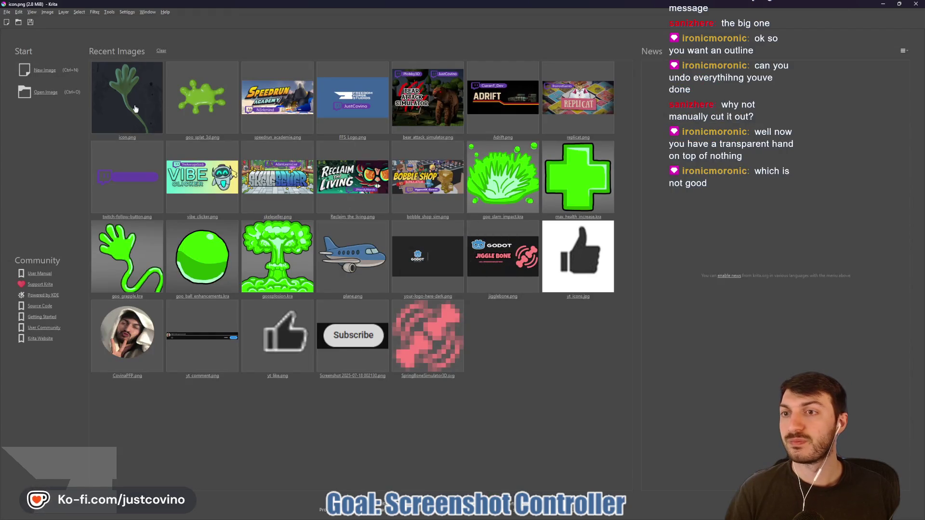
click(135, 109)
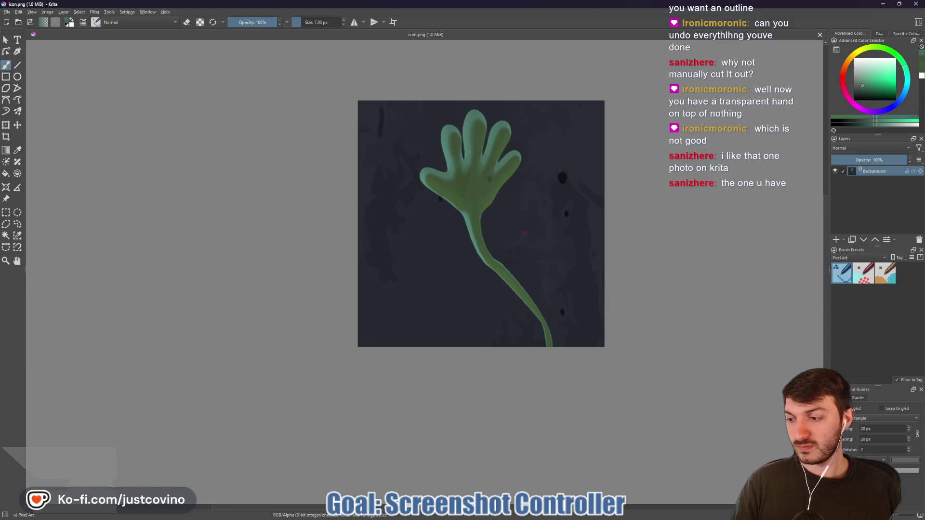
drag(583, 215, 500, 242)
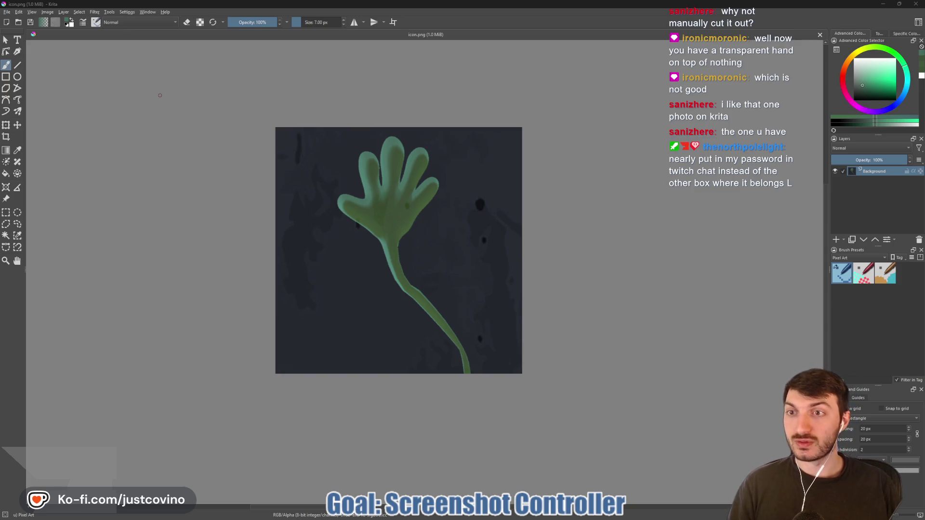
key(Tab)
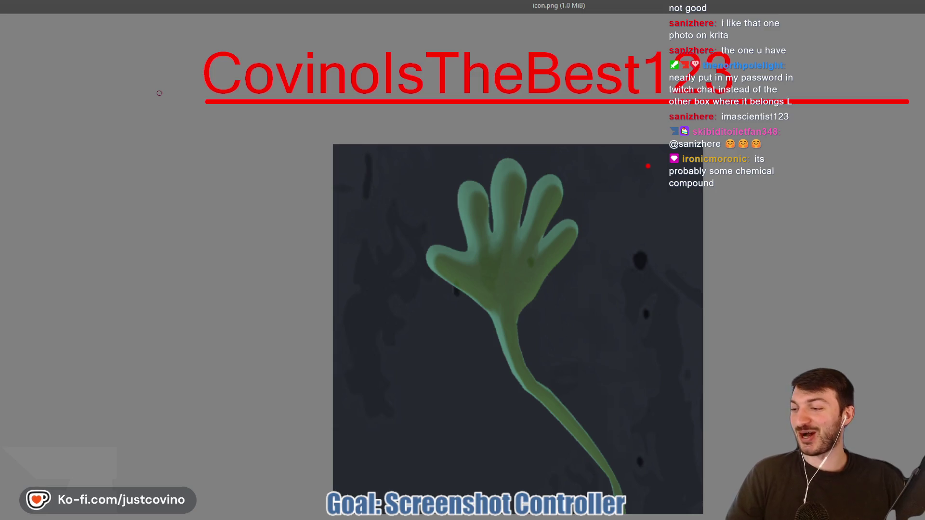
key(Tab)
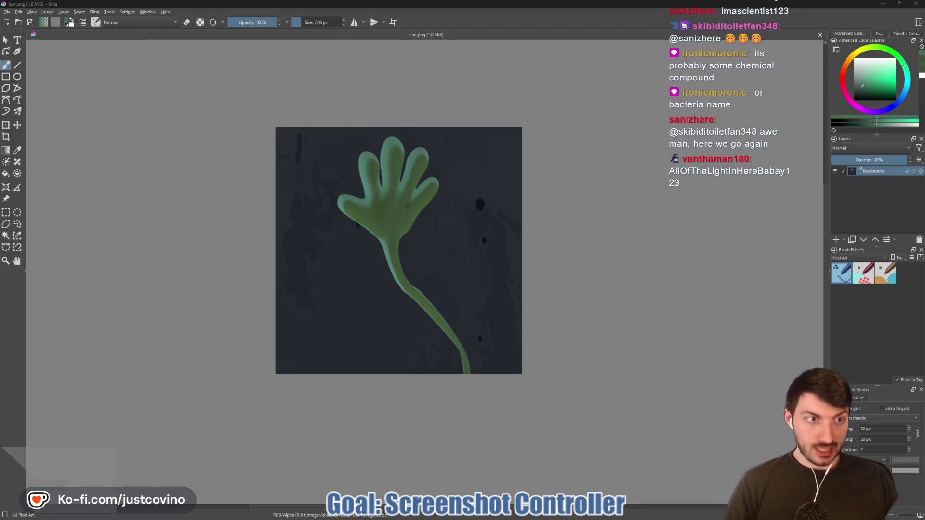
click(7, 234)
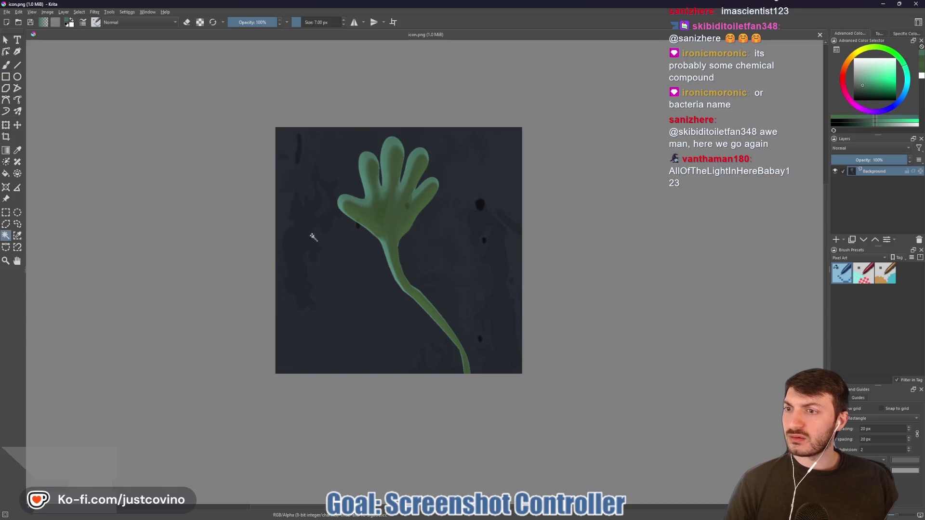
Magic-wand select the green hand shape and bring the whole hand and stem into view.
click(382, 208)
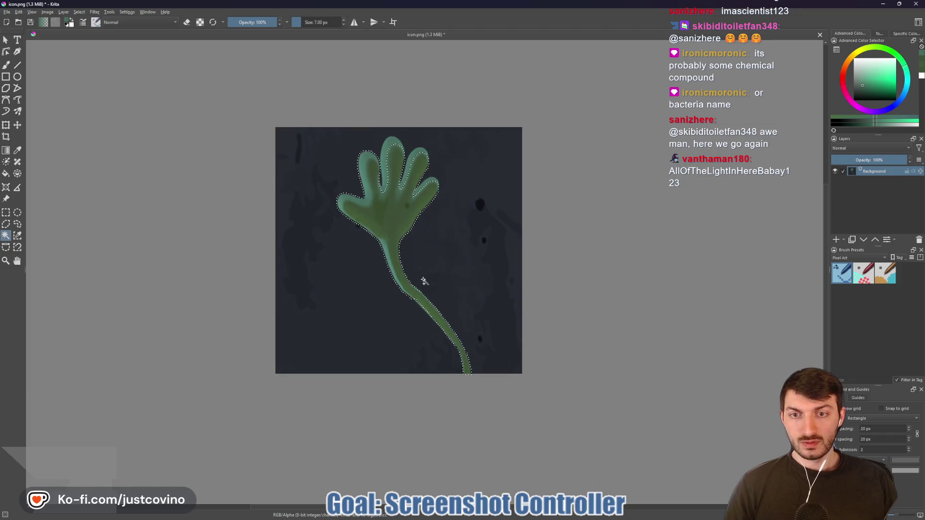
scroll(423, 306, up, 5)
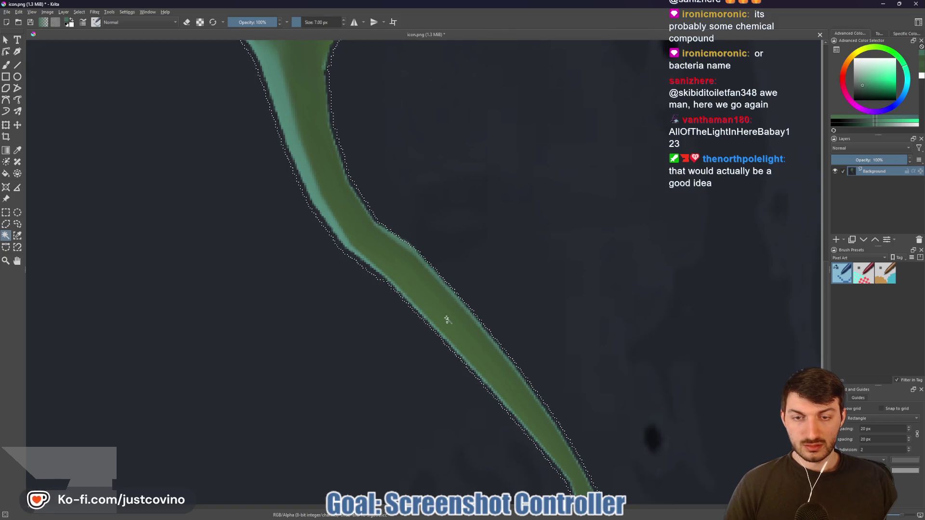
mouse_move(494, 350)
mouse_down()
mouse_move(344, 128)
mouse_move(483, 413)
mouse_up()
mouse_move(396, 250)
mouse_down()
mouse_move(427, 366)
mouse_move(440, 378)
mouse_move(433, 400)
mouse_up()
scroll(402, 269, right, 2)
scroll(413, 211, up, 3)
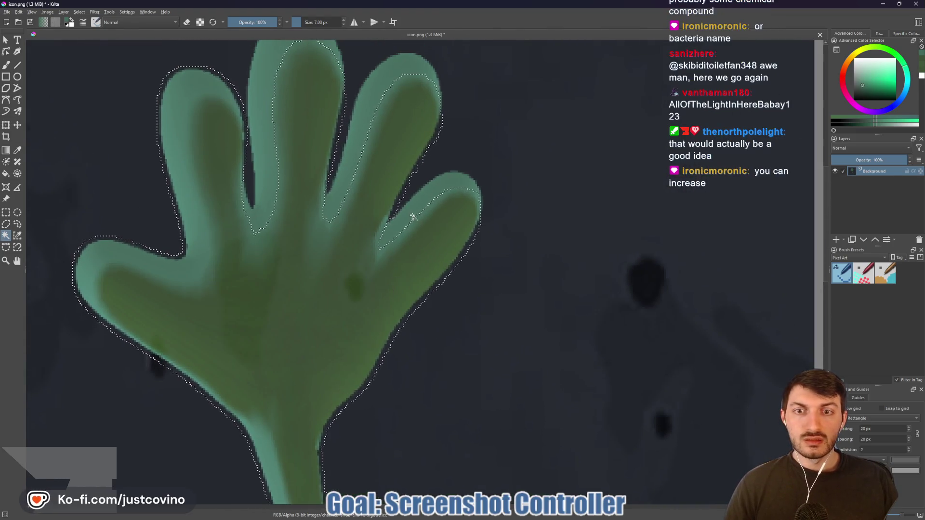
Add the middle and ring fingers' teal edges to the selection and zoom out to check it.
shift+click(407, 75)
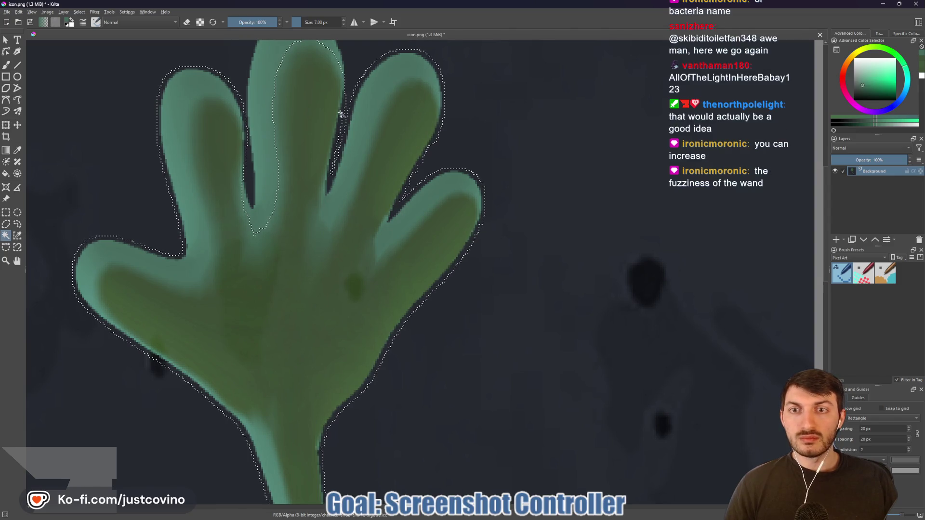
scroll(331, 146, down, 5)
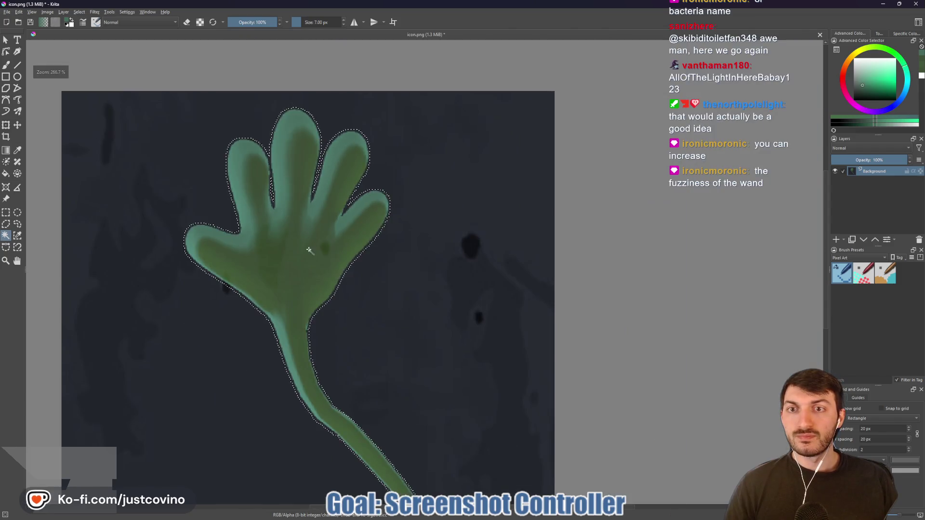
scroll(307, 248, up, 1)
mouse_move(302, 201)
mouse_down()
mouse_move(300, 144)
mouse_move(305, 197)
mouse_move(374, 190)
mouse_up()
scroll(360, 200, up, 3)
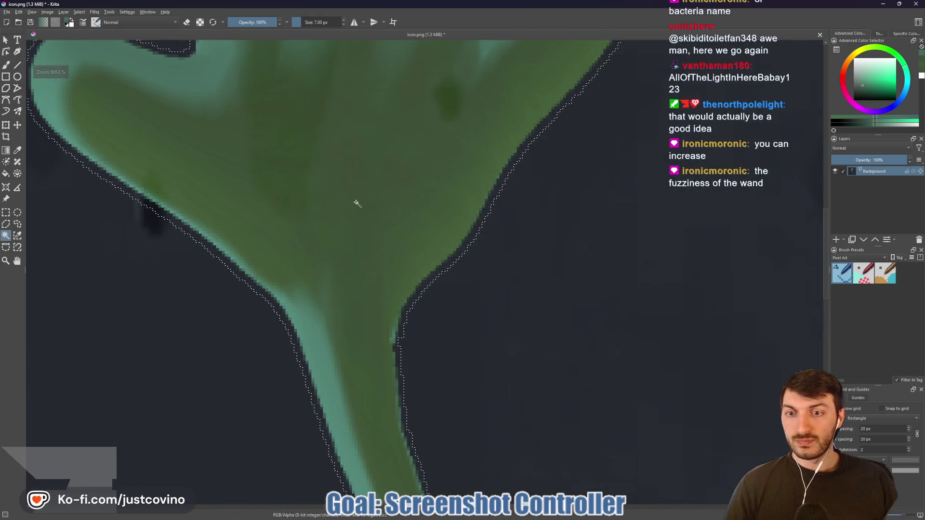
scroll(337, 198, down, 2)
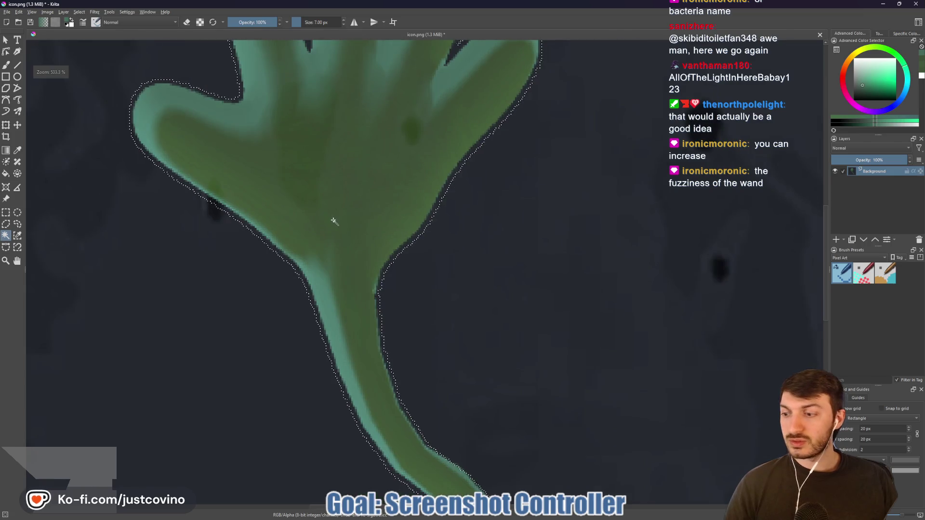
scroll(330, 223, down, 3)
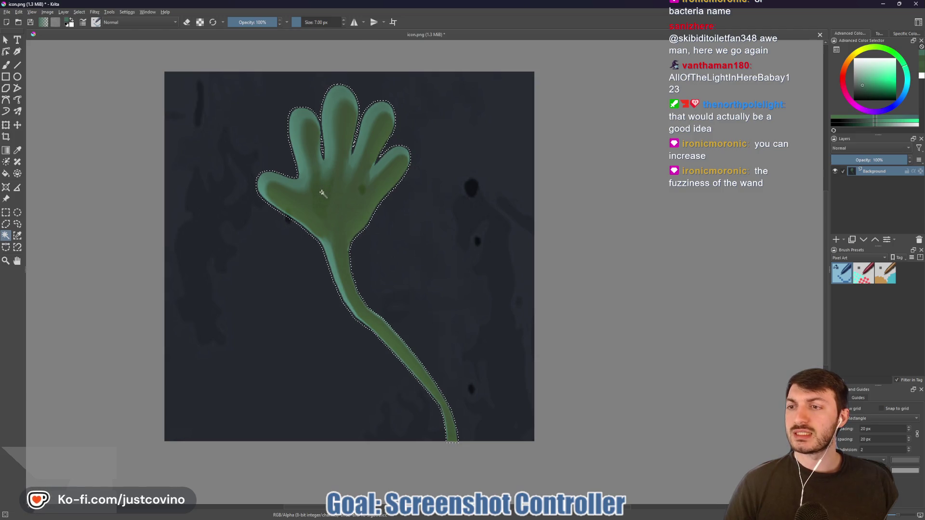
scroll(325, 183, up, 1)
scroll(323, 190, up, 1)
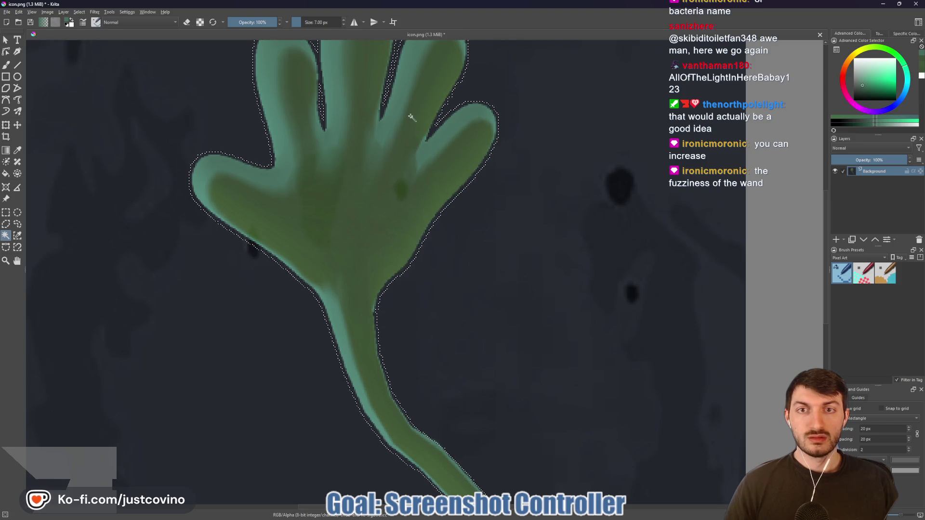
scroll(384, 289, up, 1)
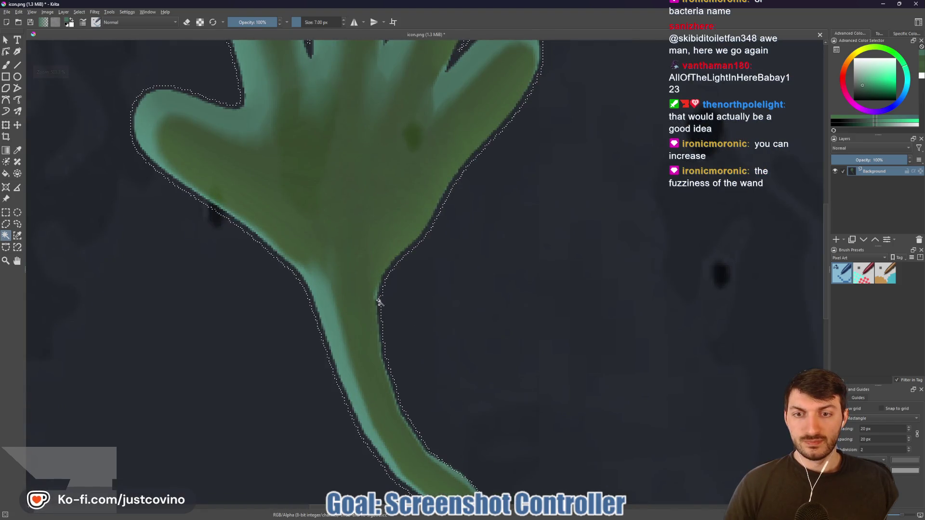
scroll(372, 293, down, 3)
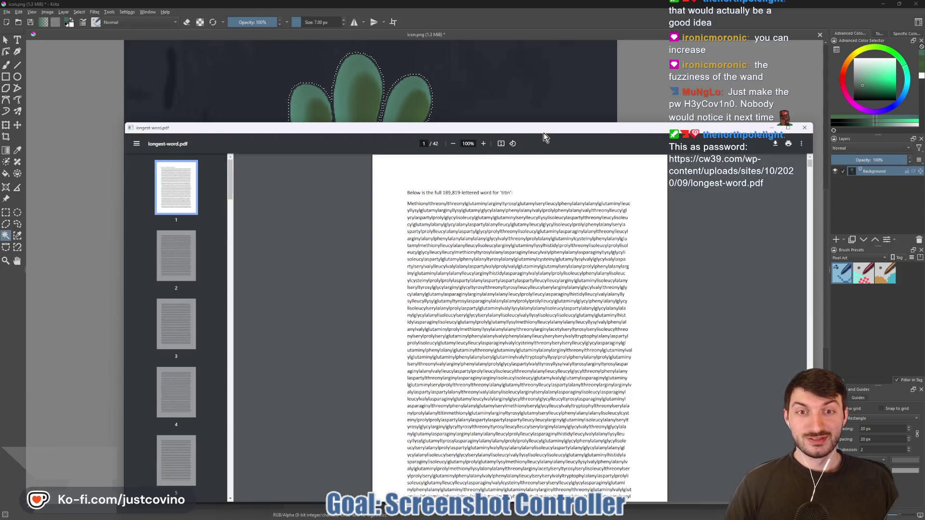
Scroll through longest-word.pdf and jump to its last page, page 42.
drag(543, 138, 496, 96)
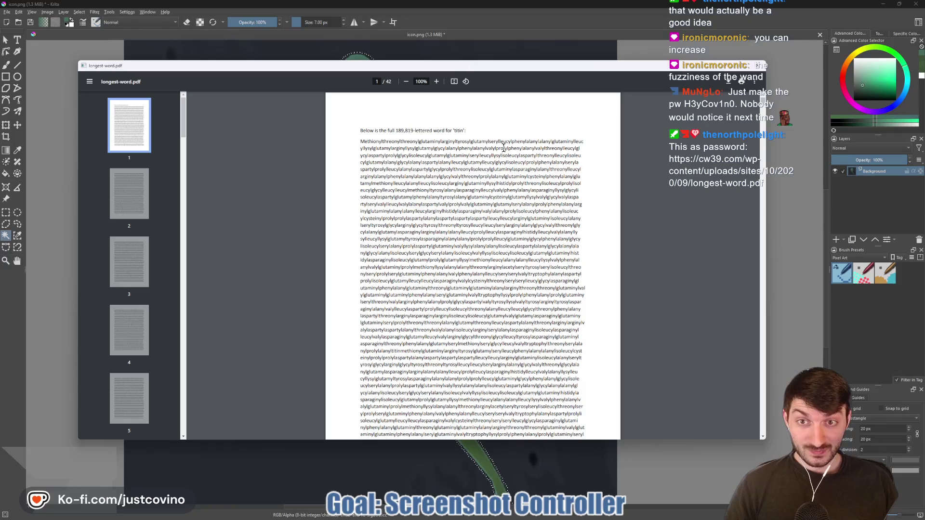
scroll(504, 149, down, 3)
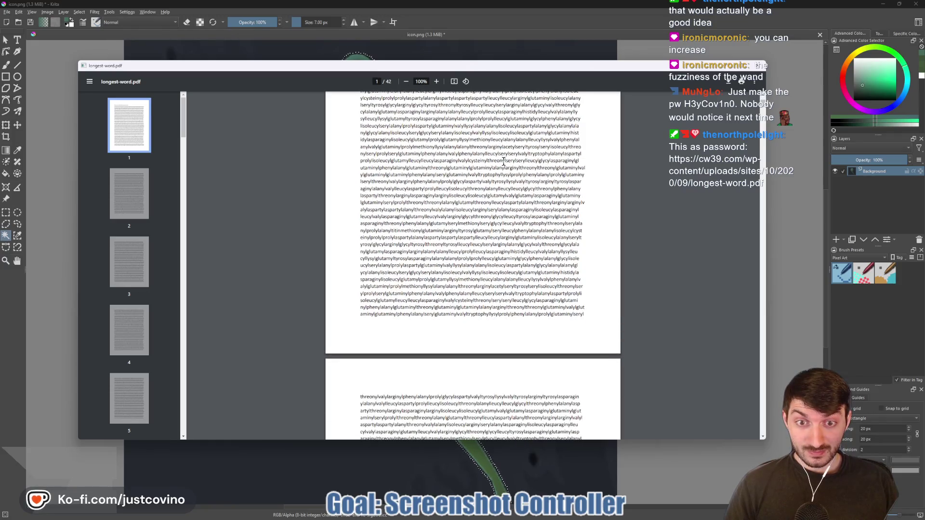
scroll(503, 162, down, 3)
scroll(504, 162, down, 5)
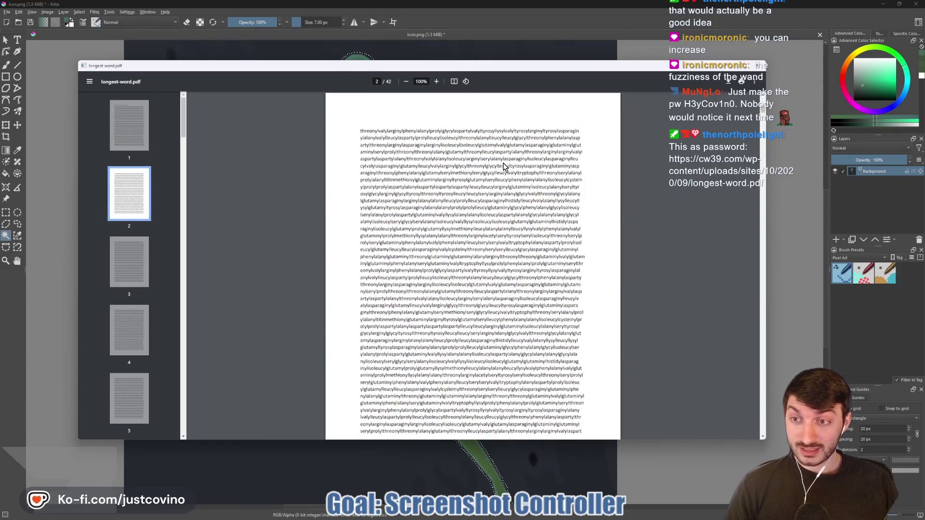
scroll(502, 163, down, 3)
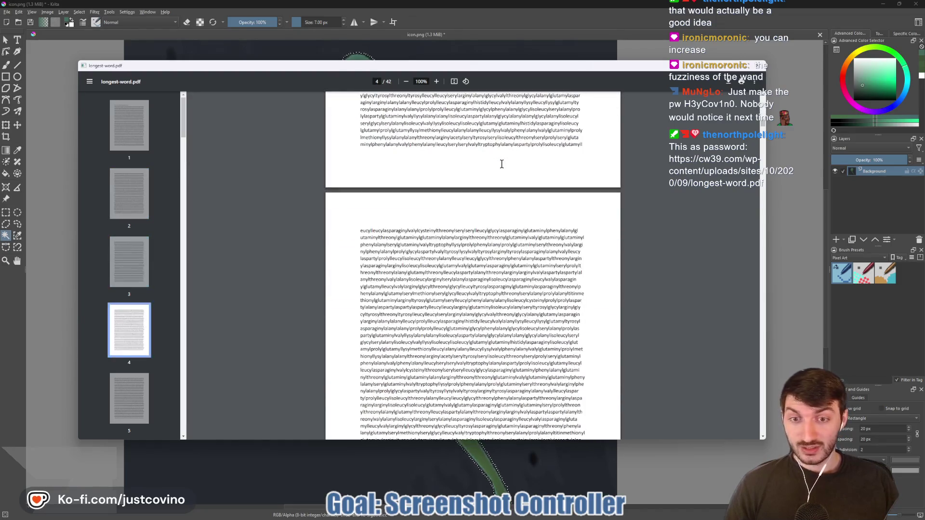
scroll(501, 168, down, 6)
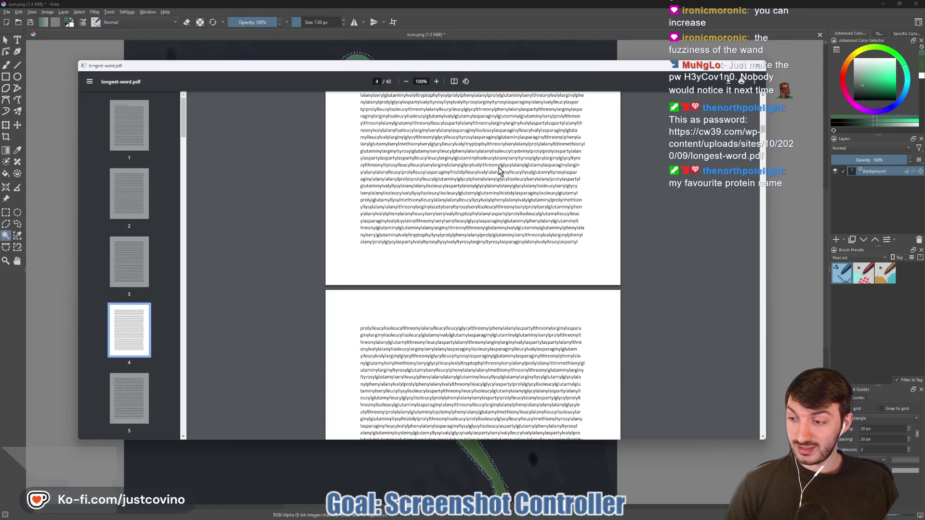
scroll(501, 171, down, 6)
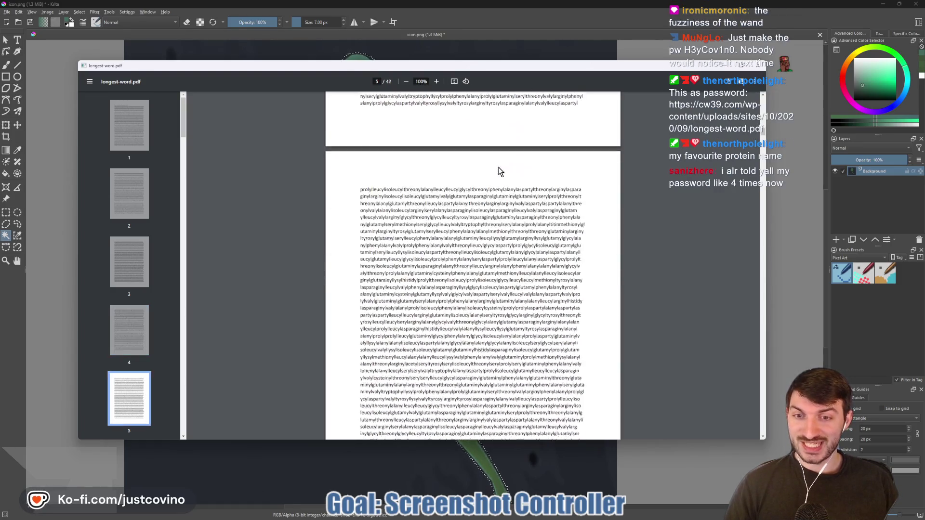
scroll(501, 178, down, 10)
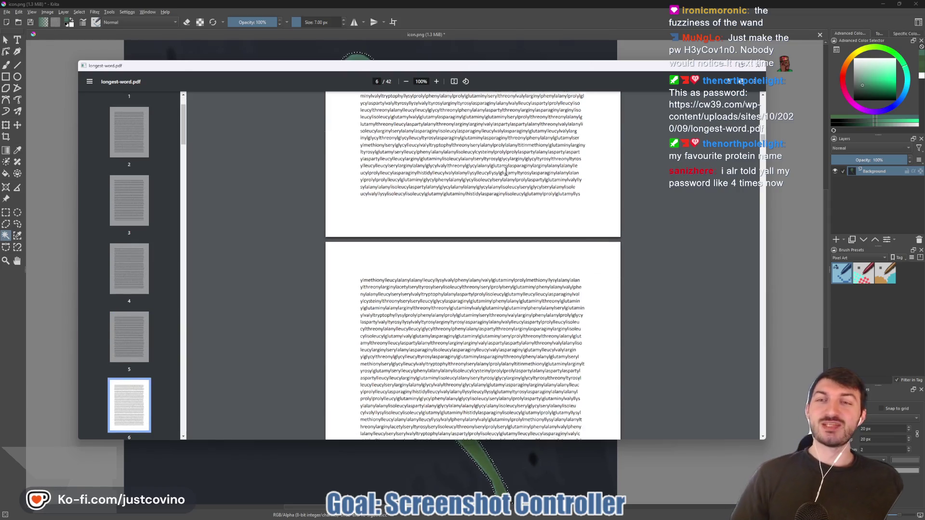
scroll(506, 189, down, 9)
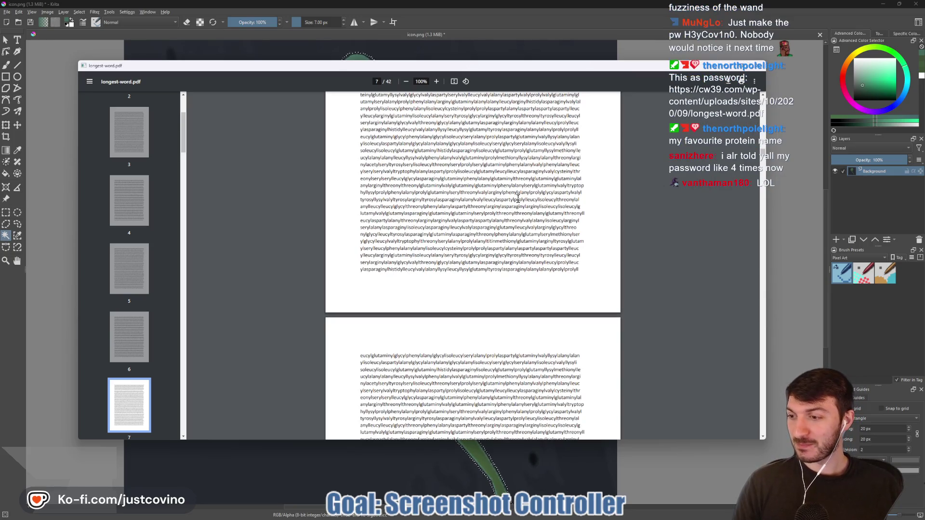
scroll(518, 199, down, 20)
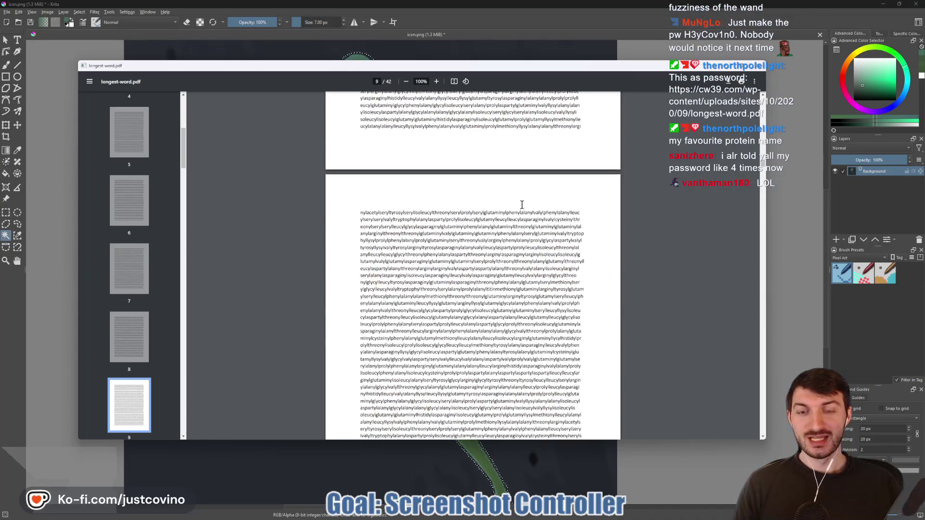
scroll(522, 205, down, 20)
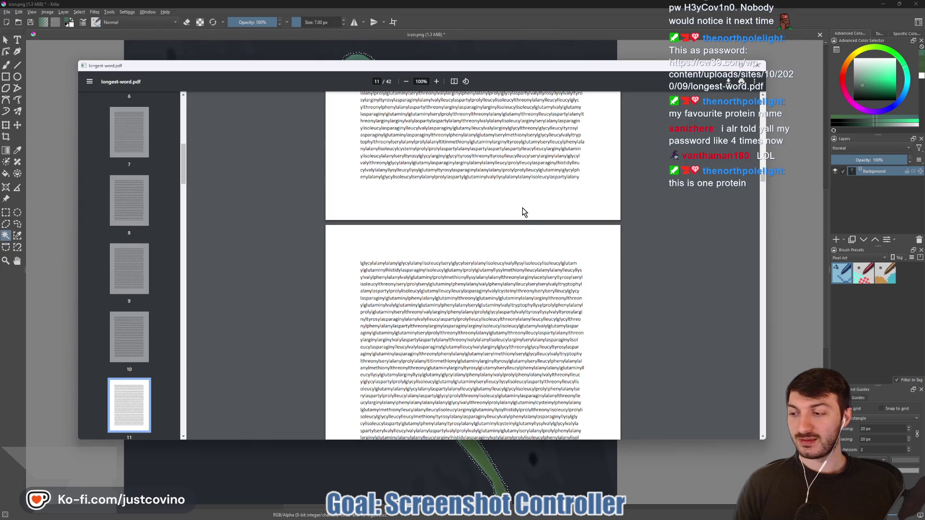
scroll(522, 208, down, 10)
scroll(522, 208, down, 10)
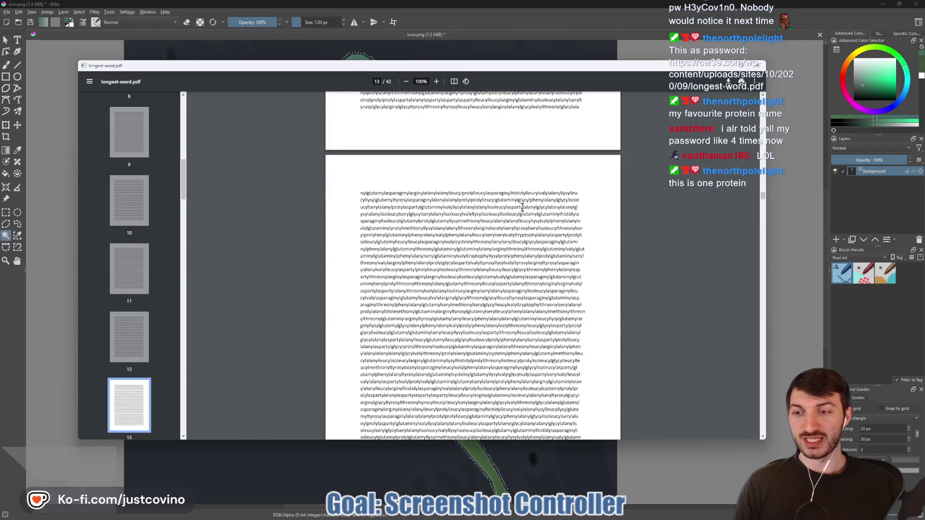
mouse_move(183, 180)
mouse_down()
mouse_move(192, 368)
mouse_move(174, 419)
mouse_up()
click(130, 393)
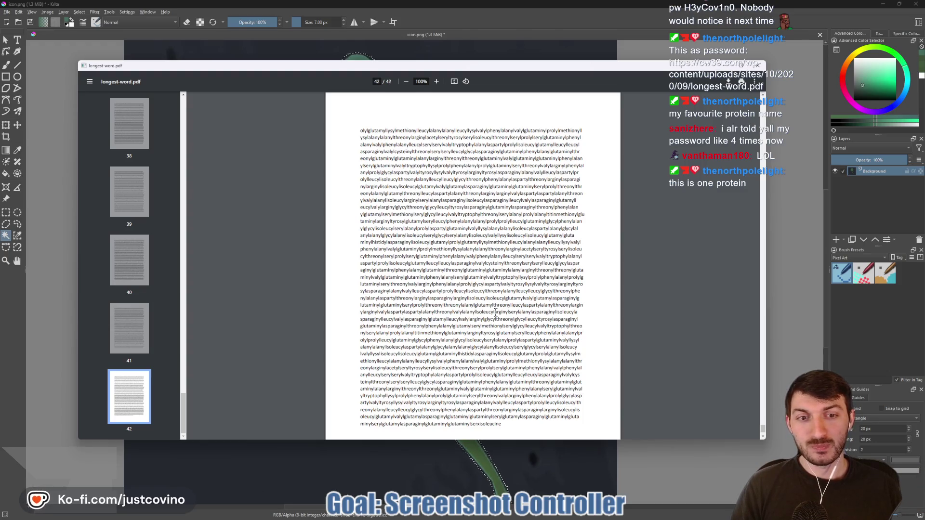
Scroll back up a little, then close the PDF window to reveal Krita's icon.png.
scroll(495, 313, up, 5)
scroll(537, 268, up, 4)
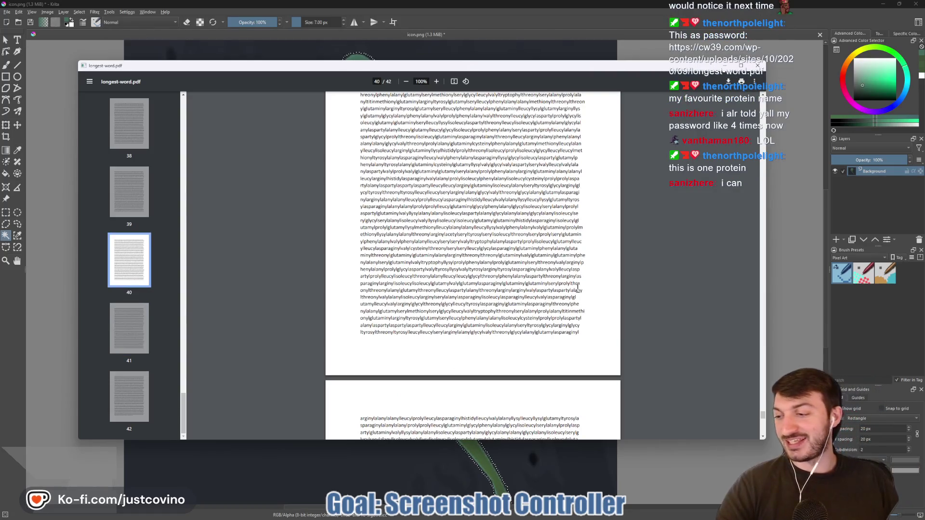
scroll(578, 287, up, 3)
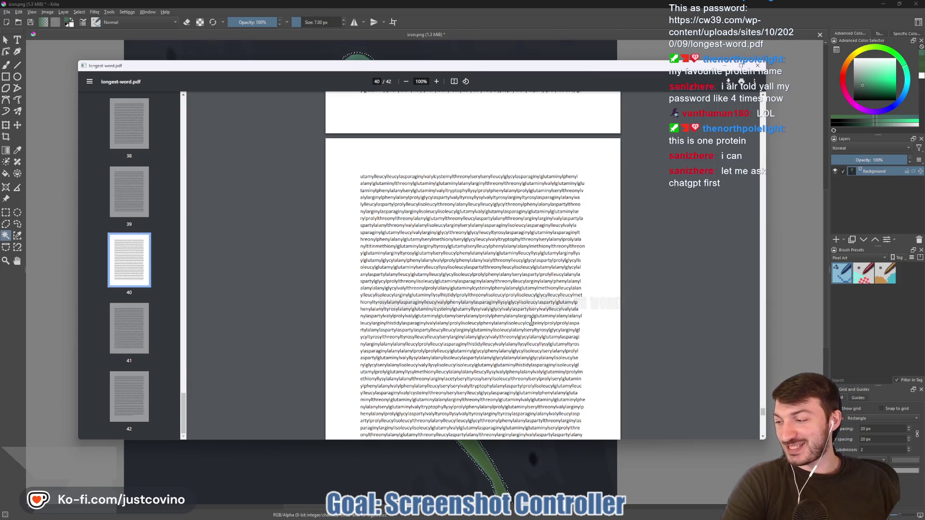
click(756, 66)
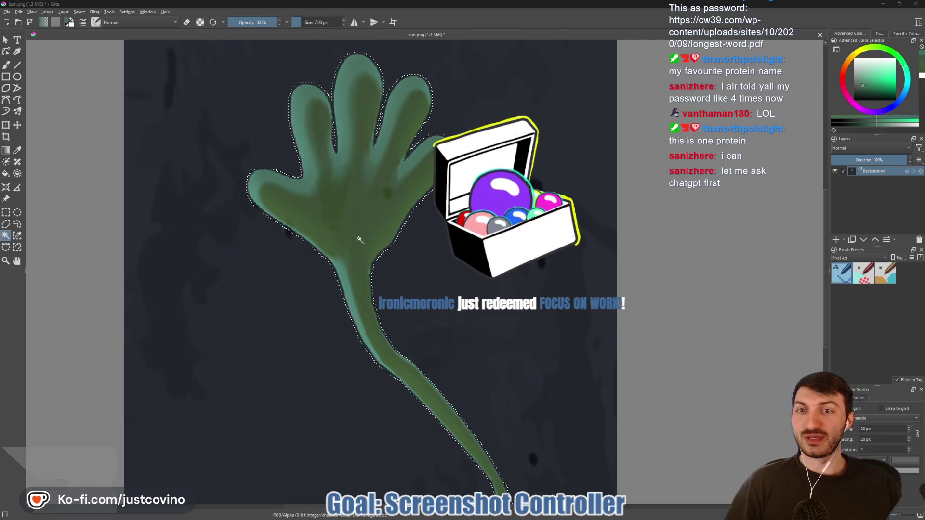
drag(324, 212, 376, 213)
scroll(376, 214, down, 2)
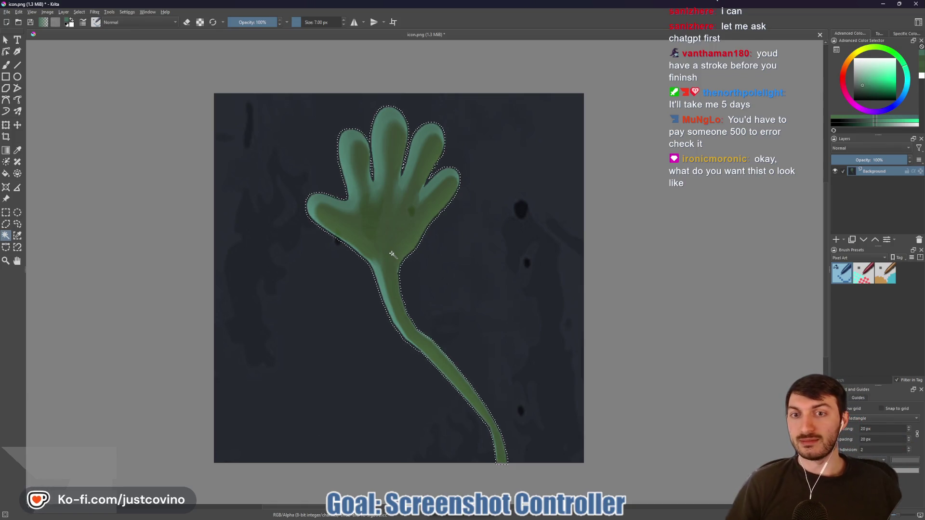
drag(485, 448, 370, 331)
mouse_move(325, 136)
mouse_down()
mouse_move(376, 98)
mouse_move(432, 111)
mouse_move(460, 178)
mouse_move(442, 325)
mouse_move(539, 461)
mouse_up()
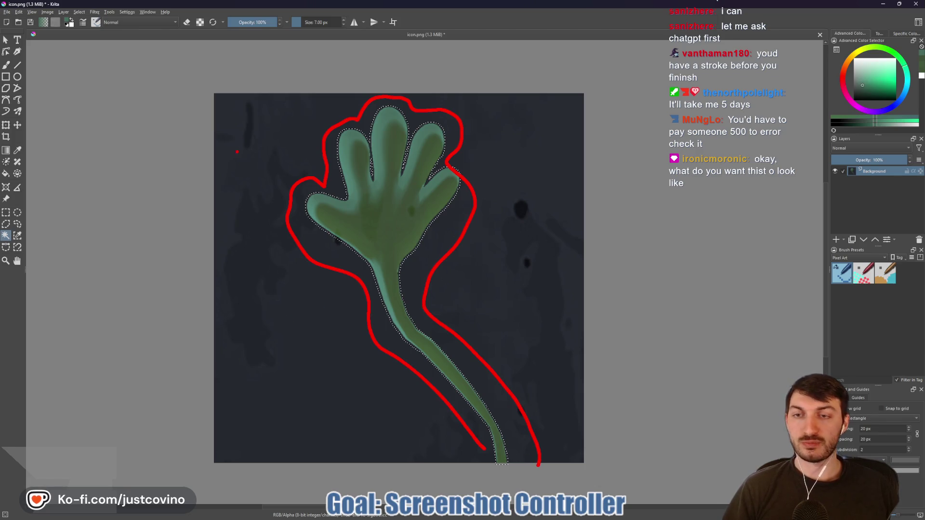
mouse_move(241, 226)
mouse_down()
mouse_move(332, 429)
mouse_move(318, 402)
mouse_up()
mouse_move(499, 140)
mouse_down()
mouse_move(540, 145)
mouse_move(548, 343)
mouse_up()
click(532, 384)
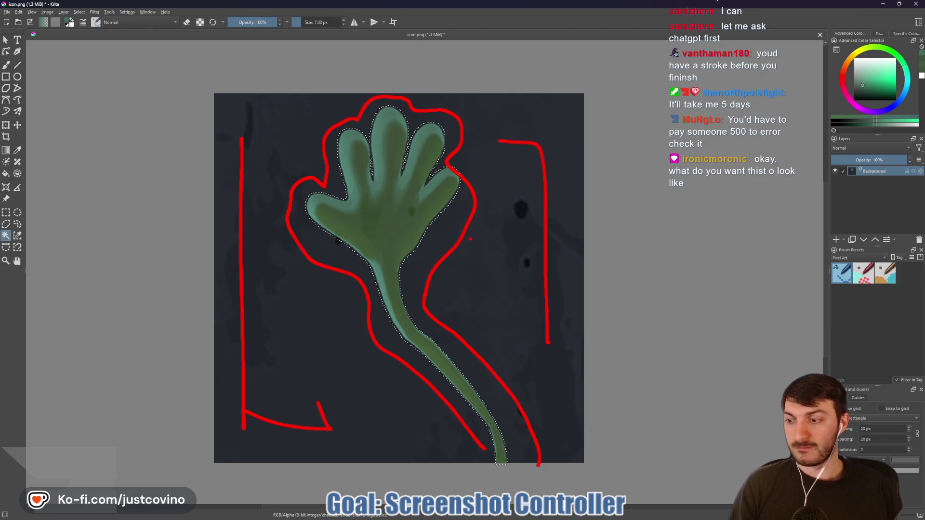
key(ctrl+z)
key(ctrl+z)
key(ctrl+z)
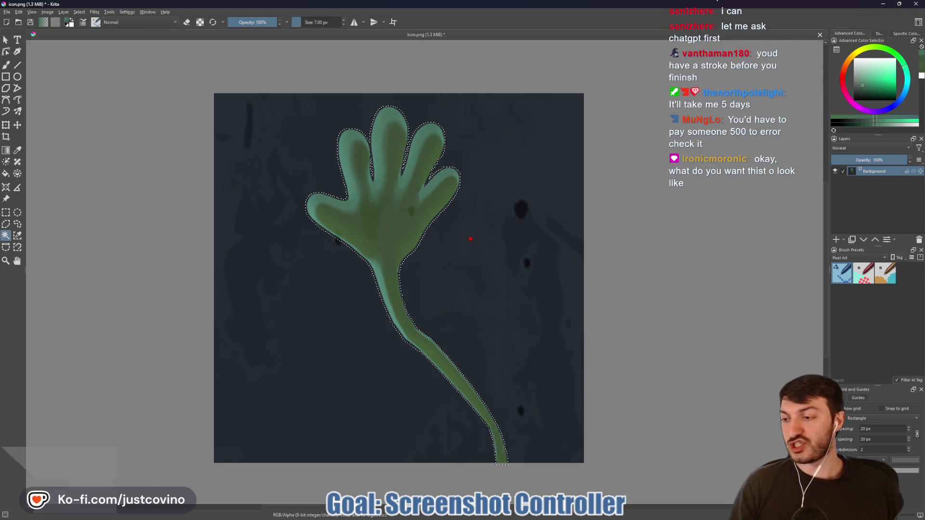
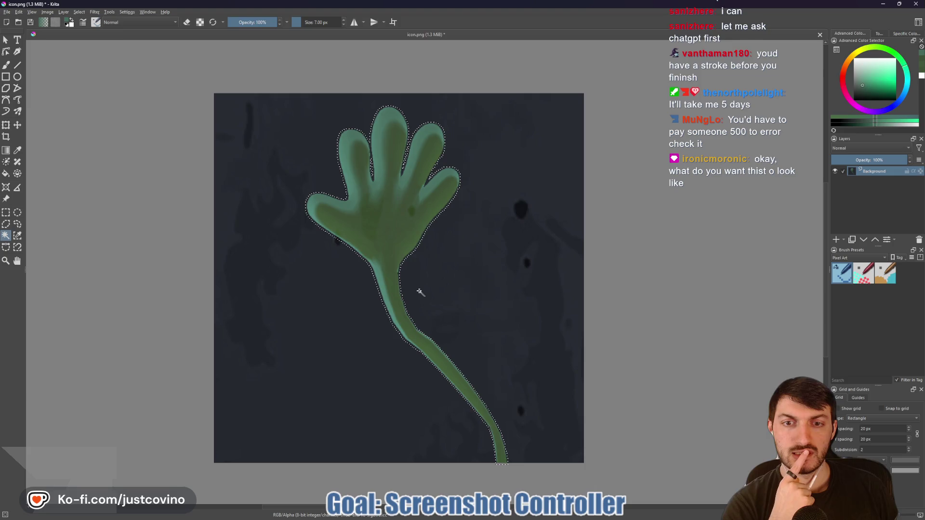
Invert the selection, then undo back to the hand selection.
click(79, 11)
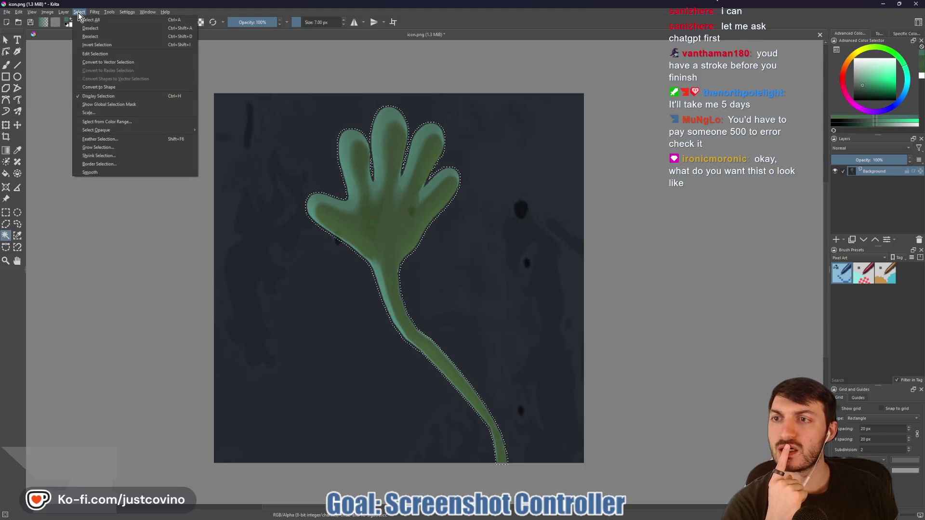
click(112, 46)
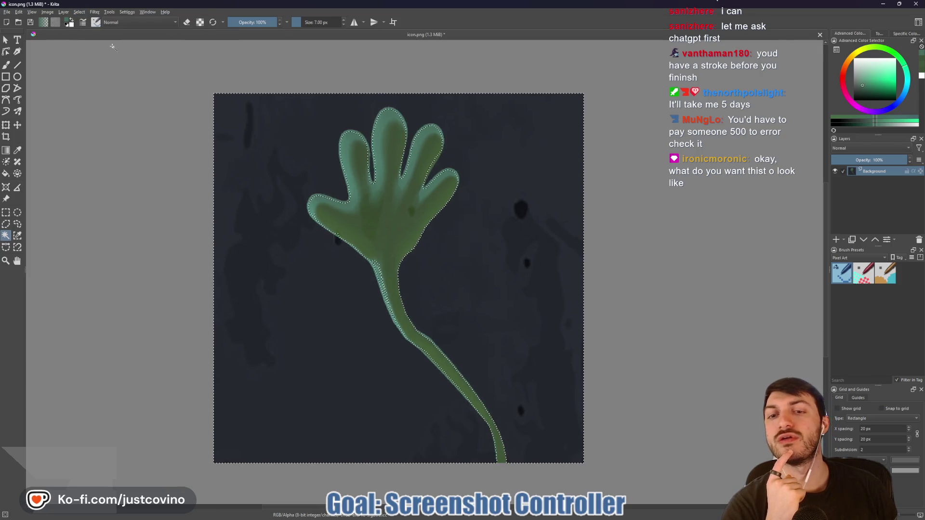
key(ctrl+z)
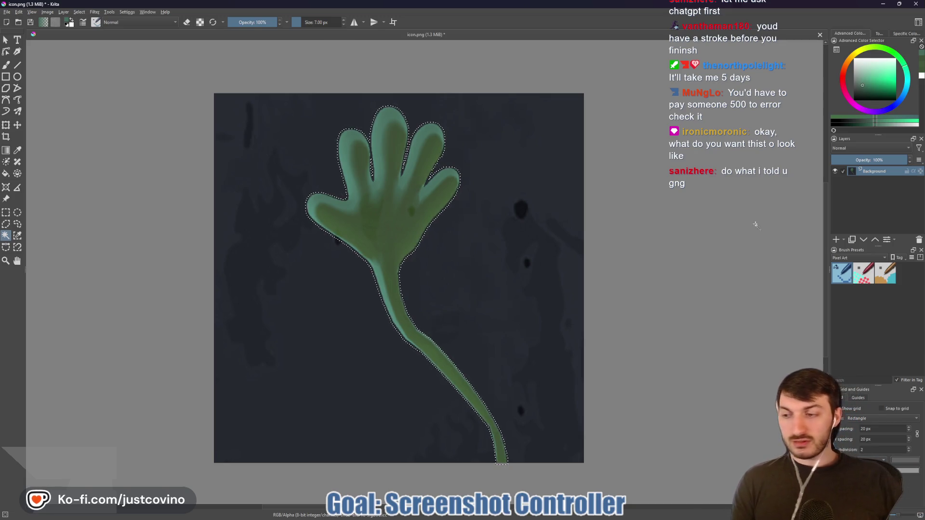
Open Layer Style for the Background layer from its context menu.
right_click(865, 175)
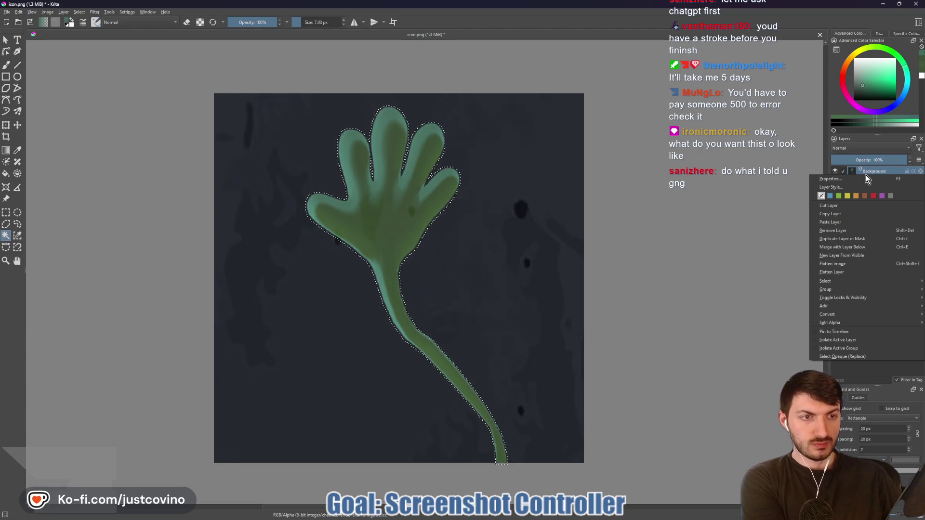
click(790, 169)
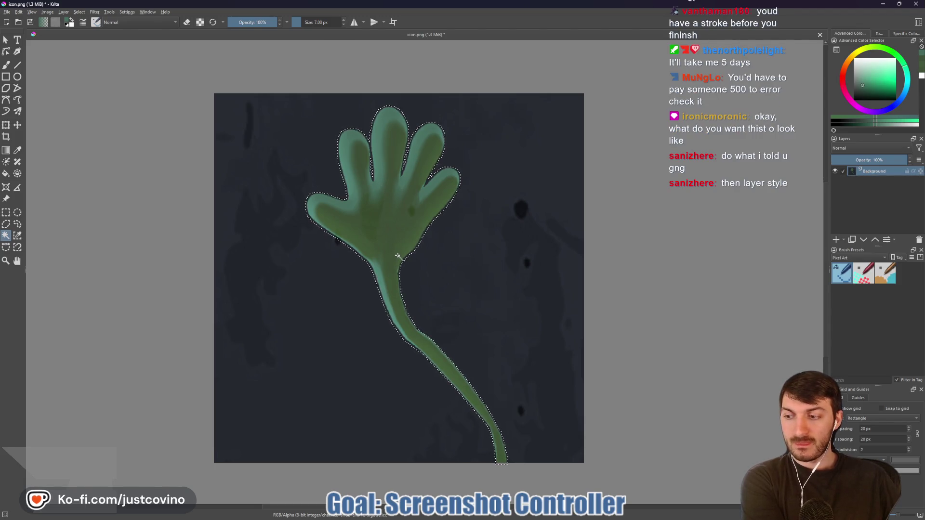
right_click(876, 172)
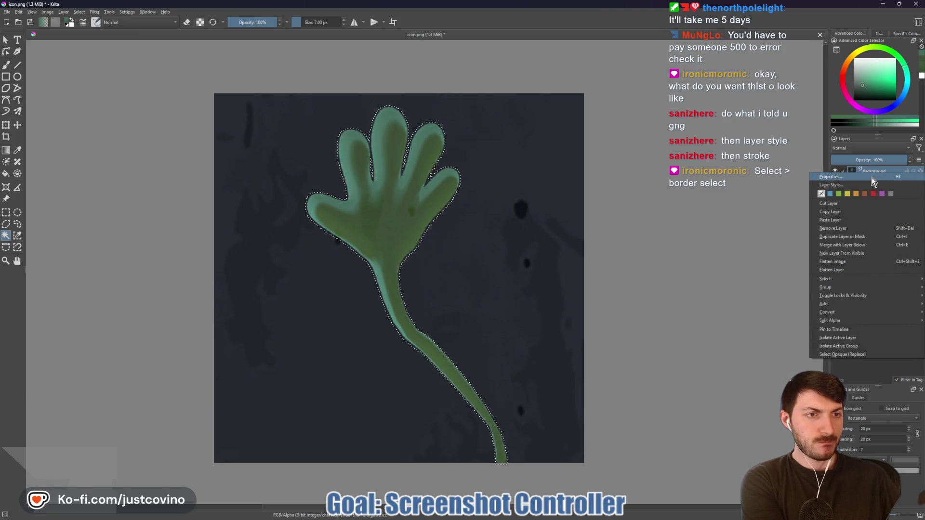
click(863, 185)
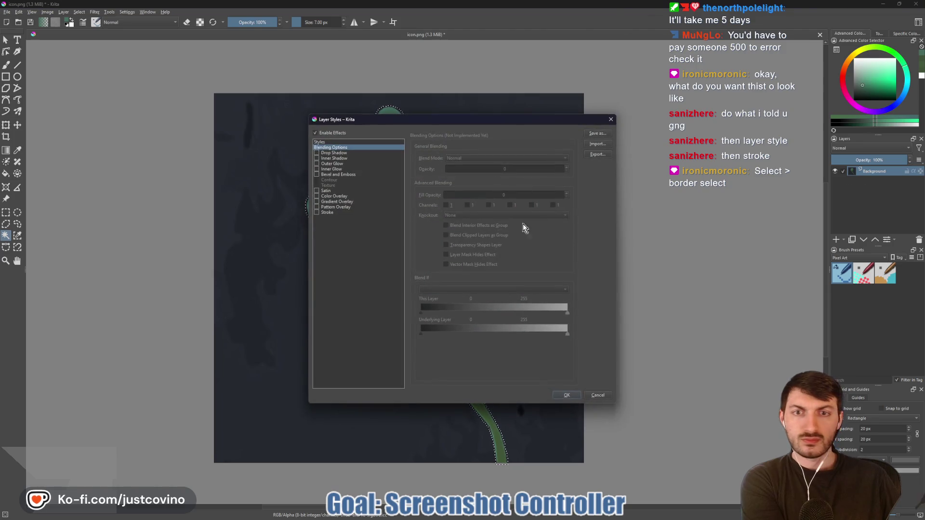
Try an Outer Glow on the Background layer, inspect it, then close without keeping it.
click(317, 163)
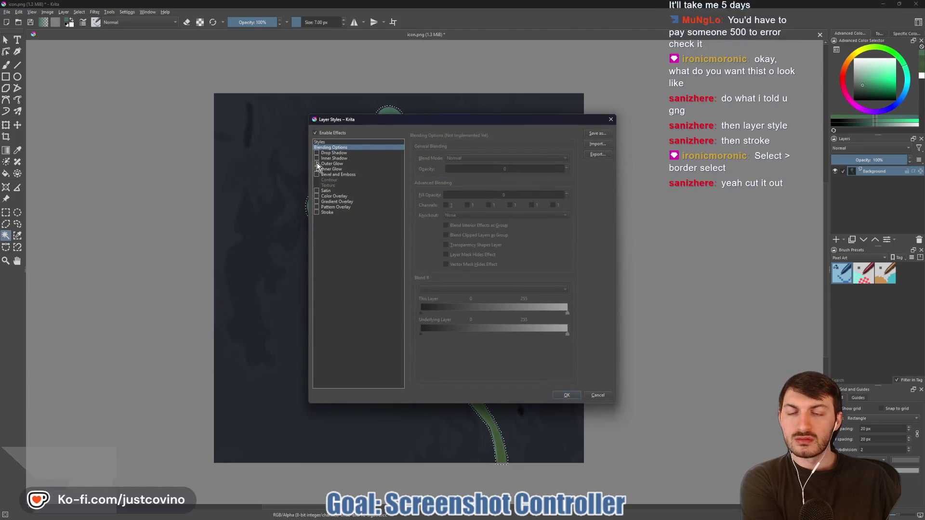
click(321, 166)
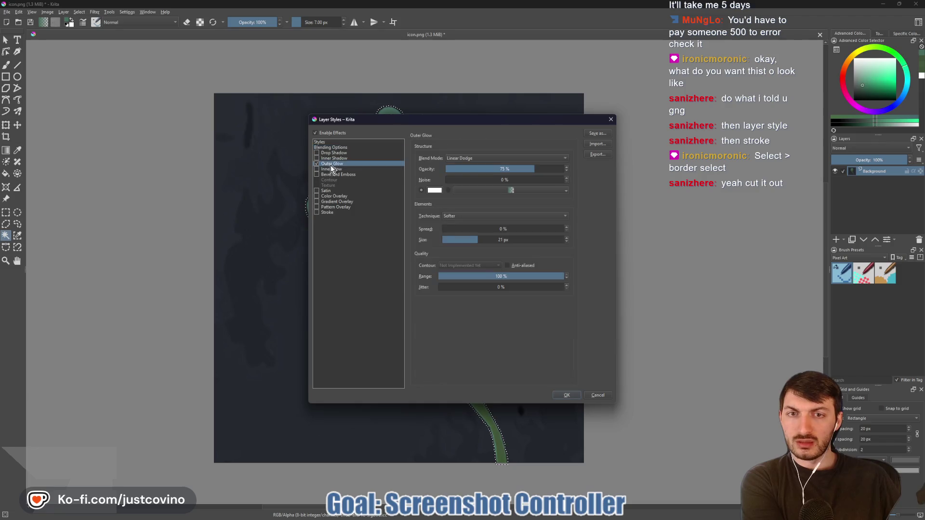
drag(456, 122, 640, 111)
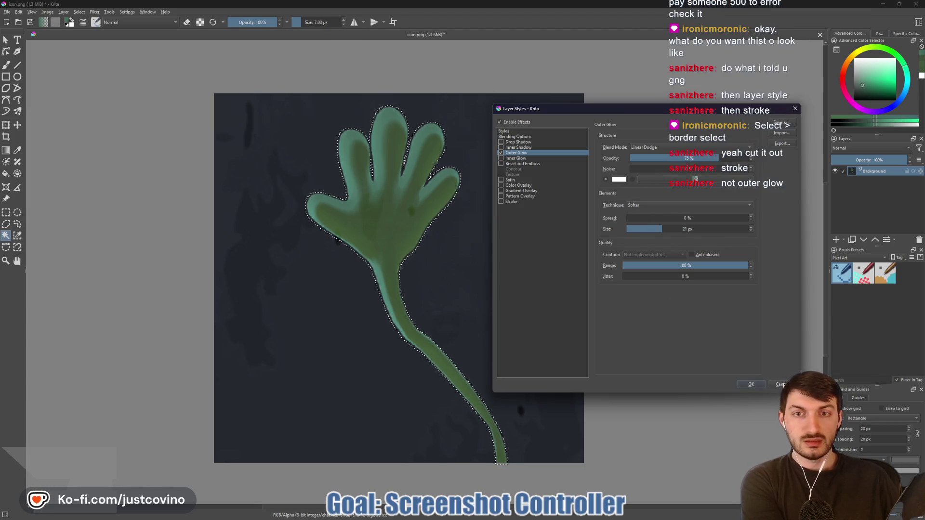
click(794, 109)
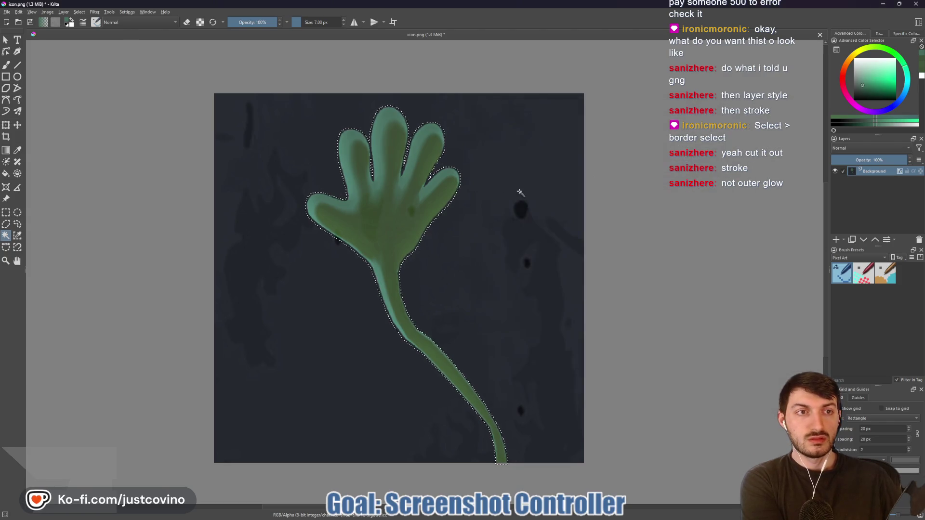
Convert the hand selection into a 2 px border selection.
click(79, 12)
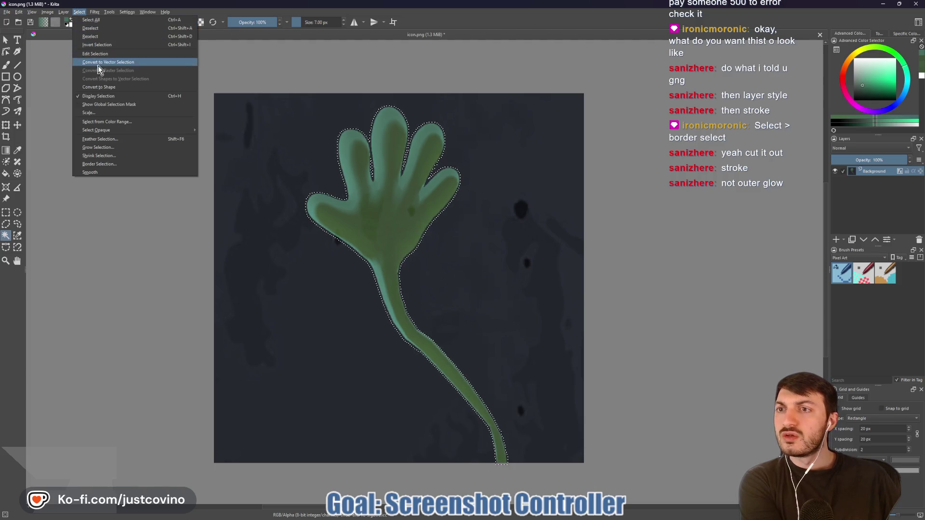
click(114, 164)
text(2)
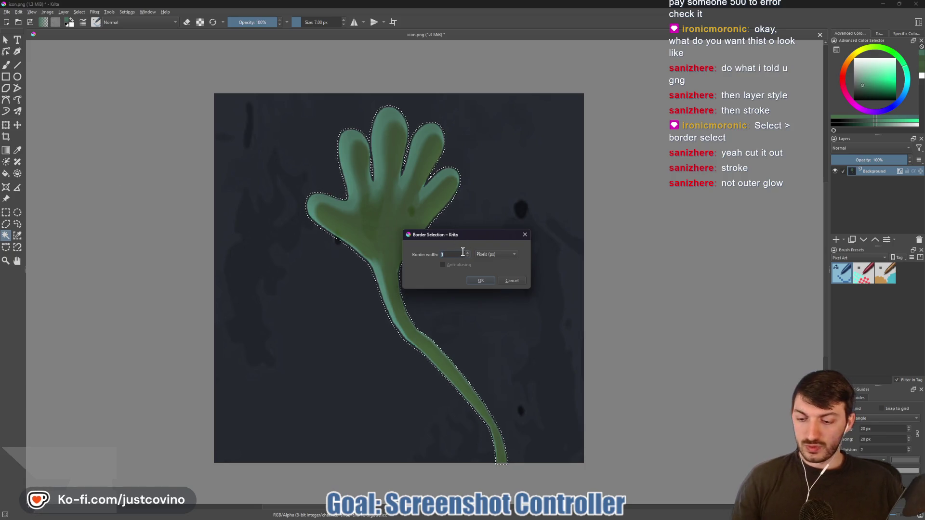
click(483, 282)
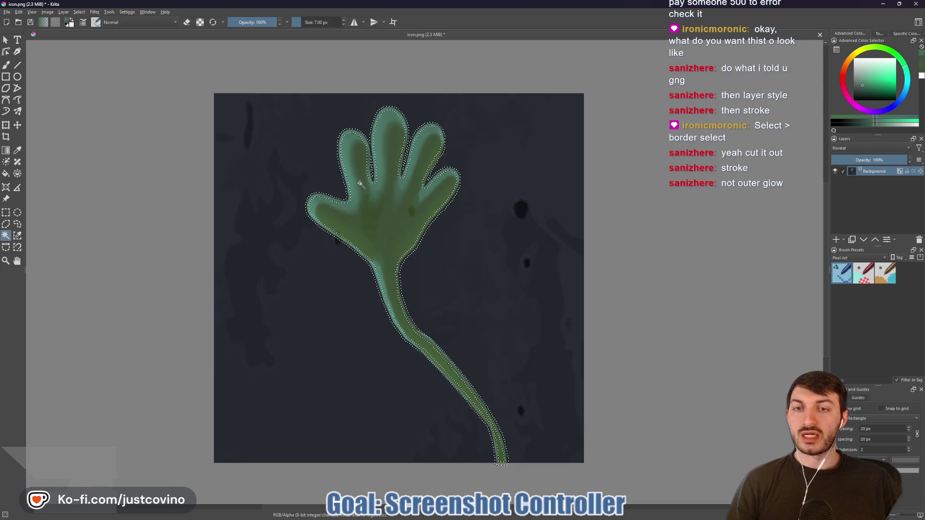
Invert the border selection, then revert back to the hand outline.
click(79, 12)
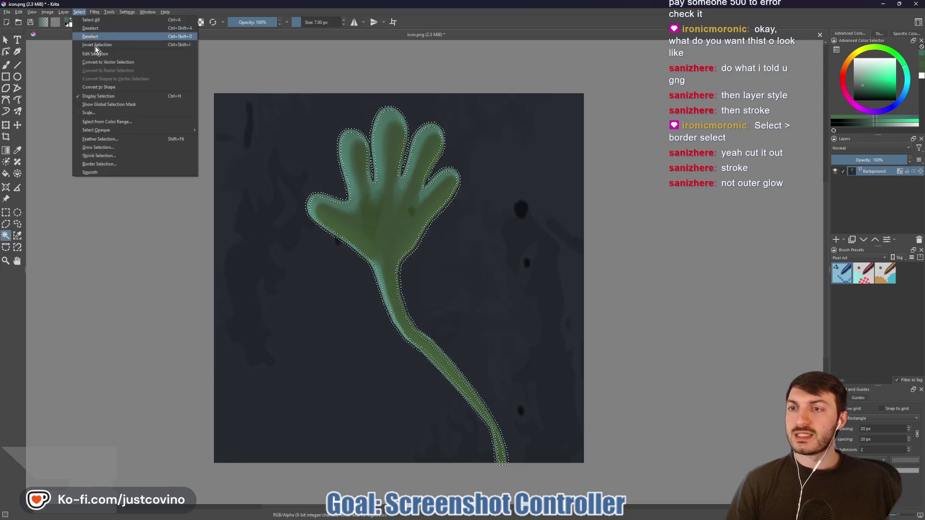
click(111, 42)
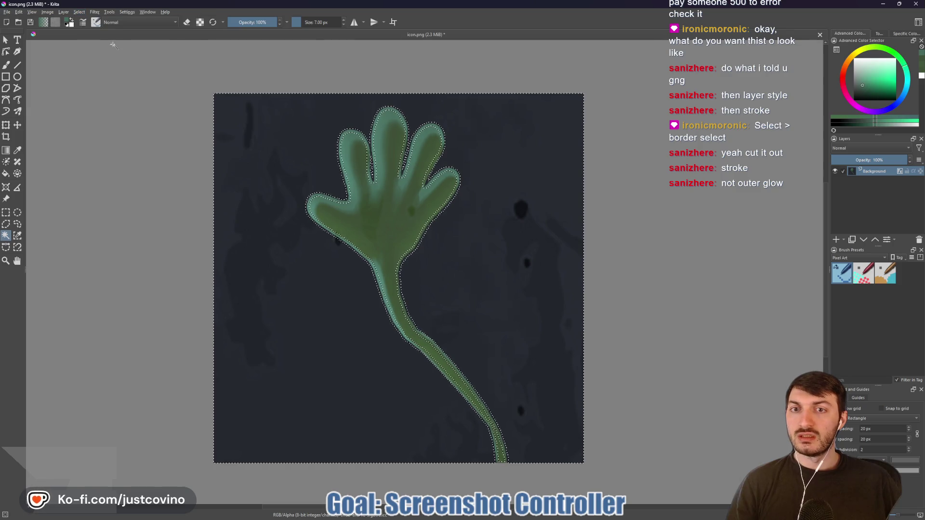
click(376, 154)
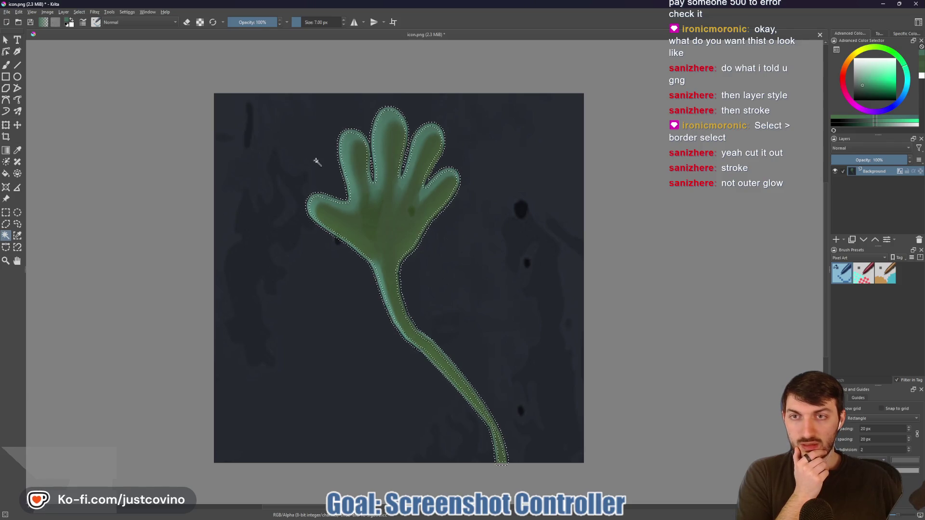
Invert the selection once more, then revert back to the hand outline.
click(79, 12)
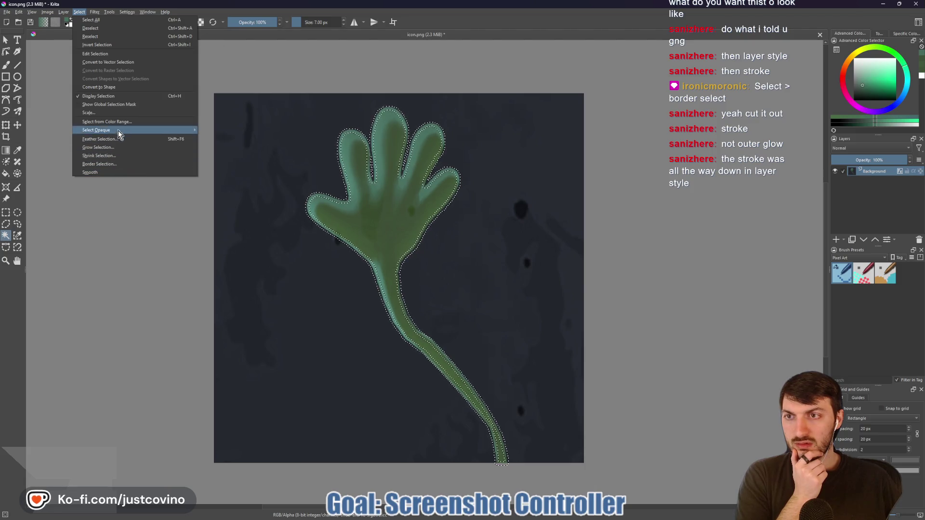
click(119, 47)
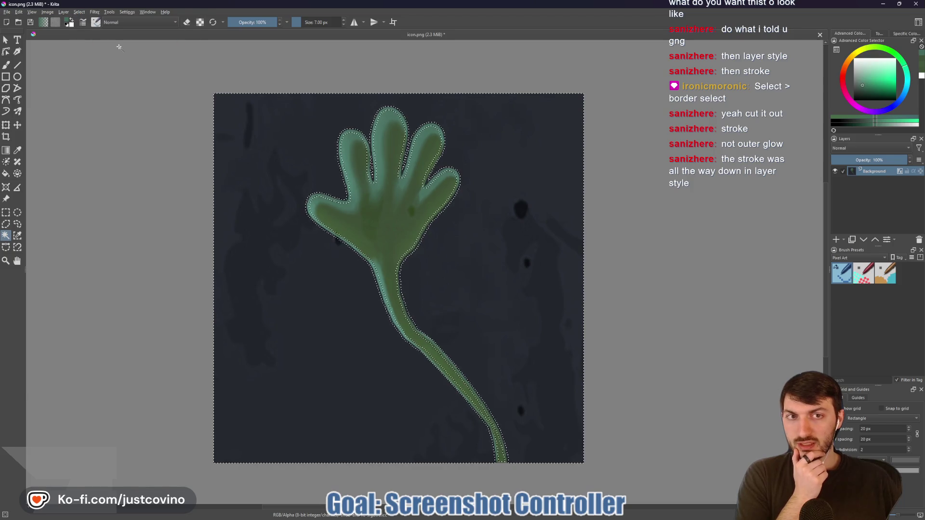
click(349, 214)
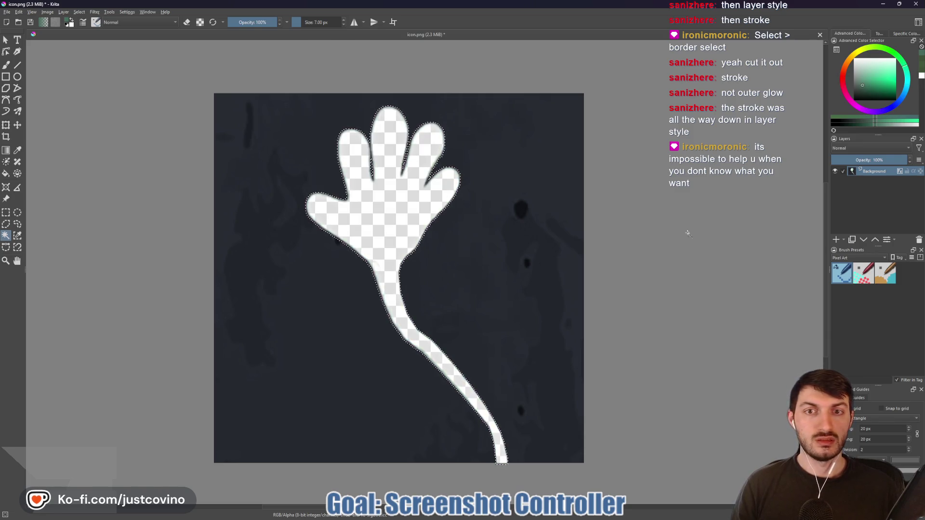
Add a new layer, paste the cut hand, and merge the empty layer into it.
click(836, 240)
key(ctrl+v)
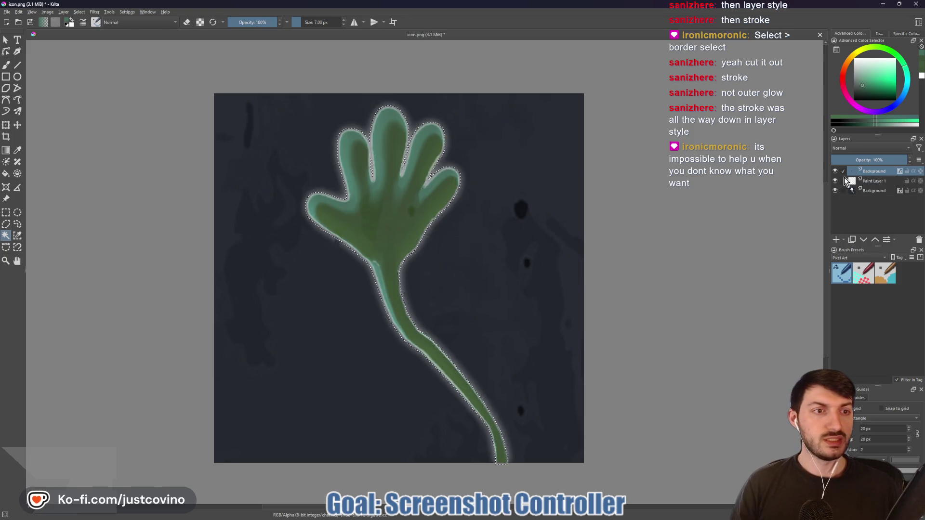
ctrl+click(860, 186)
key(ctrl+e)
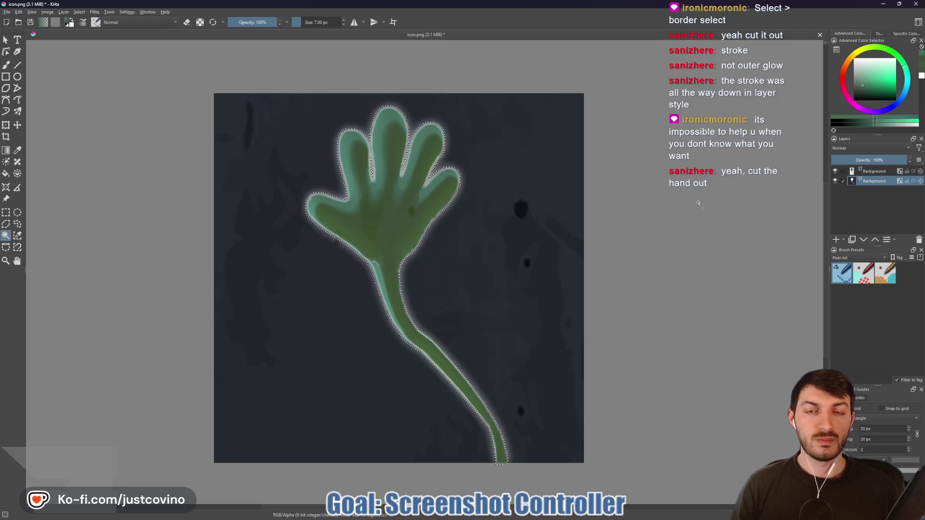
Select only the top hand layer and deselect the canvas selection.
click(842, 171)
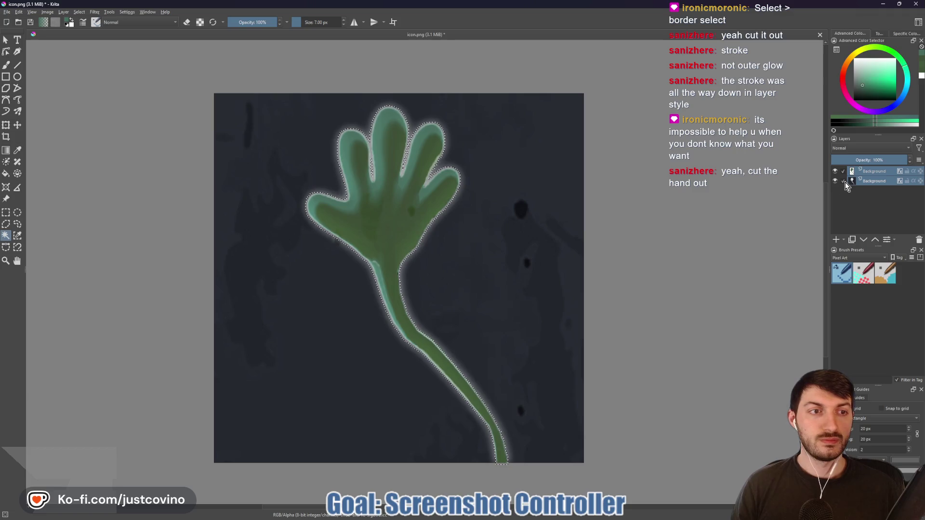
click(843, 181)
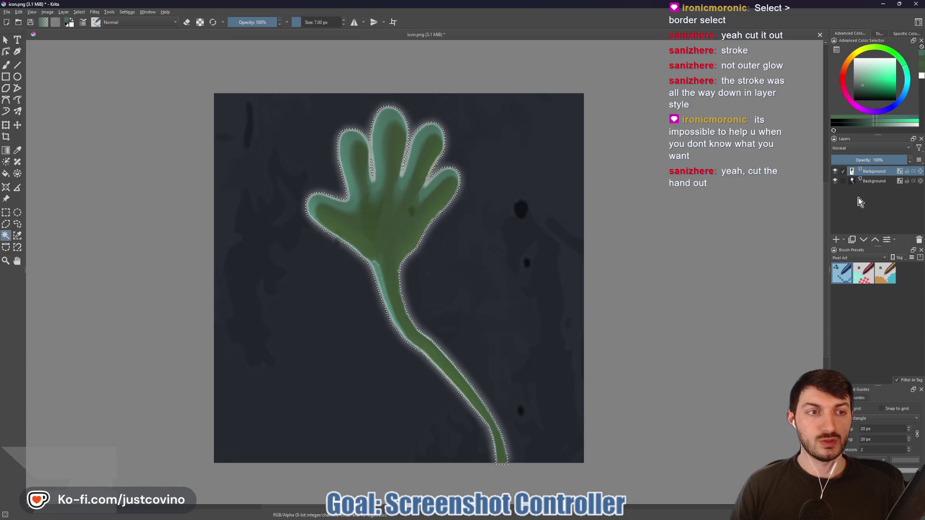
right_click(423, 191)
click(445, 207)
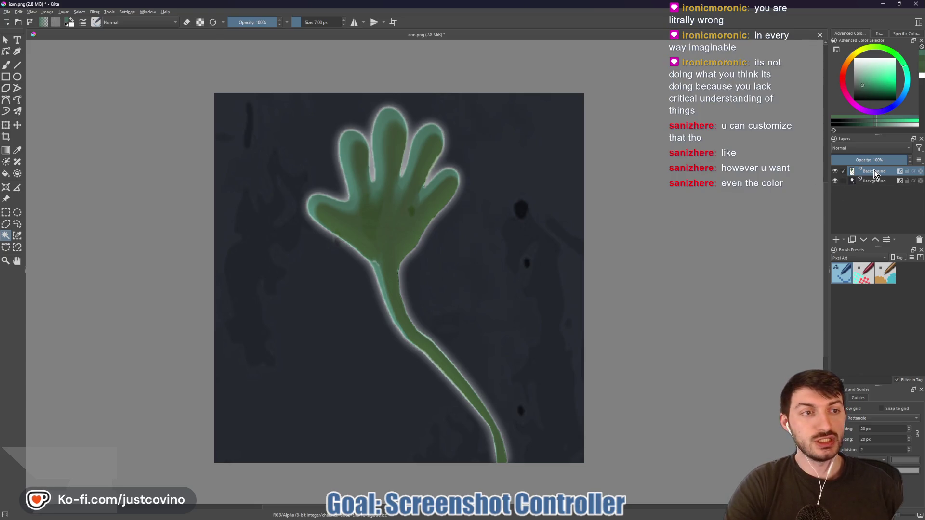
Toggle the hand layer's glow effect repeatedly to compare, leaving it on.
click(899, 171)
click(899, 172)
click(900, 172)
click(899, 171)
click(899, 172)
click(899, 173)
click(900, 172)
click(900, 173)
click(900, 173)
click(900, 173)
click(900, 172)
click(900, 172)
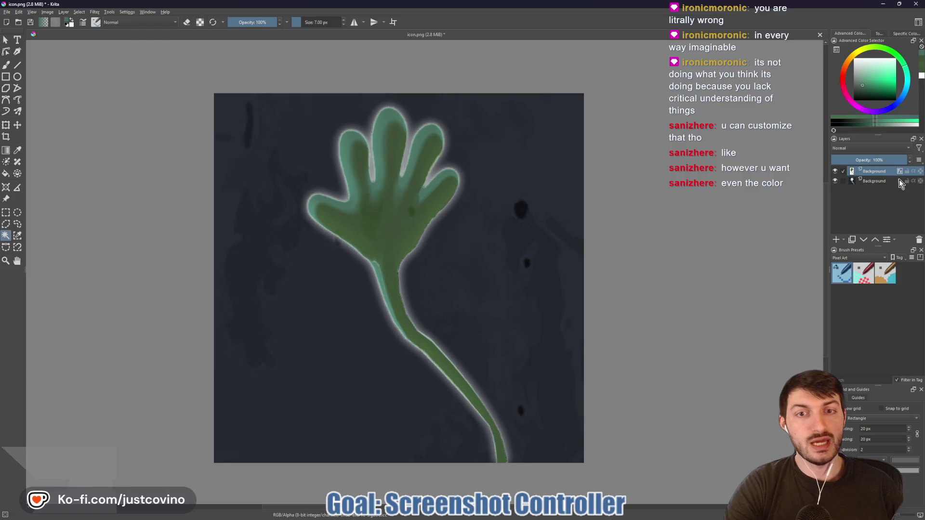
click(899, 172)
click(899, 173)
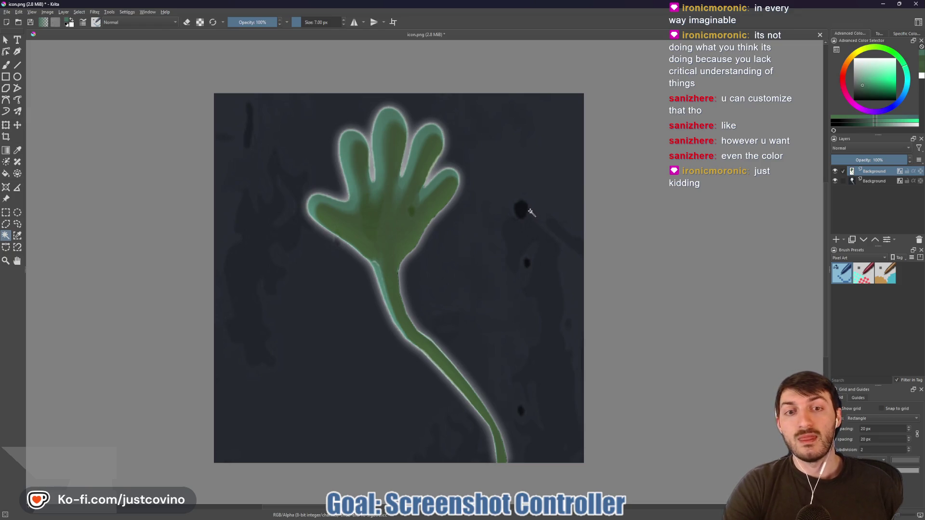
Make the lower Background layer active, leave magic wand mode, and open its context menu.
mouse_move(844, 187)
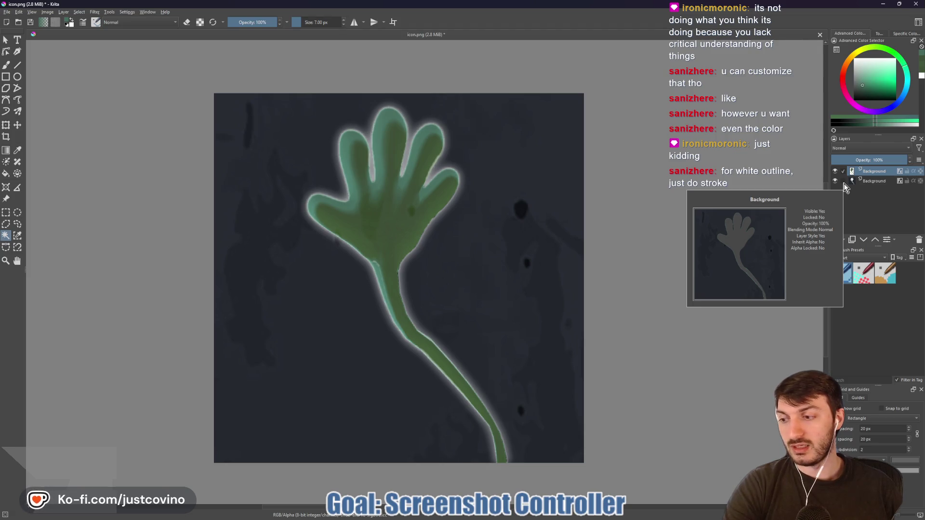
click(844, 182)
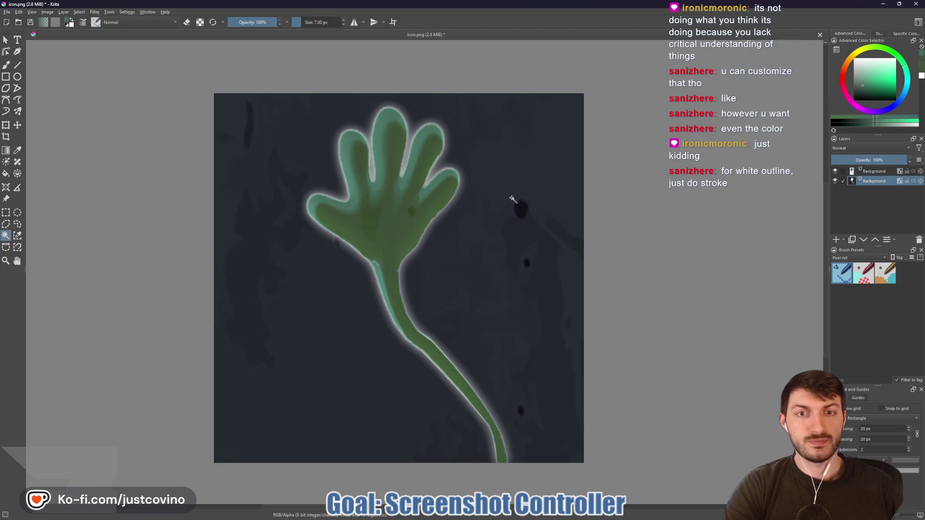
click(8, 42)
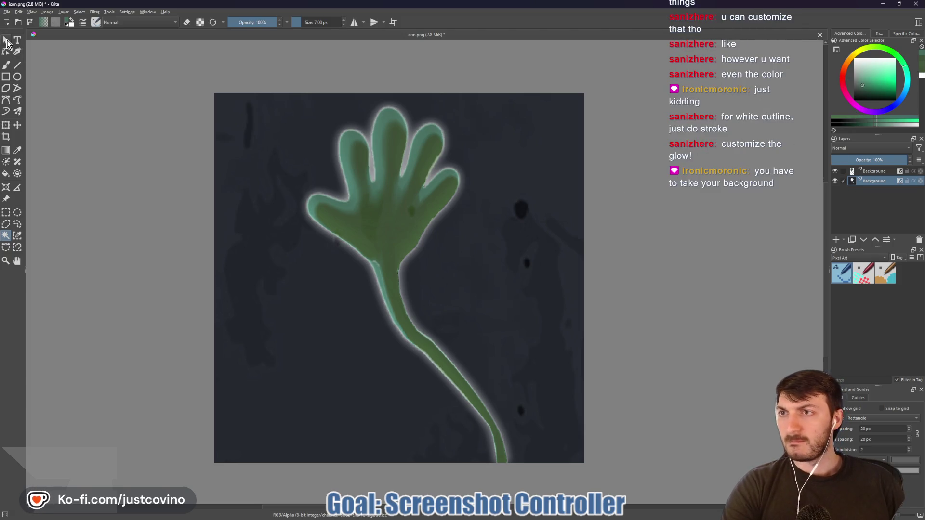
right_click(872, 181)
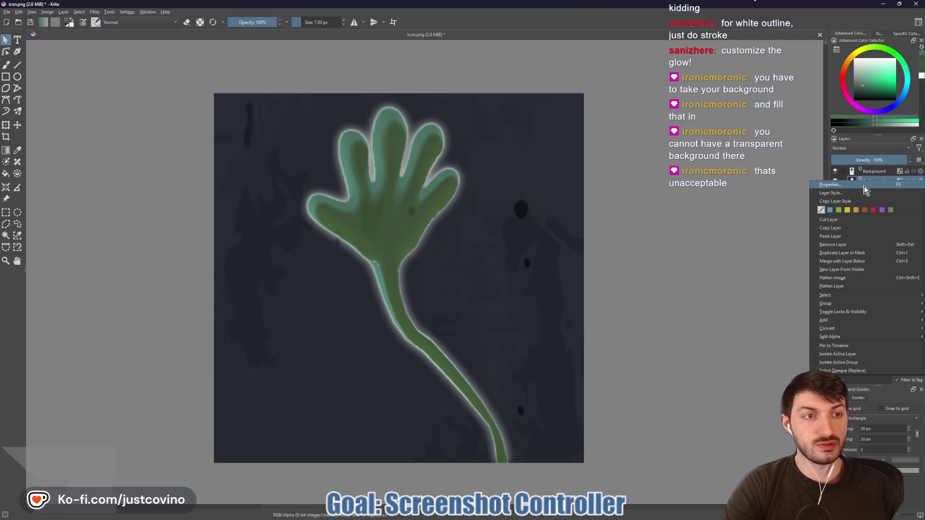
Dismiss the layer menu and toggle the glow layer's visibility to compare.
click(865, 181)
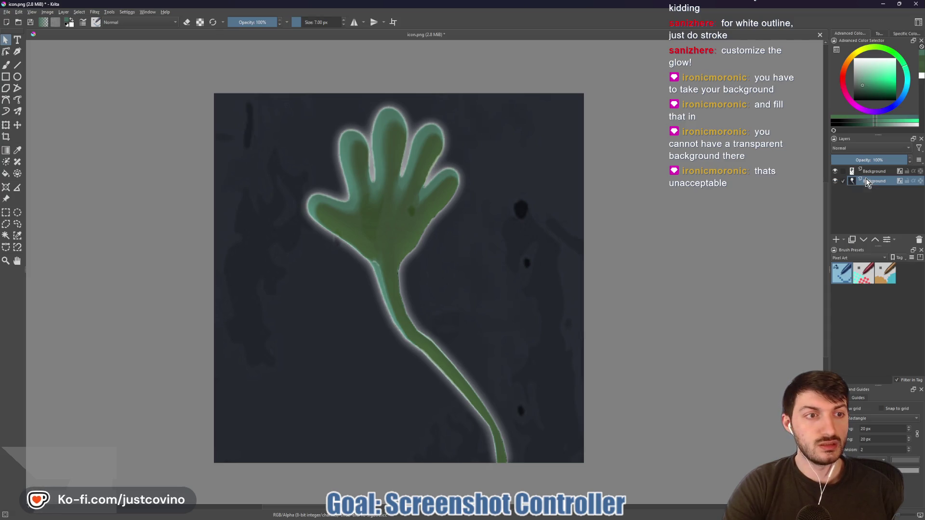
click(836, 171)
click(836, 171)
click(835, 171)
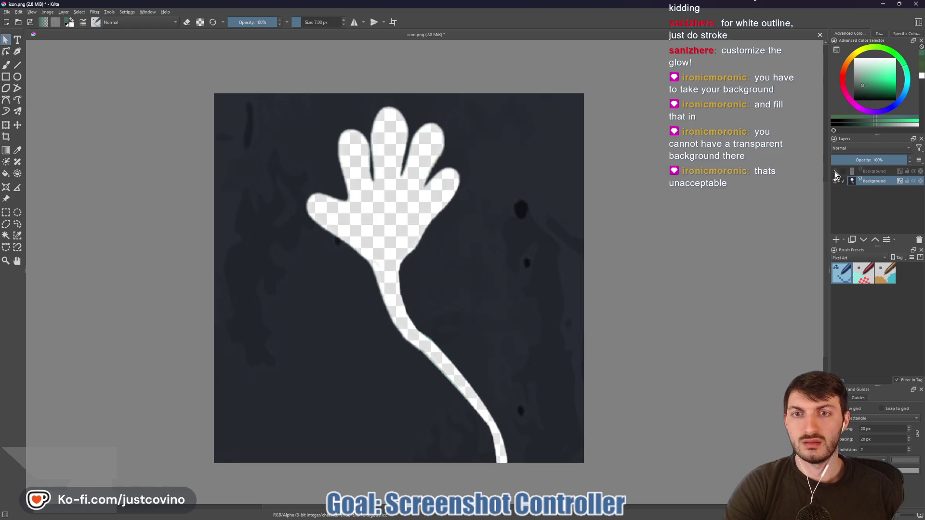
click(835, 171)
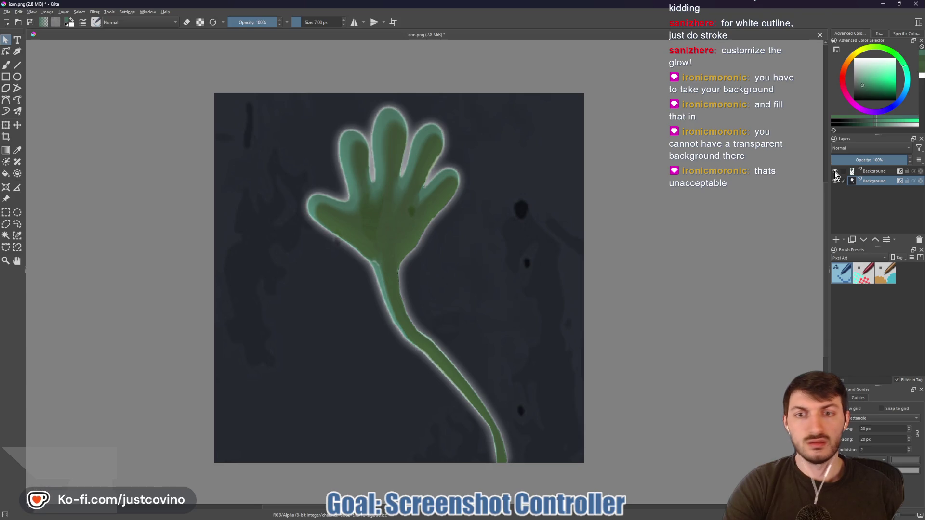
Check the base layer, hide the glow layer, and sample the dark navy background colour.
click(836, 181)
click(836, 181)
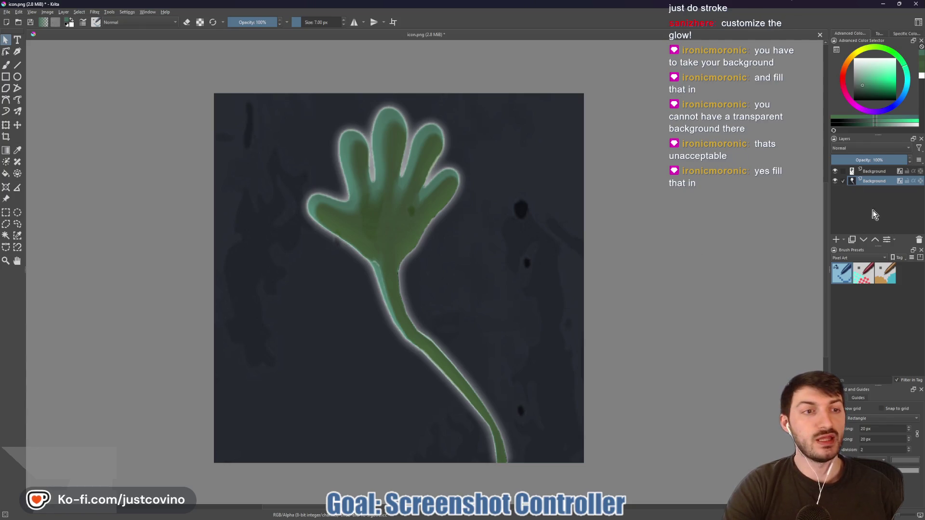
click(836, 171)
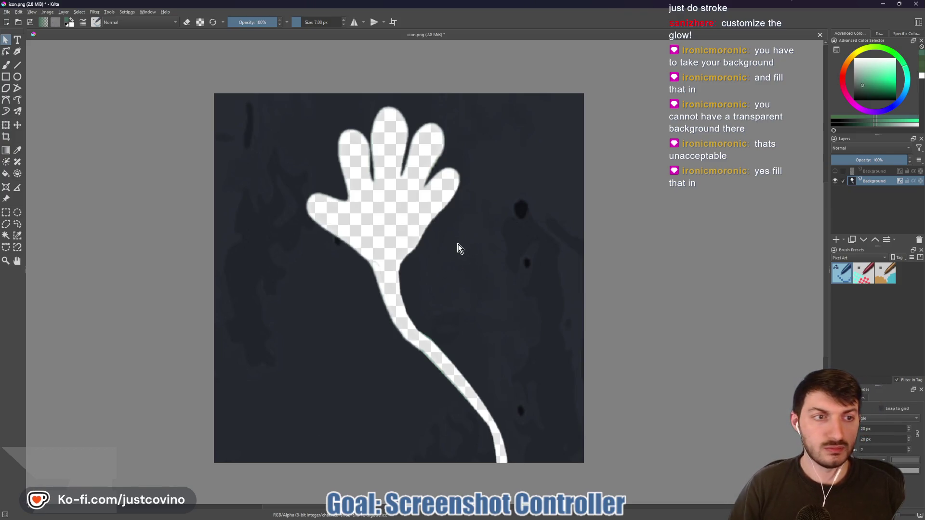
key(b)
ctrl+click(442, 260)
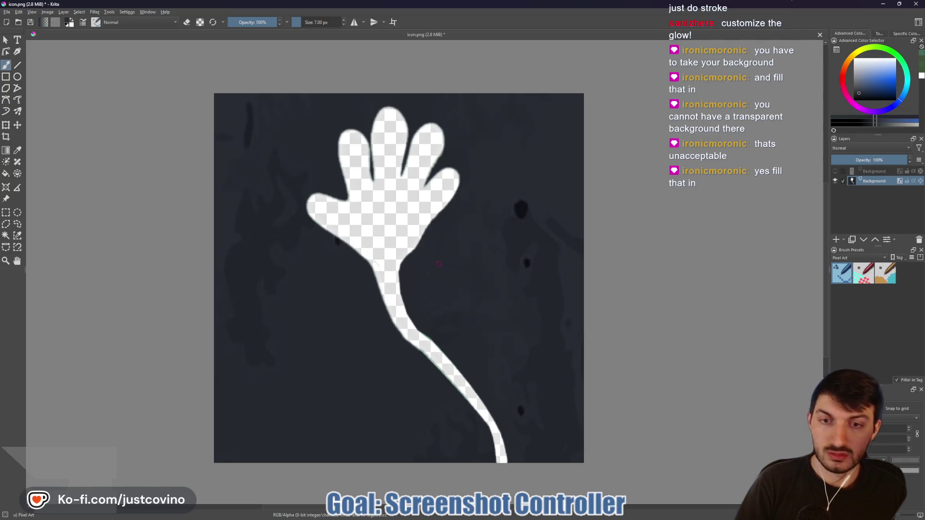
Flood-fill the hand hole with navy and paint over the outline with a 38 px brush.
key(f)
click(384, 229)
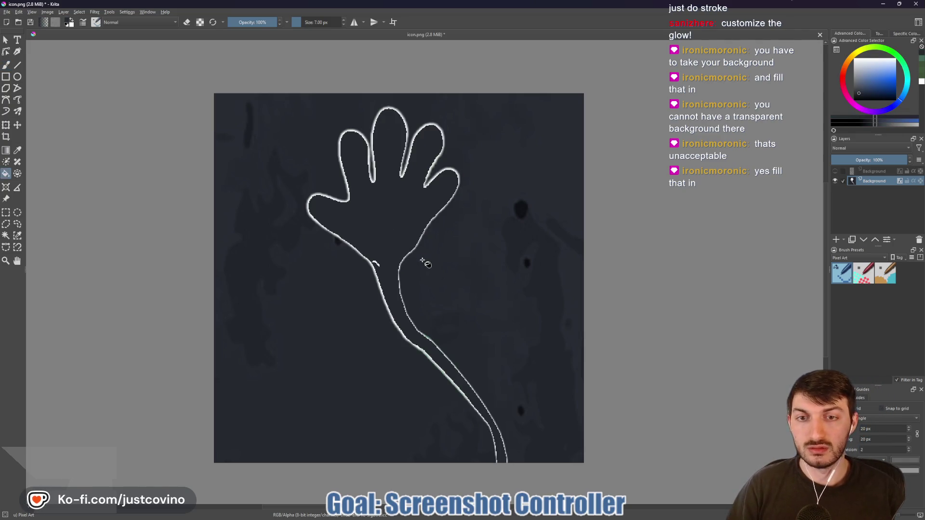
key(b)
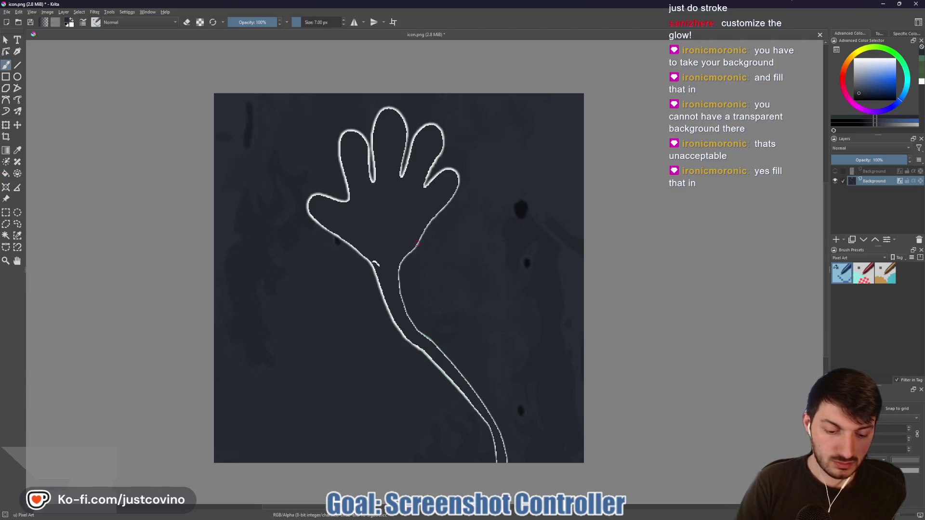
key(bracketright)
key(bracketright)
key(bracketright)
mouse_move(407, 263)
mouse_down()
mouse_move(423, 248)
mouse_move(403, 196)
mouse_move(410, 147)
mouse_move(373, 161)
mouse_up()
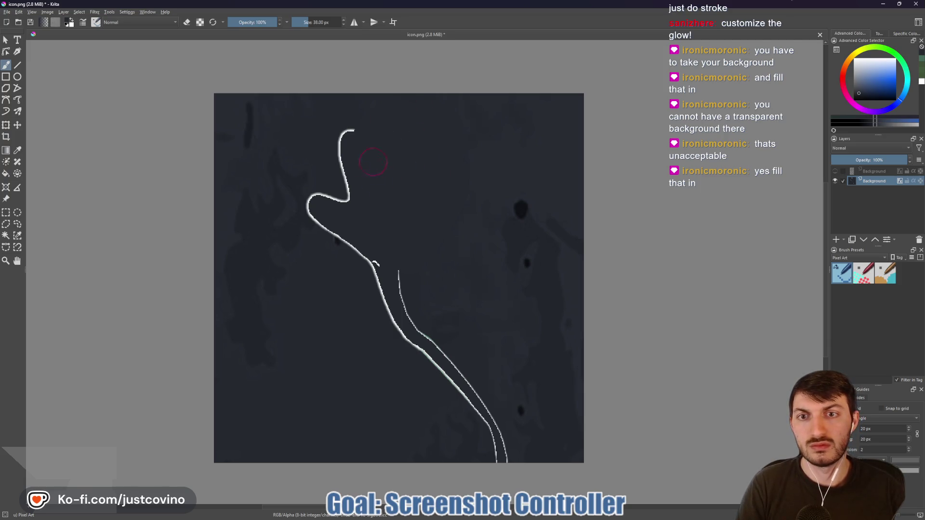
drag(324, 198, 318, 203)
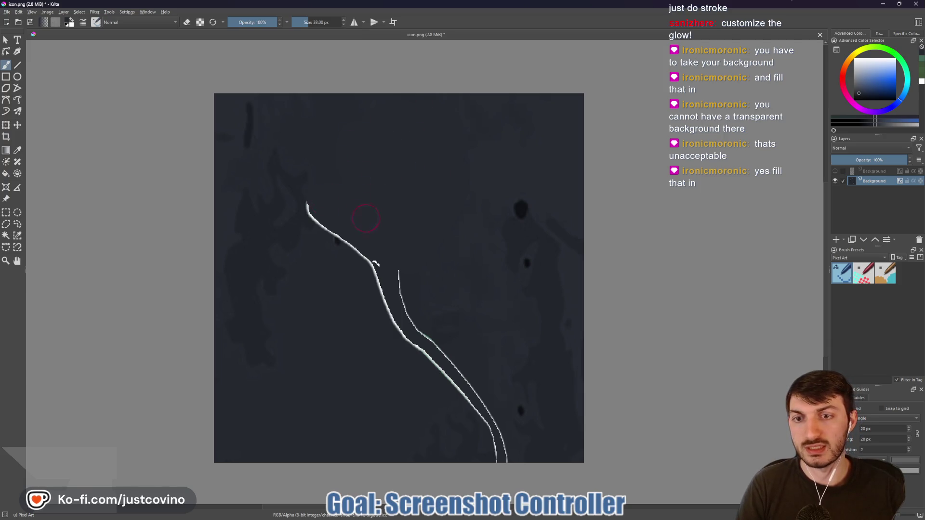
drag(361, 251, 414, 345)
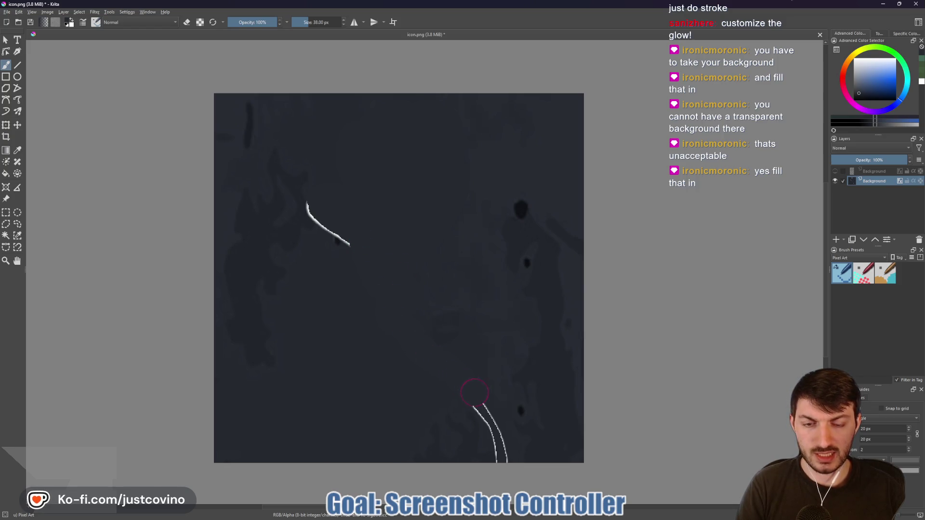
Paint over the remaining outline strokes with 32 px and 18 px brushes.
key(bracketleft)
drag(481, 406, 503, 455)
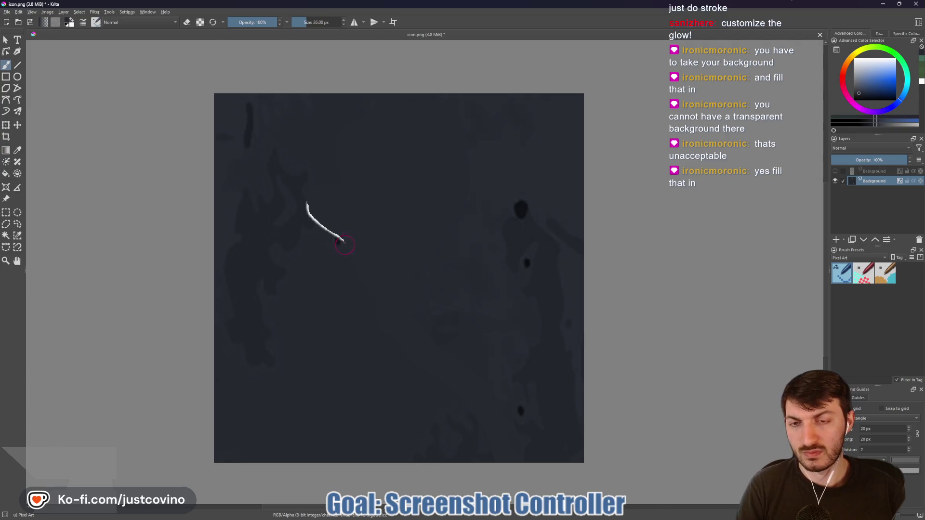
scroll(345, 245, up, 5)
key(bracketleft)
key(bracketleft)
drag(296, 182, 264, 182)
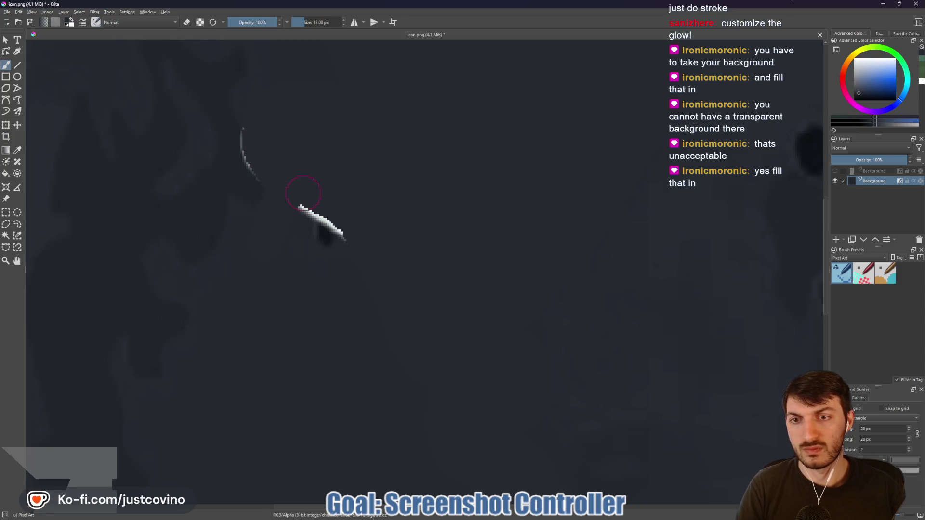
drag(355, 240, 326, 207)
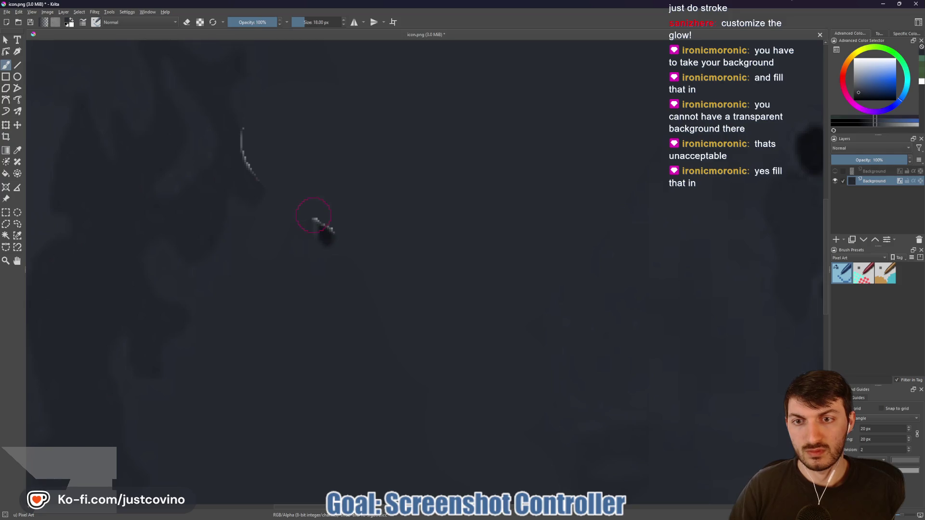
Clean up stray light pixels with 6 px and 2 px brushes, then recentre the image.
key(bracketleft)
key(bracketleft)
key(bracketleft)
scroll(309, 212, up, 5)
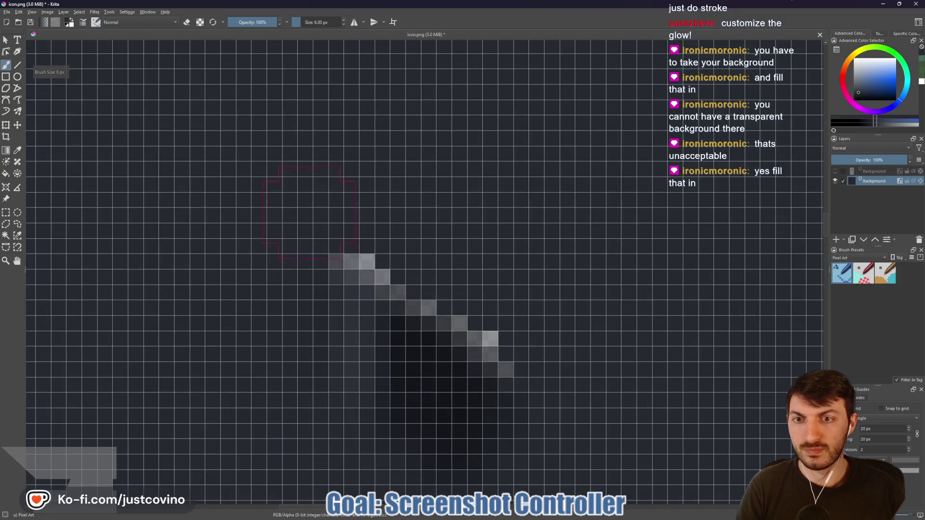
drag(337, 241, 483, 294)
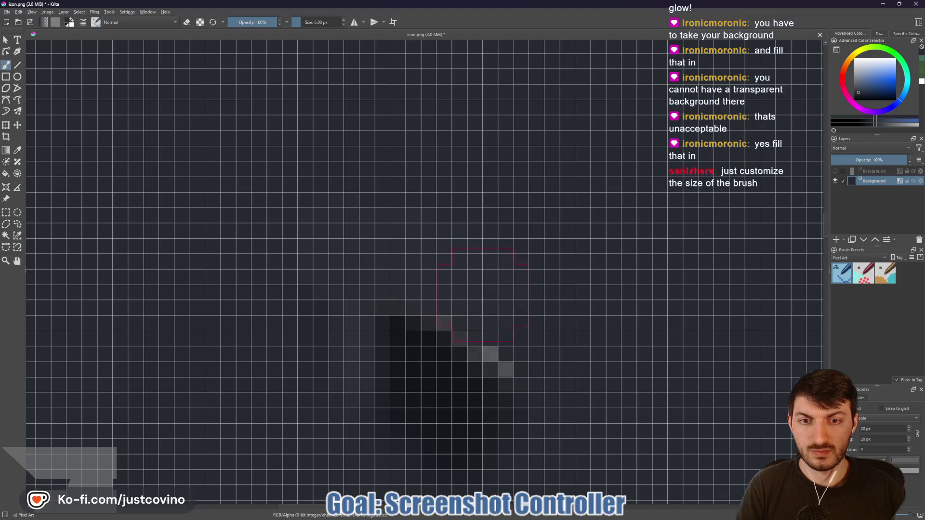
key(bracketleft)
key(bracketleft)
key(bracketleft)
drag(498, 361, 445, 324)
scroll(384, 307, down, 3)
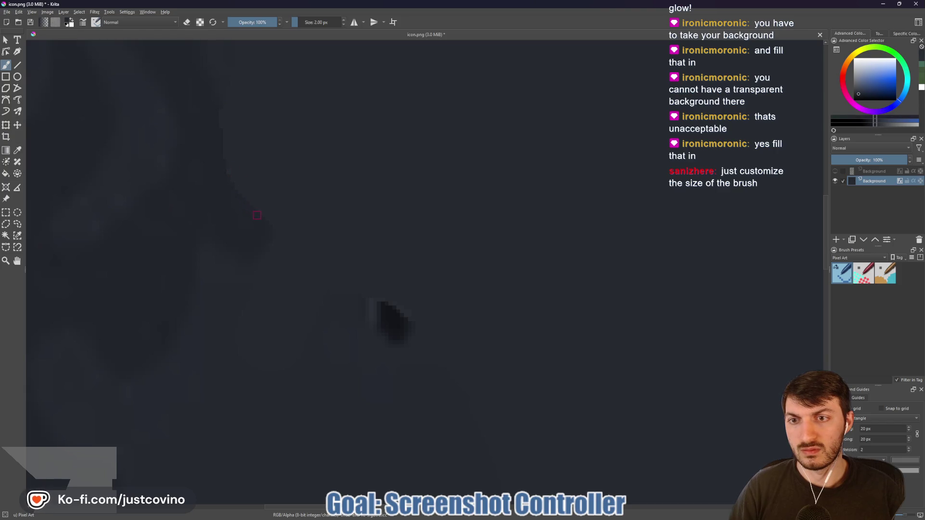
scroll(340, 190, down, 5)
scroll(518, 231, up, 2)
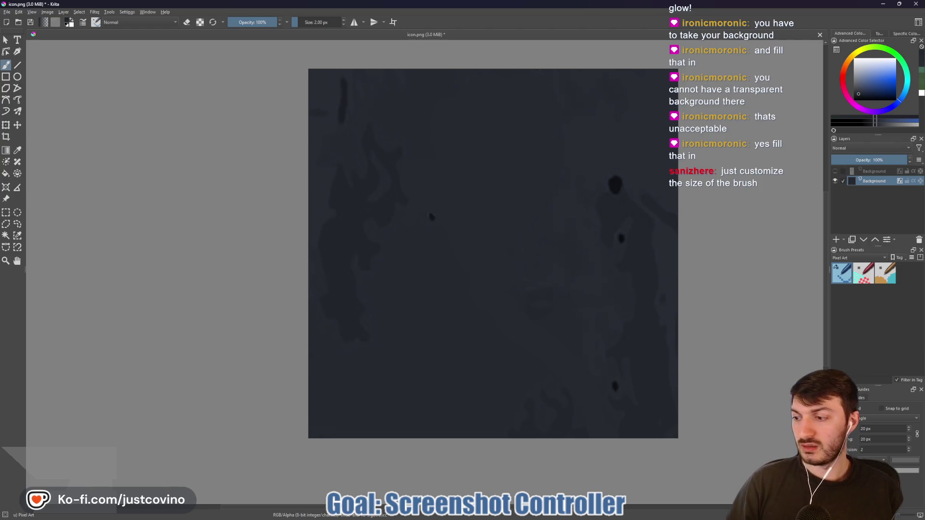
drag(586, 193, 460, 222)
Show the hand layer again and raise its Outer Glow size to about 30 px.
click(835, 172)
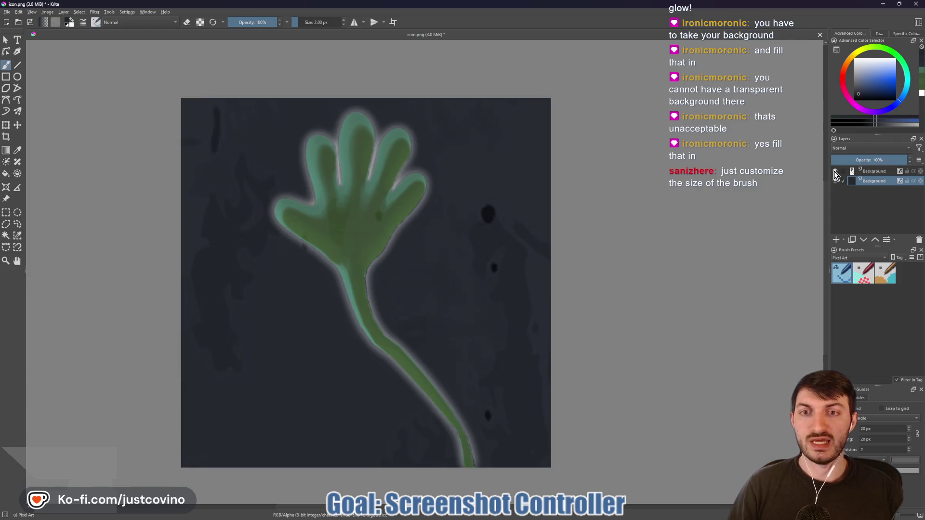
right_click(875, 169)
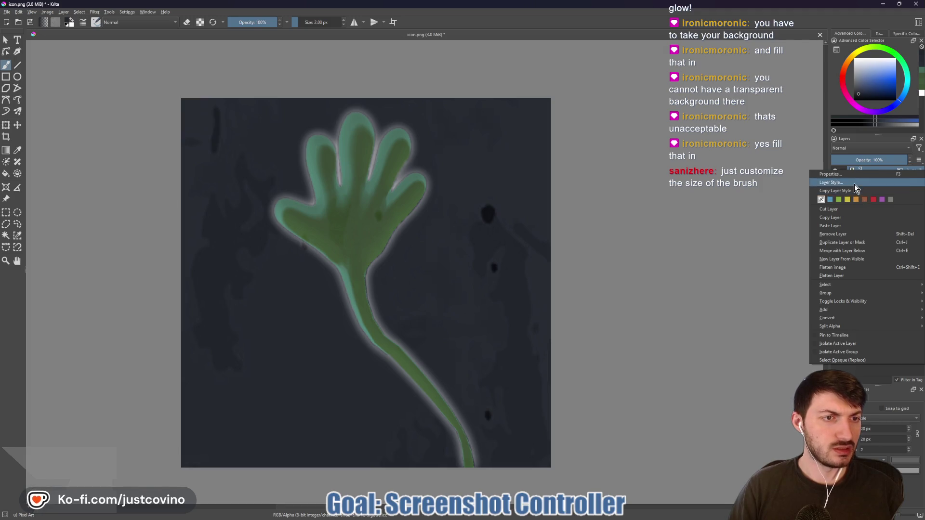
click(854, 183)
click(334, 164)
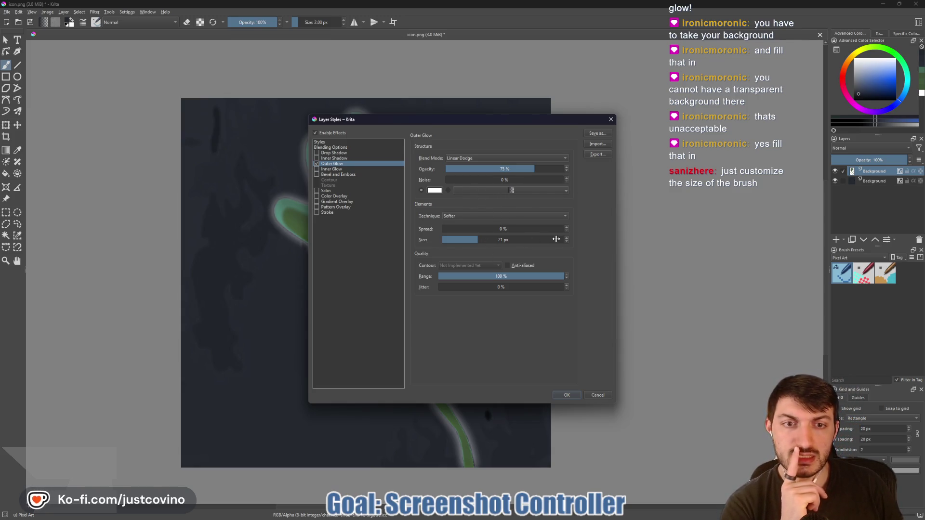
mouse_move(452, 125)
mouse_down()
mouse_move(573, 117)
mouse_move(556, 114)
mouse_up()
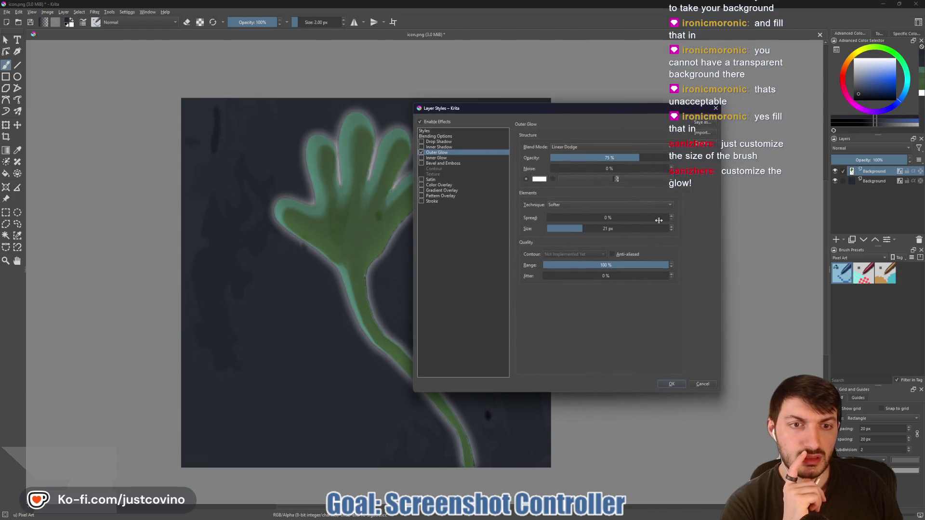
click(672, 226)
click(672, 227)
click(671, 227)
click(671, 227)
click(672, 227)
click(671, 227)
click(671, 227)
click(671, 227)
click(671, 227)
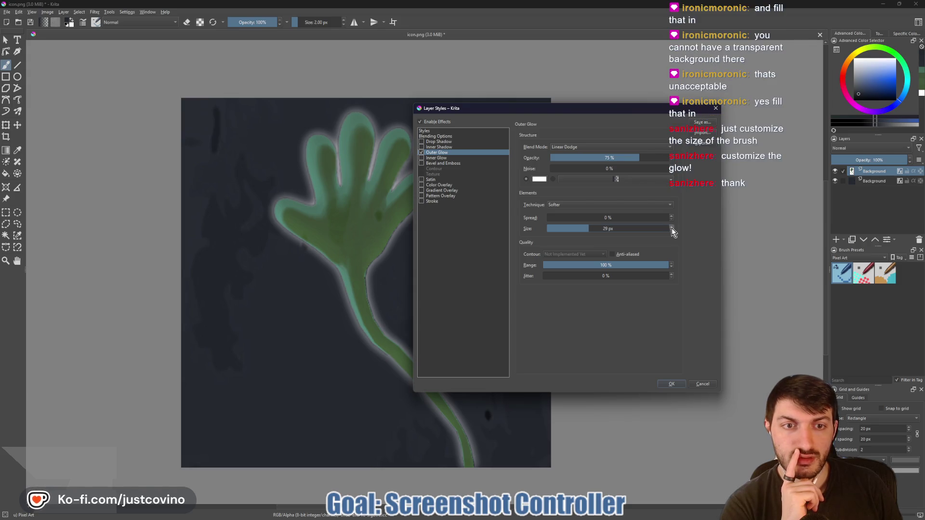
click(671, 384)
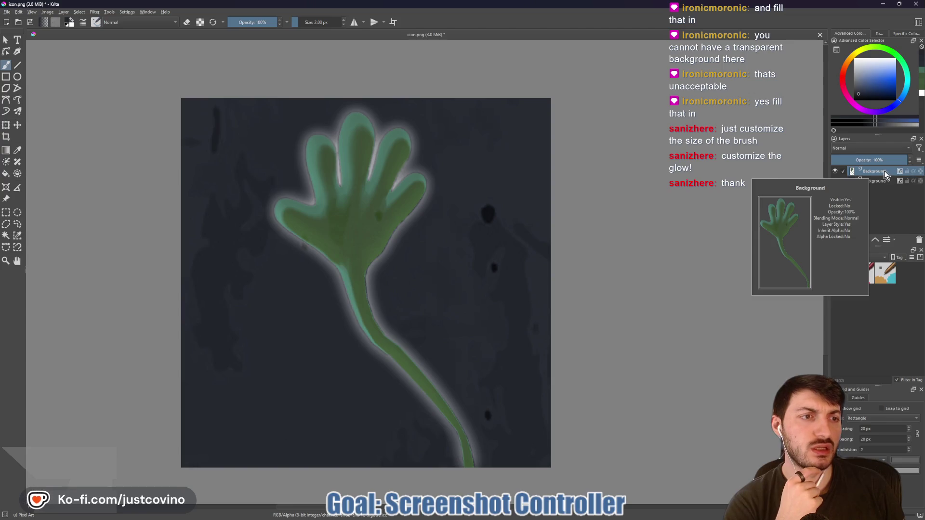
Recolour the hand's Outer Glow to the green sampled from the hand and apply it.
right_click(909, 172)
click(825, 183)
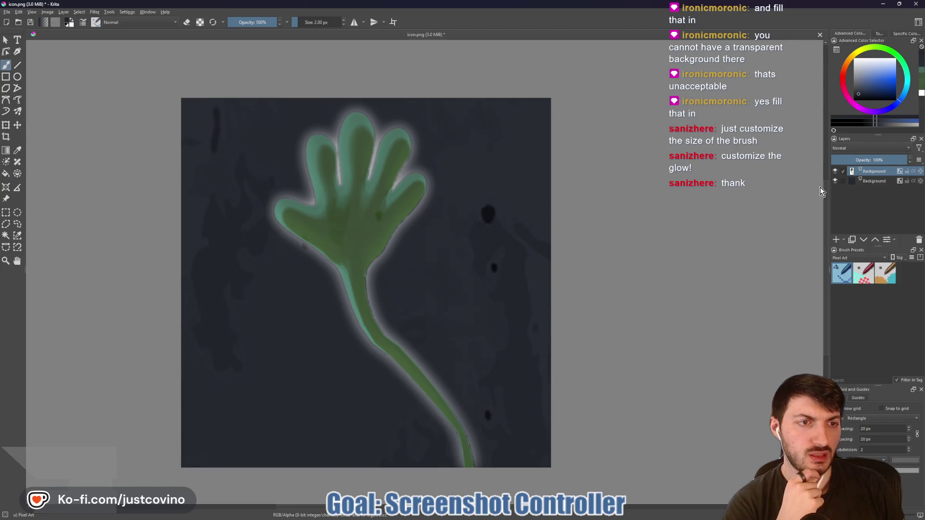
click(314, 164)
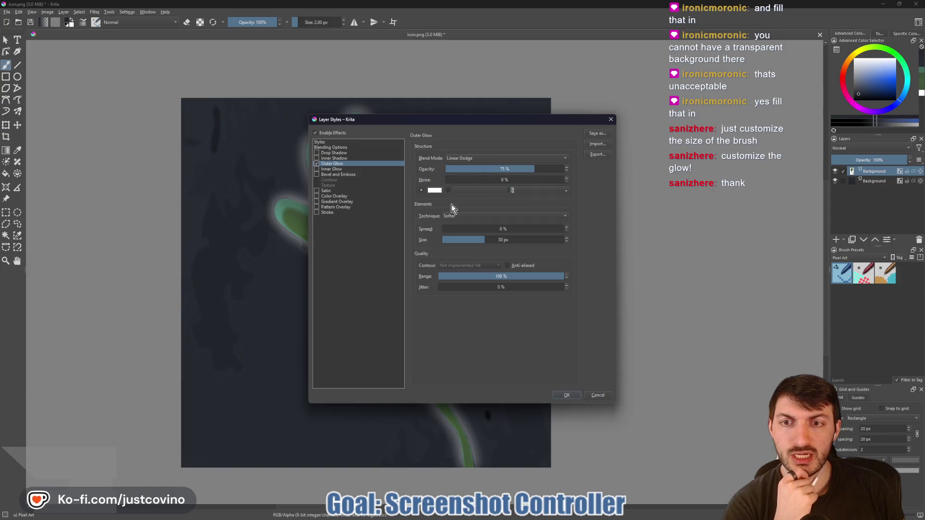
click(434, 191)
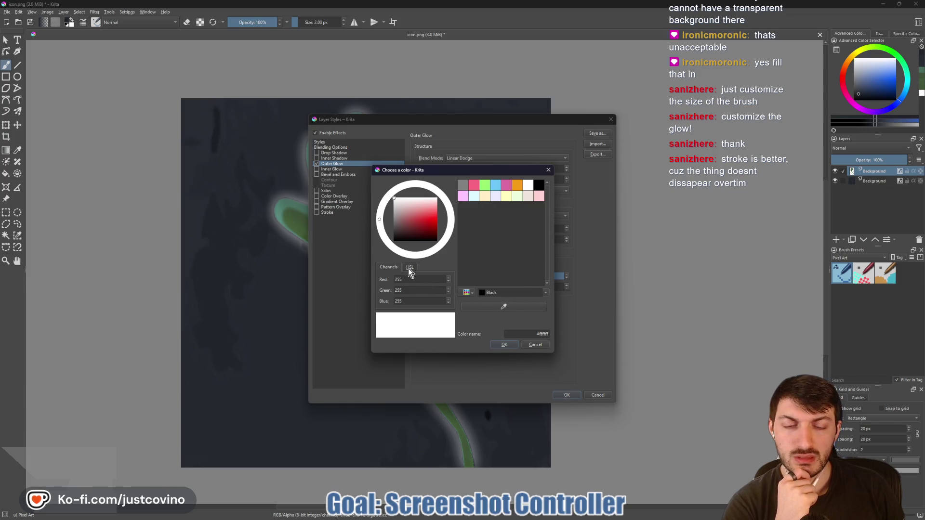
click(503, 307)
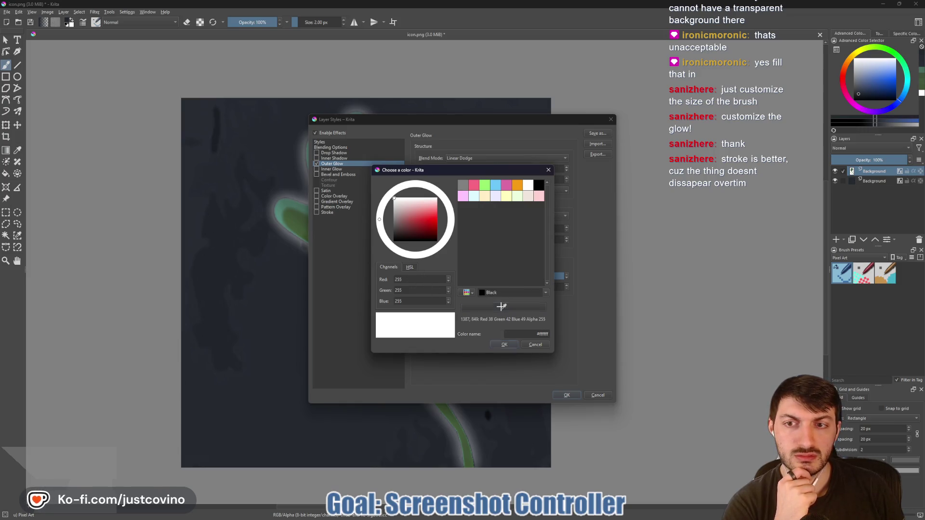
click(422, 299)
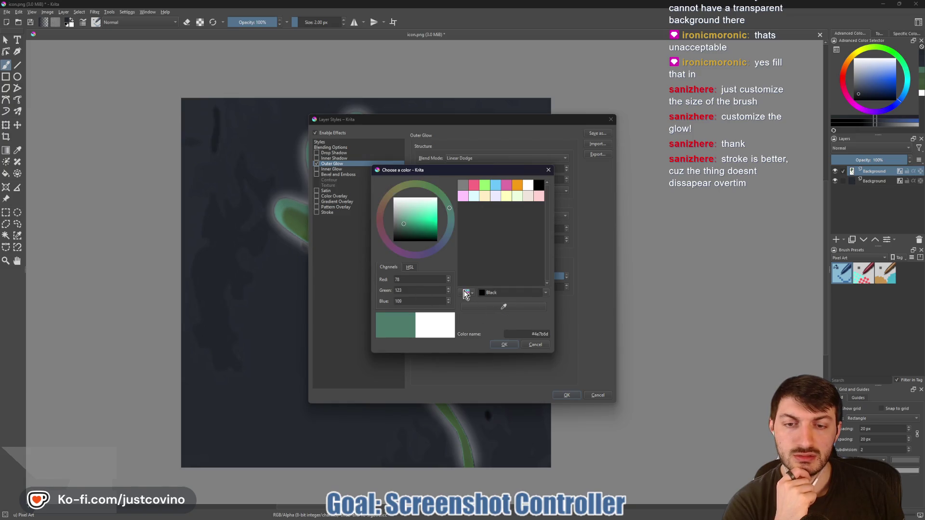
click(501, 345)
click(565, 394)
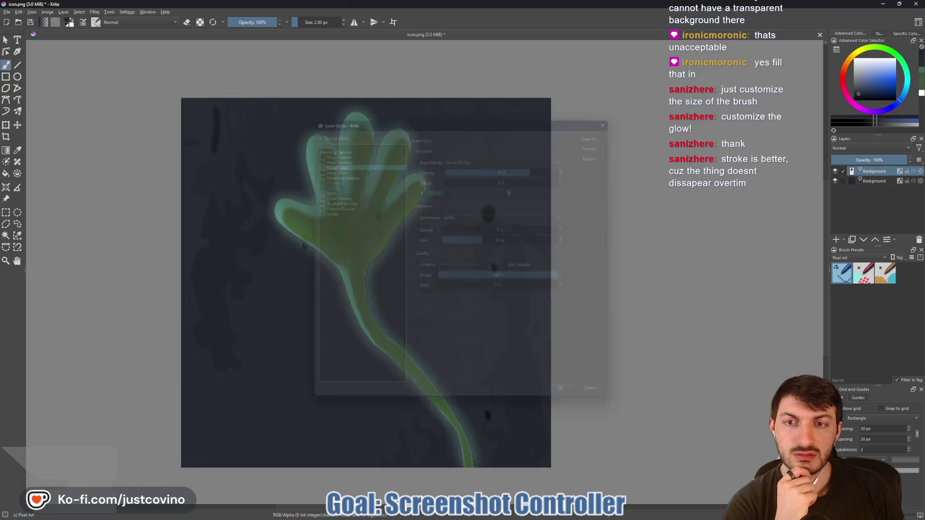
click(859, 182)
Give the lower Background layer a Gradient Overlay layer style with dithering enabled.
right_click(875, 182)
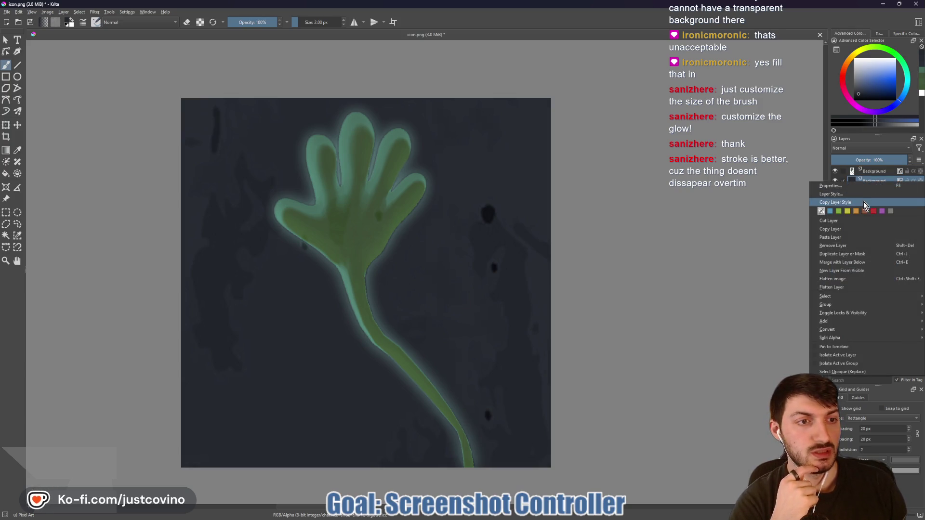
click(855, 193)
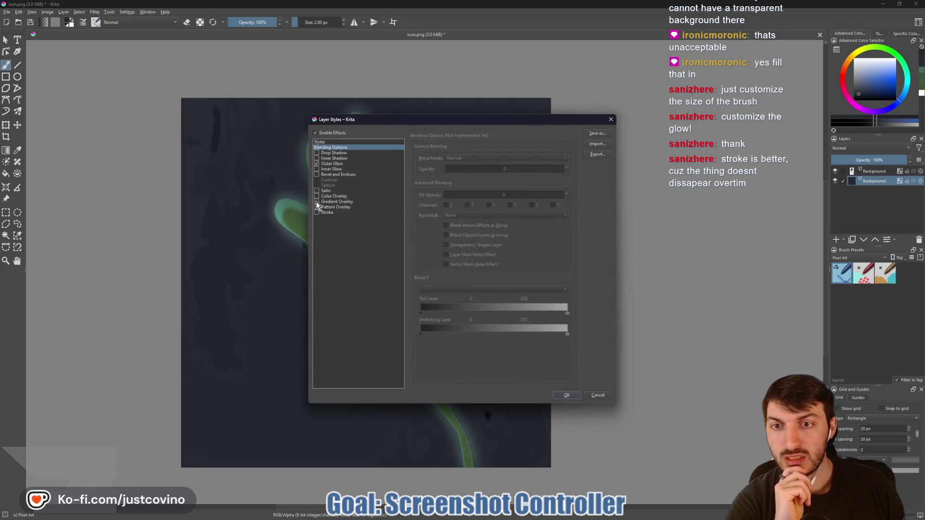
click(316, 201)
click(331, 201)
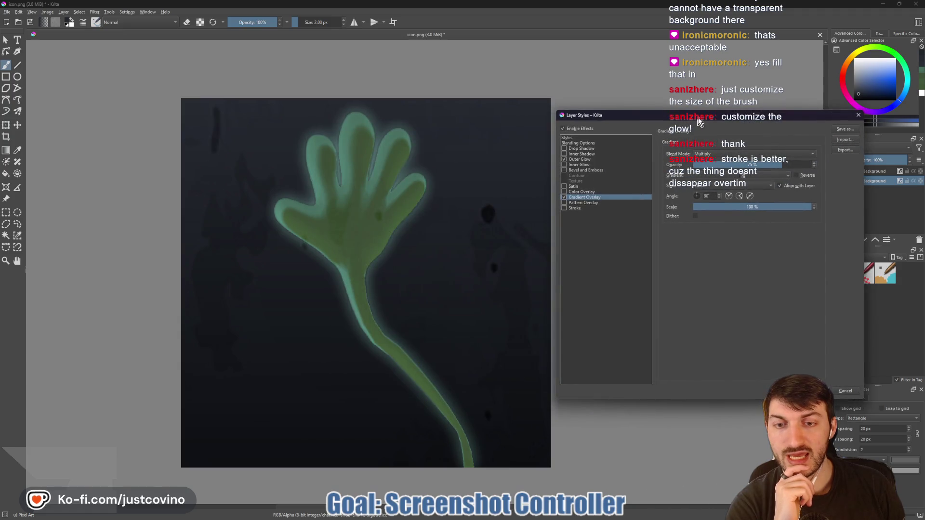
mouse_move(698, 118)
mouse_down()
mouse_move(461, 85)
mouse_move(671, 119)
mouse_up()
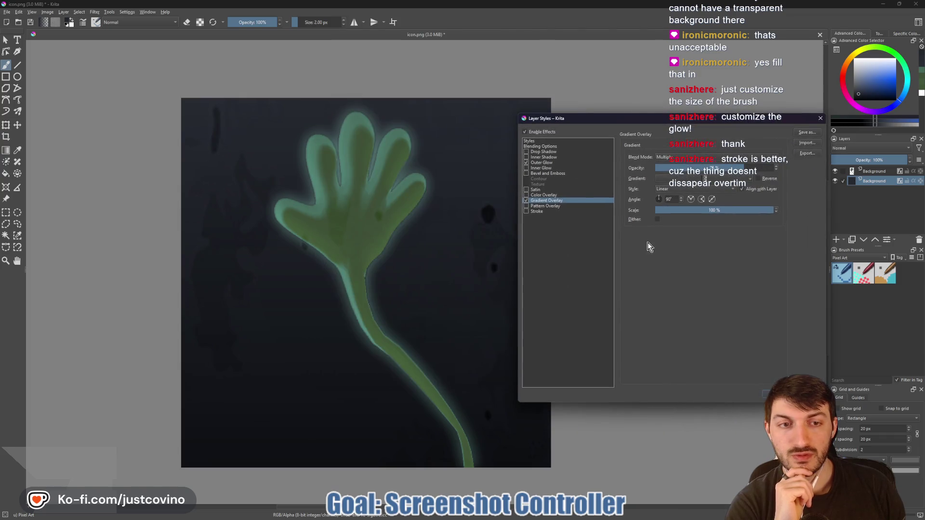
click(657, 220)
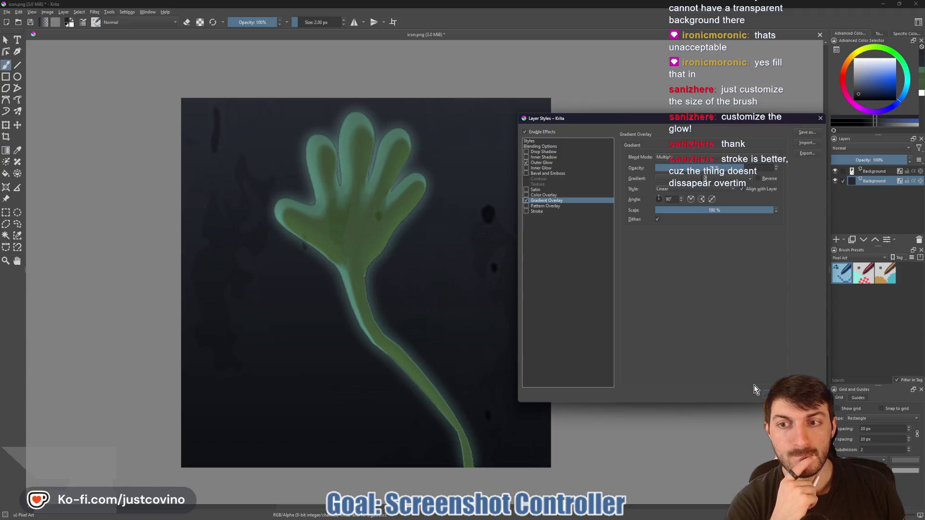
click(772, 394)
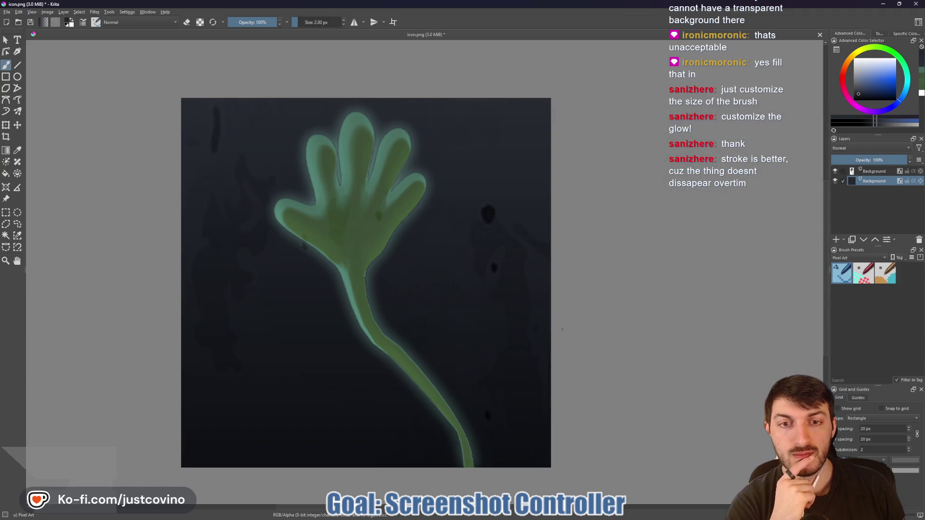
Turn dithering off in the Background layer's gradient overlay style.
right_click(871, 180)
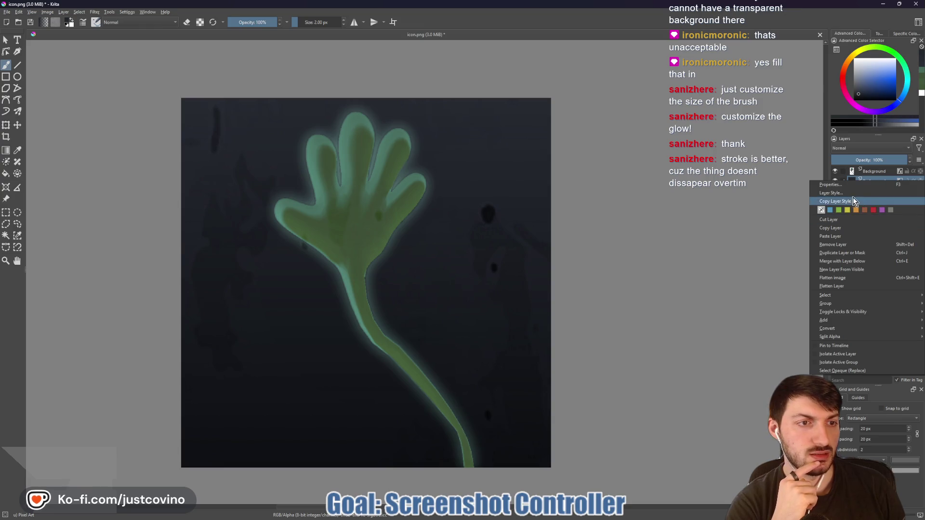
click(830, 193)
click(345, 201)
click(448, 221)
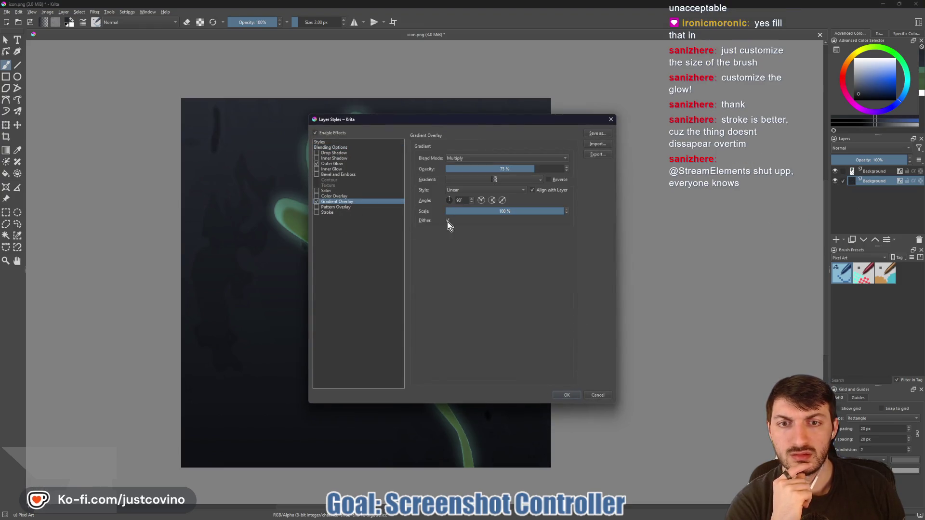
click(573, 397)
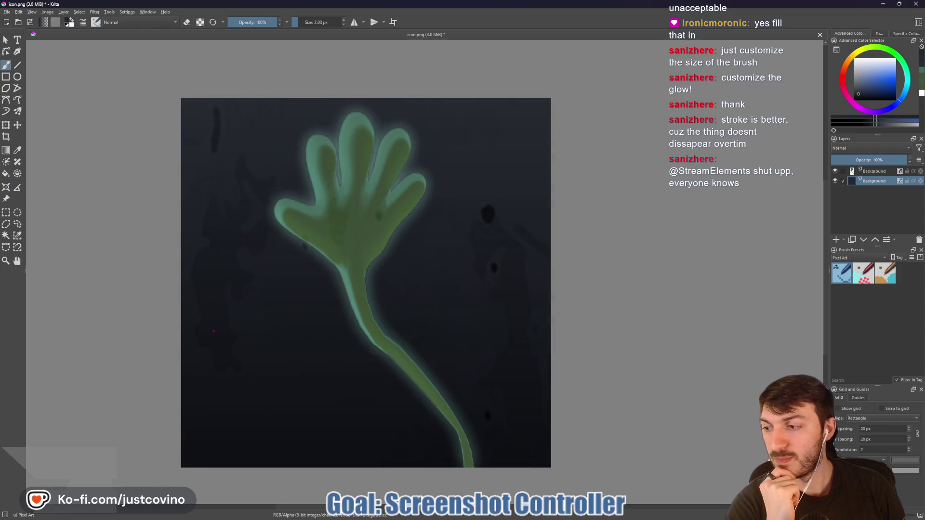
Save the icon as icon.png with the PNG options and minimise Krita.
scroll(245, 299, down, 2)
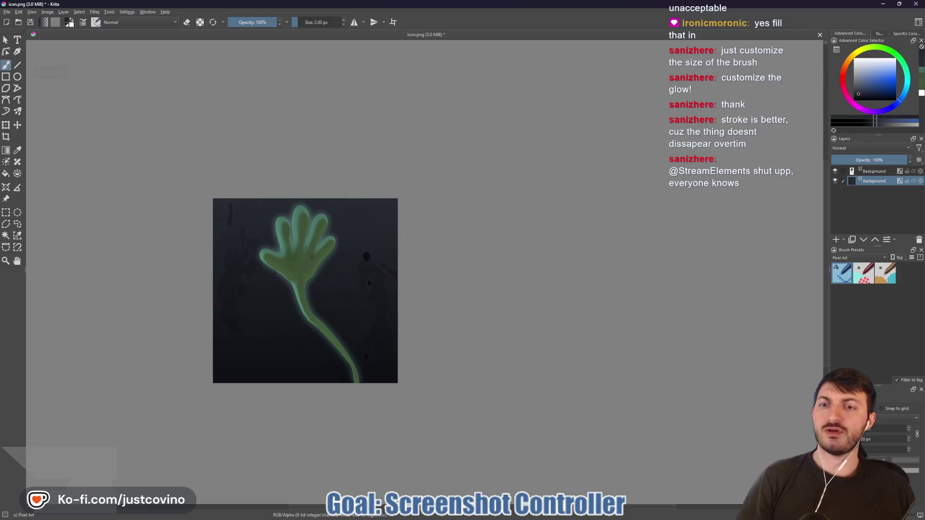
drag(180, 262, 233, 232)
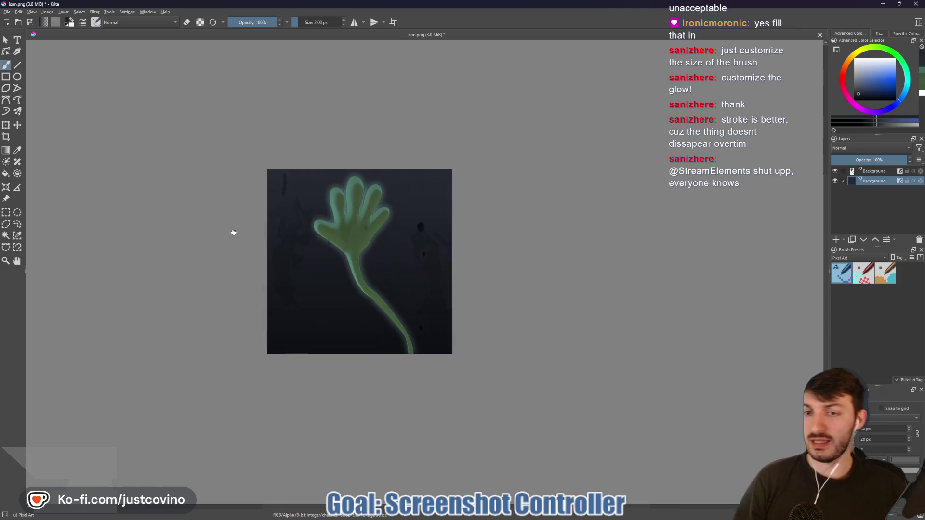
scroll(314, 260, up, 2)
scroll(337, 255, down, 1)
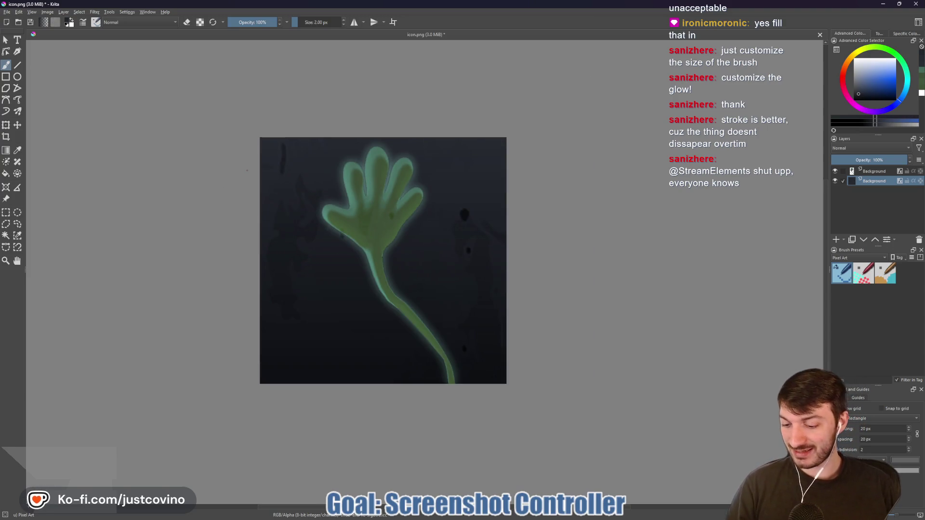
key(ctrl+s)
click(510, 347)
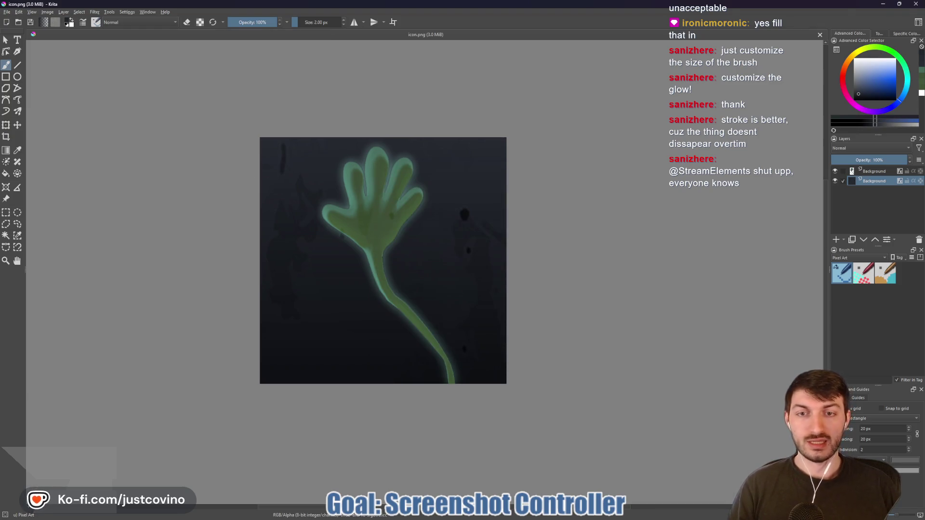
click(884, 4)
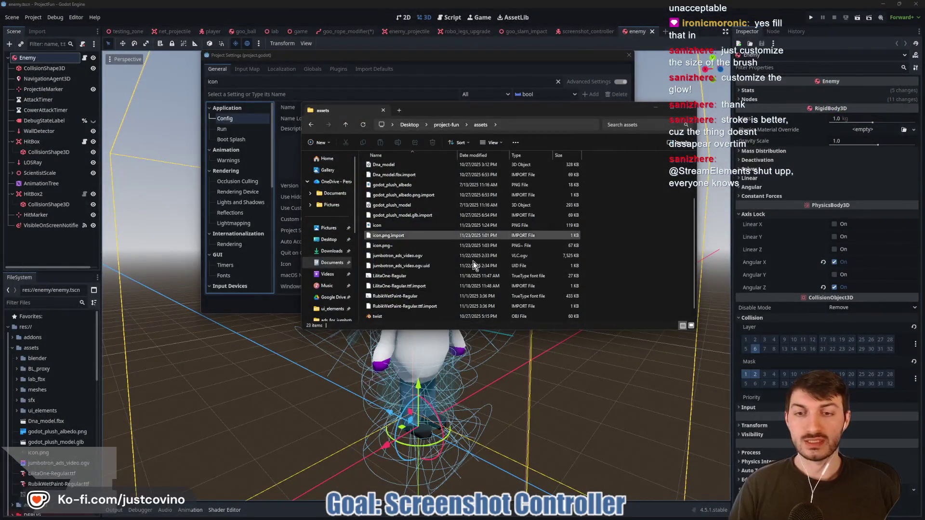
Set the project icon to res://assets/icon.png.
click(533, 408)
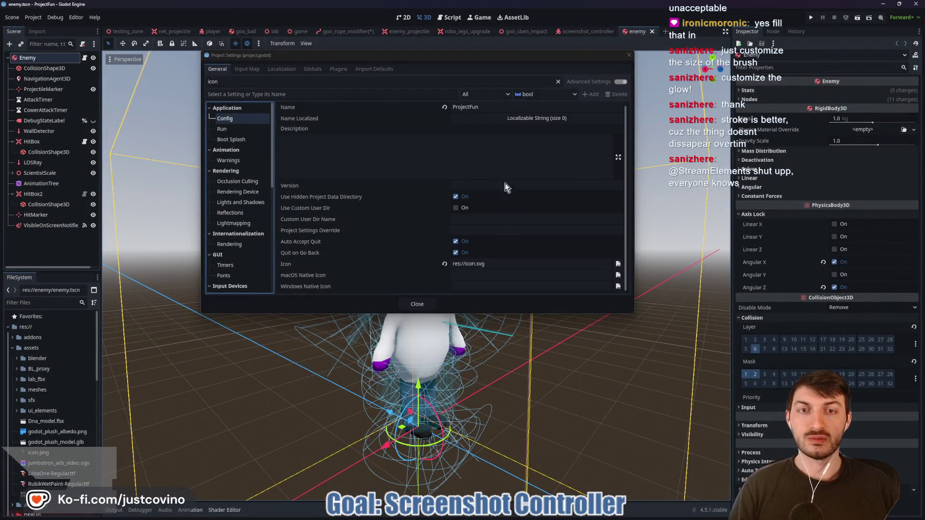
click(619, 264)
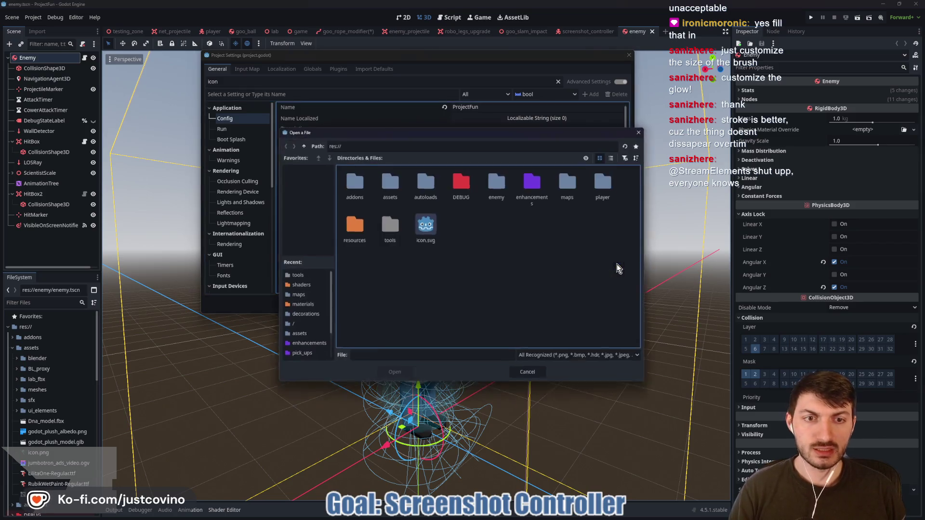
double_click(387, 183)
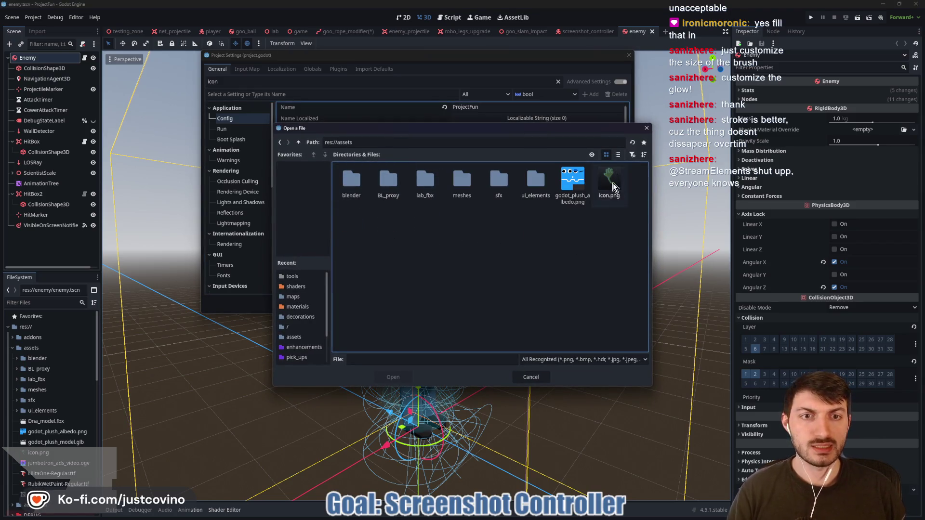
click(393, 377)
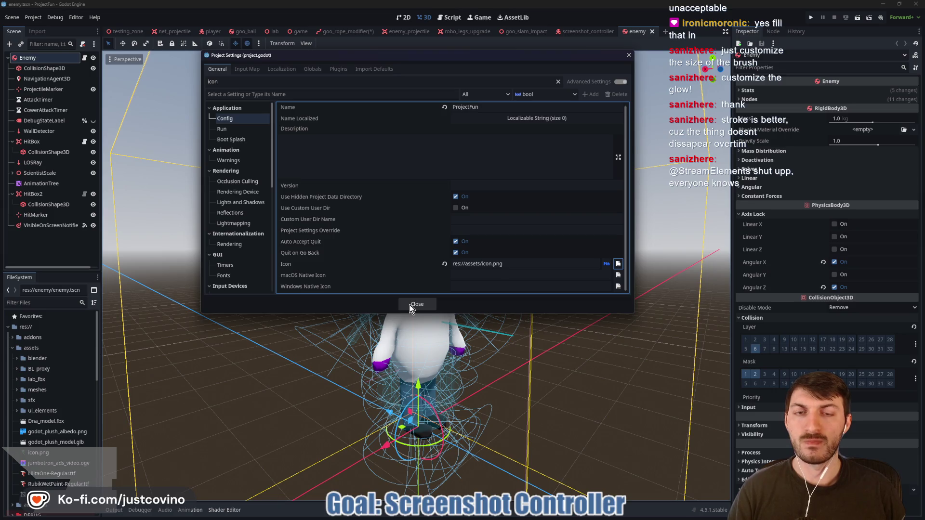
Rename the project to Hand of Goo'd, close Project Settings and save the scene.
double_click(479, 105)
text(Han)
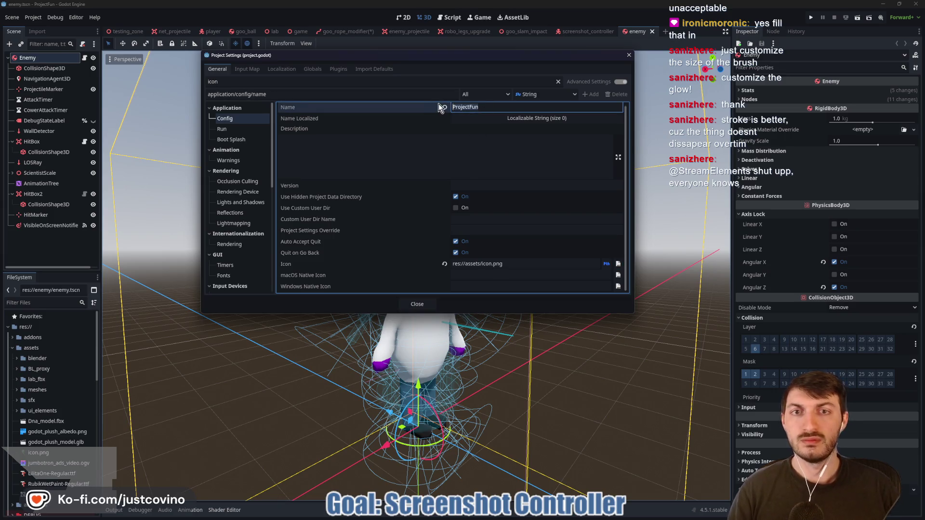
text(d of Goo)
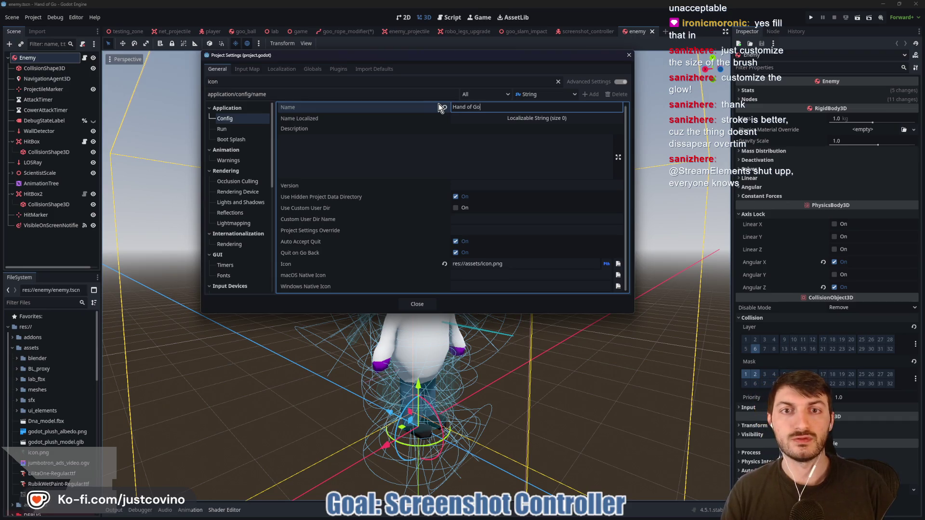
text('d)
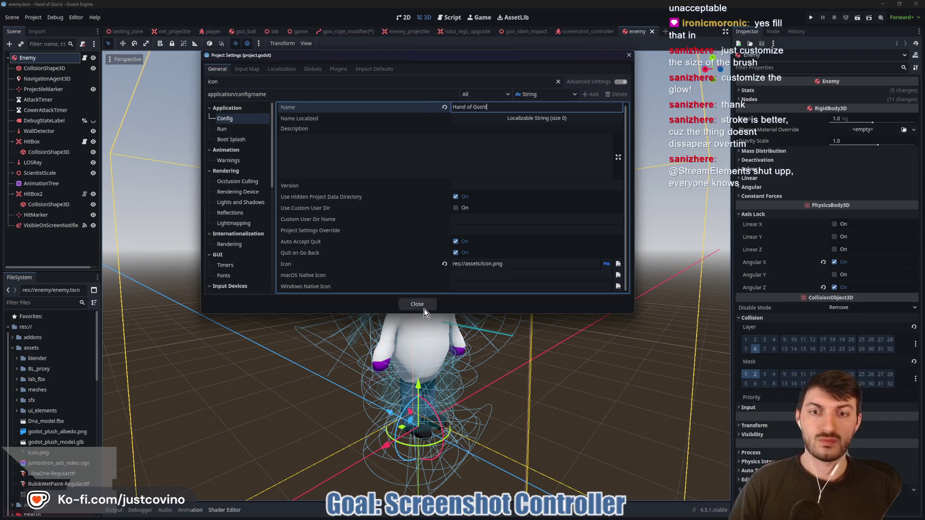
click(418, 305)
key(ctrl+s)
click(33, 17)
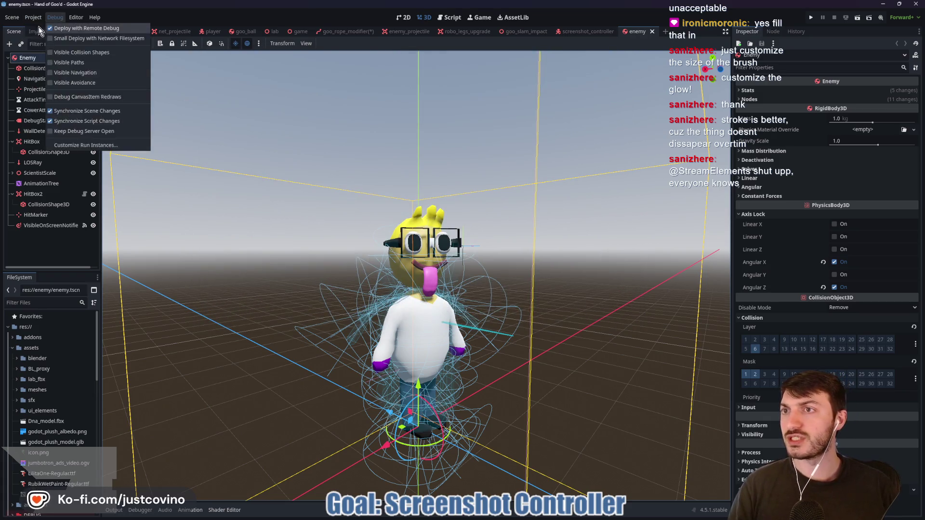
Set the Windows export preset's executable icon to assets/icon.png.
click(40, 28)
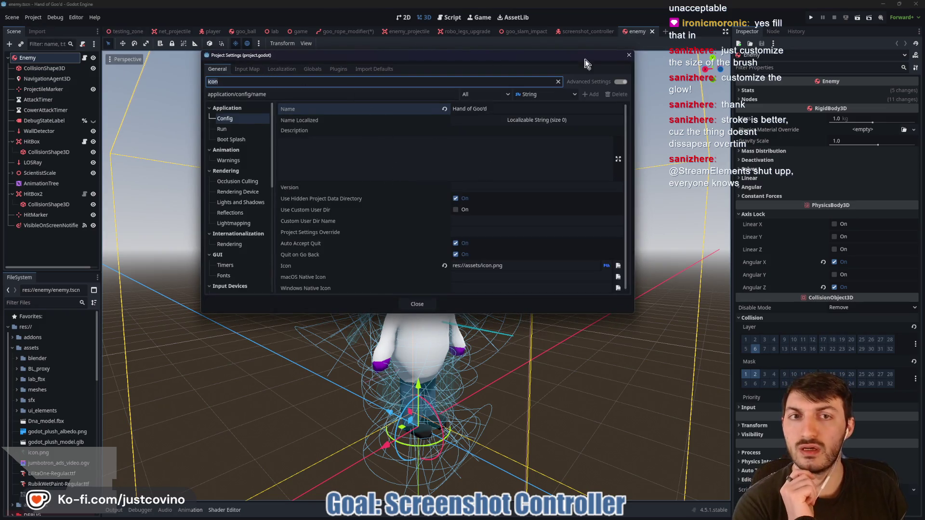
click(628, 55)
click(40, 16)
click(47, 68)
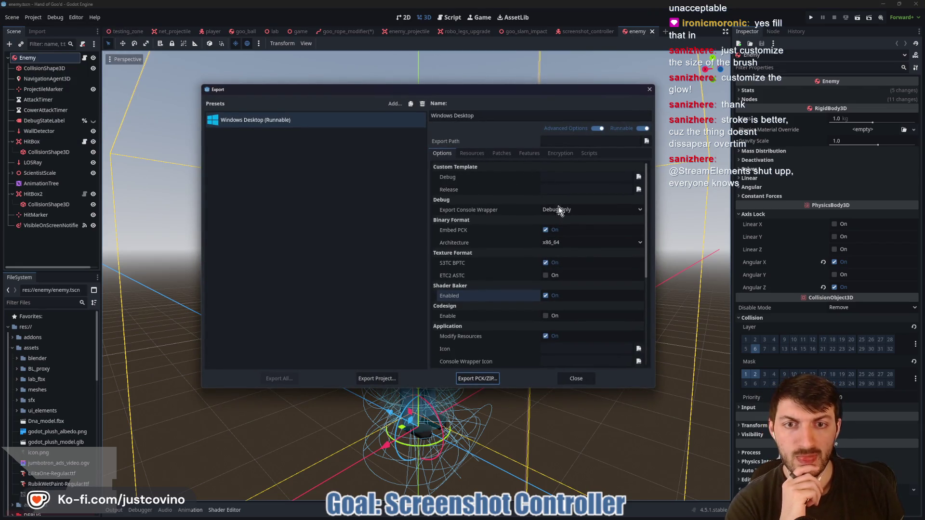
scroll(505, 246, down, 1)
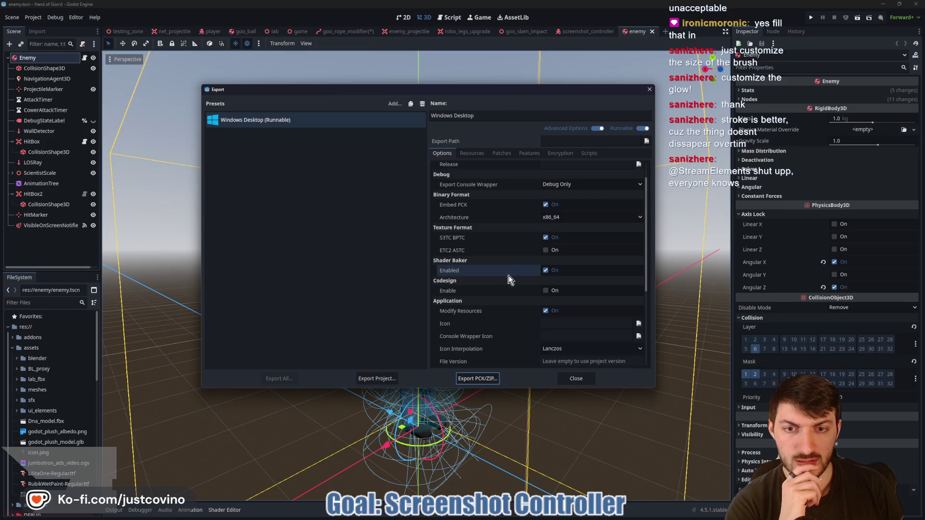
click(638, 323)
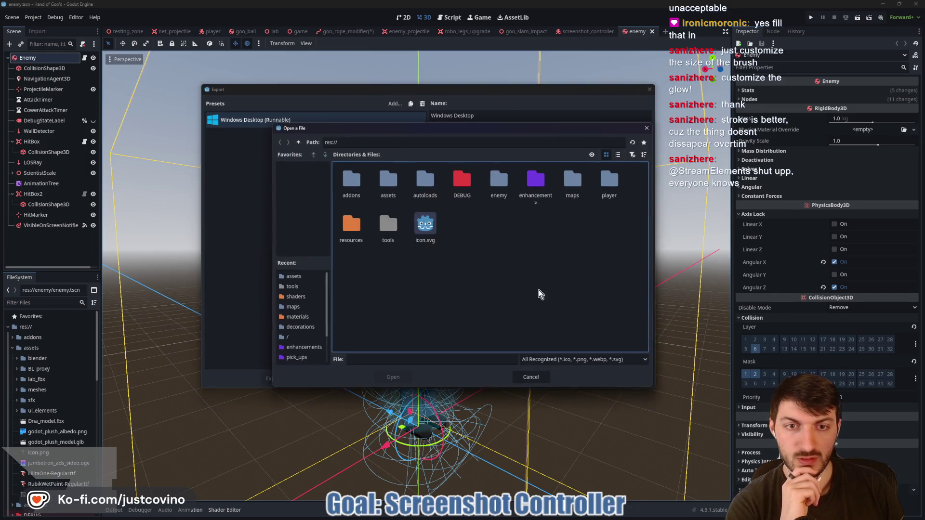
double_click(400, 184)
click(409, 377)
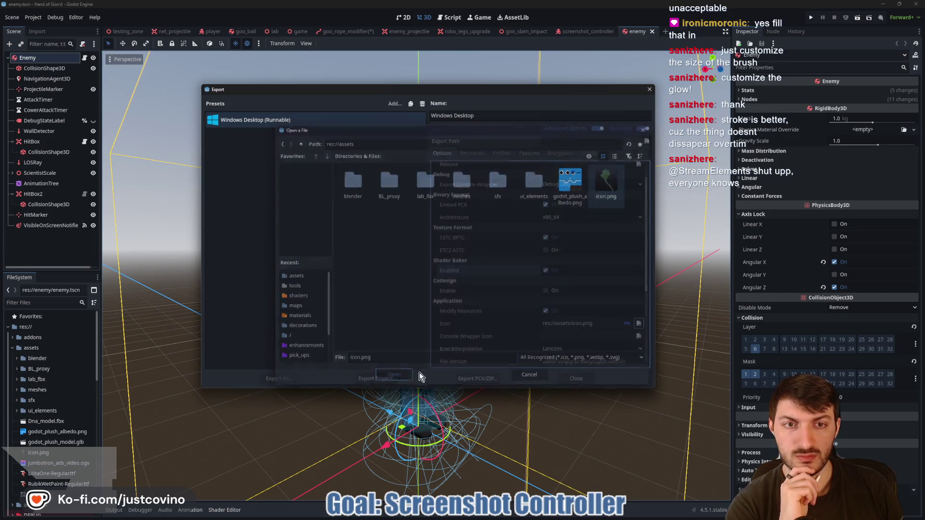
Export the Windows build as HandOfGoo'd.exe without debug, then close the Export dialog.
click(377, 379)
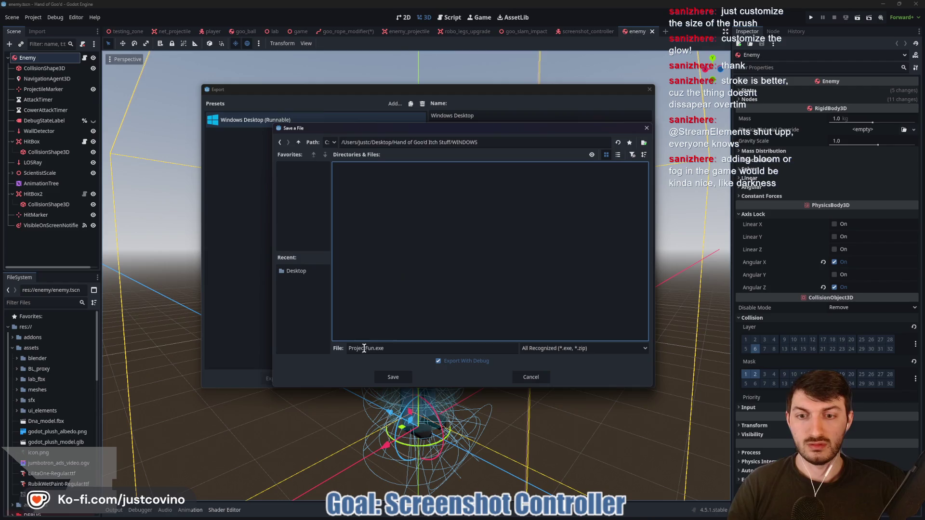
double_click(373, 346)
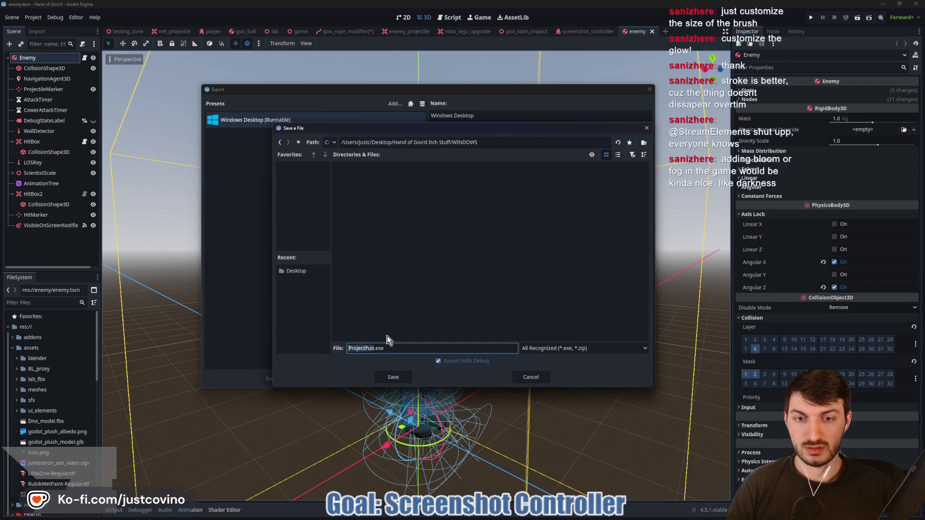
key(BackSpace)
text(Hand)
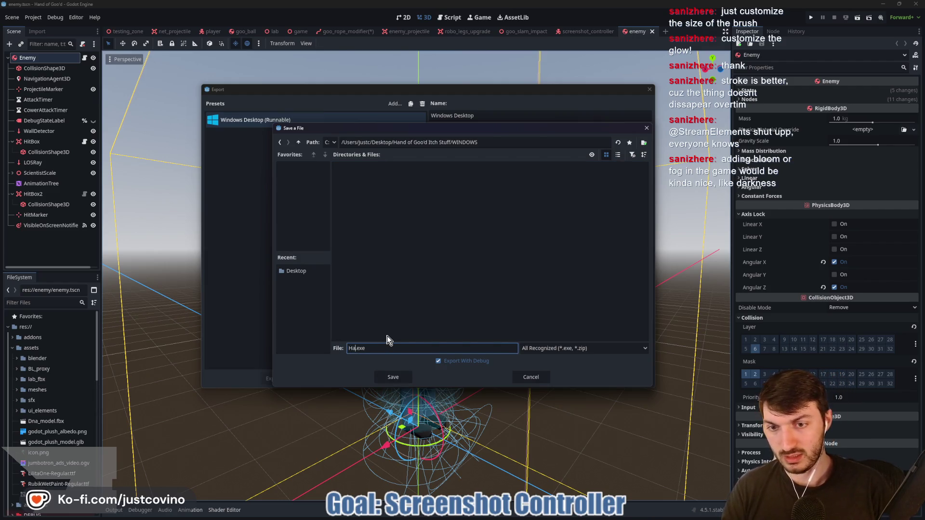
text(OfGoo)
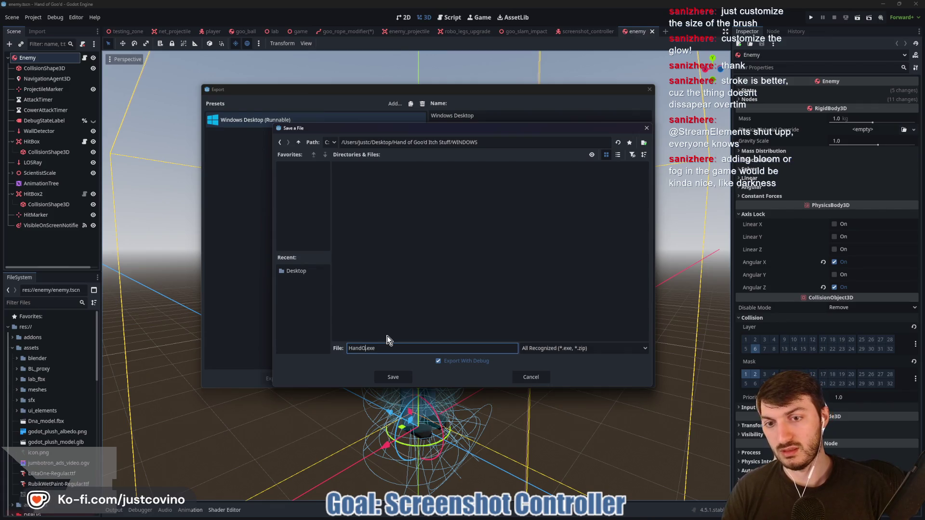
text('d)
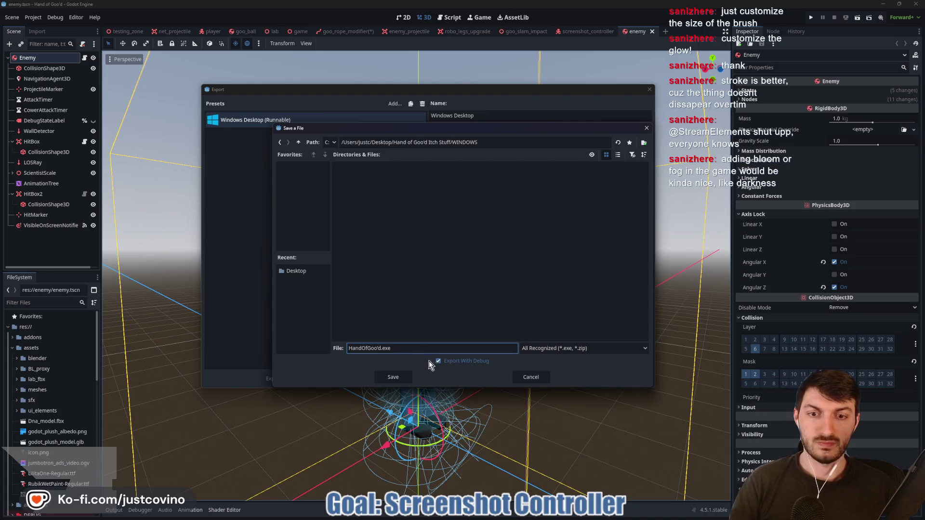
click(435, 360)
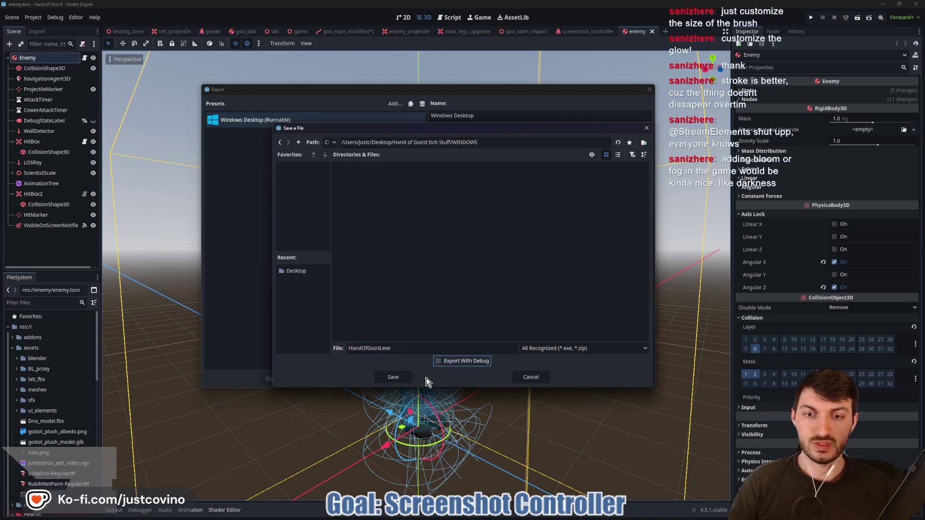
click(388, 377)
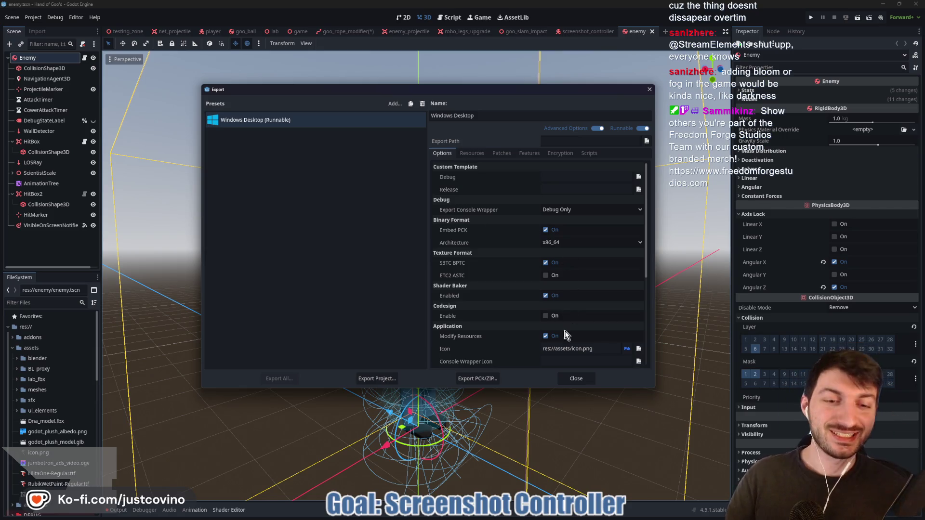
click(576, 378)
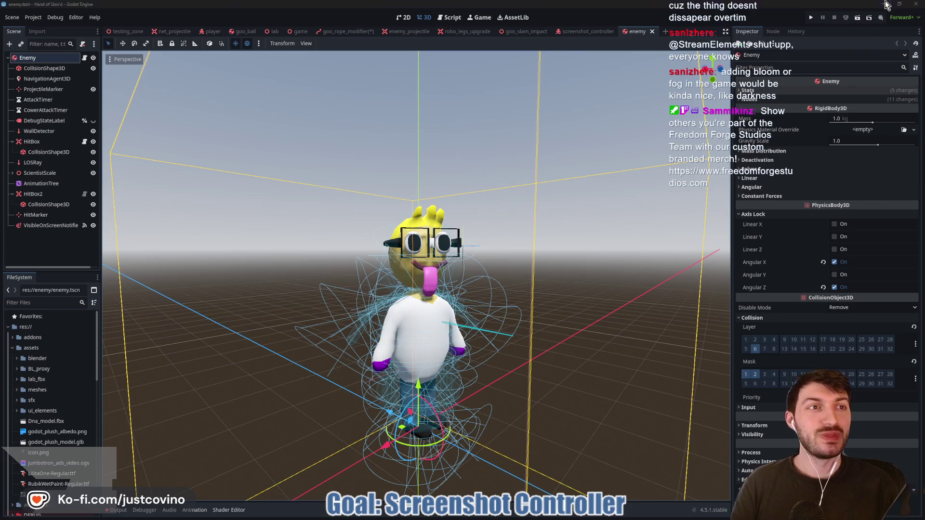
Minimise Godot and clear the extra Explorer windows off the desktop.
click(885, 4)
click(755, 67)
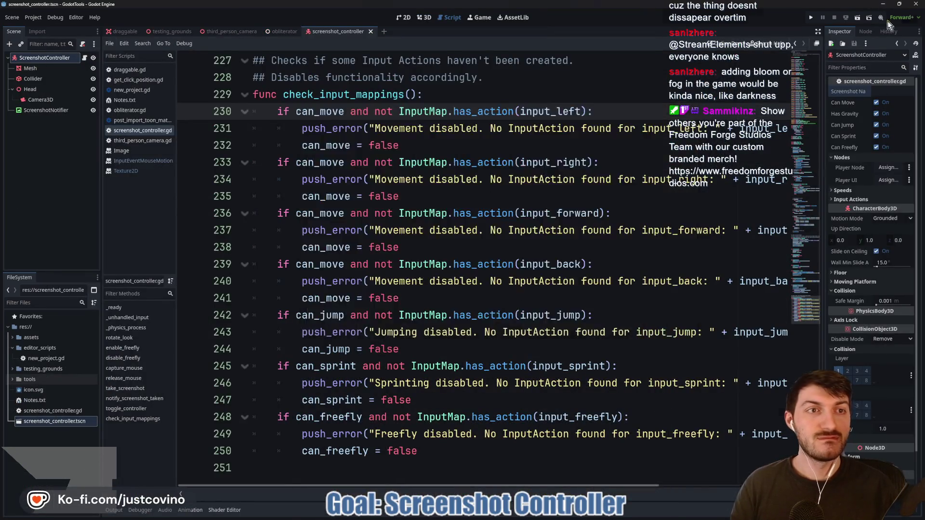
key(super+Down)
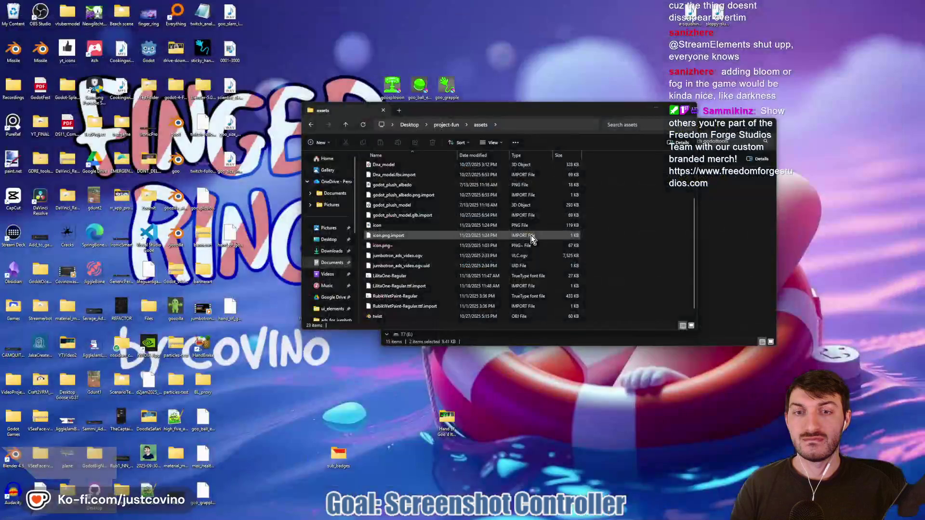
click(688, 109)
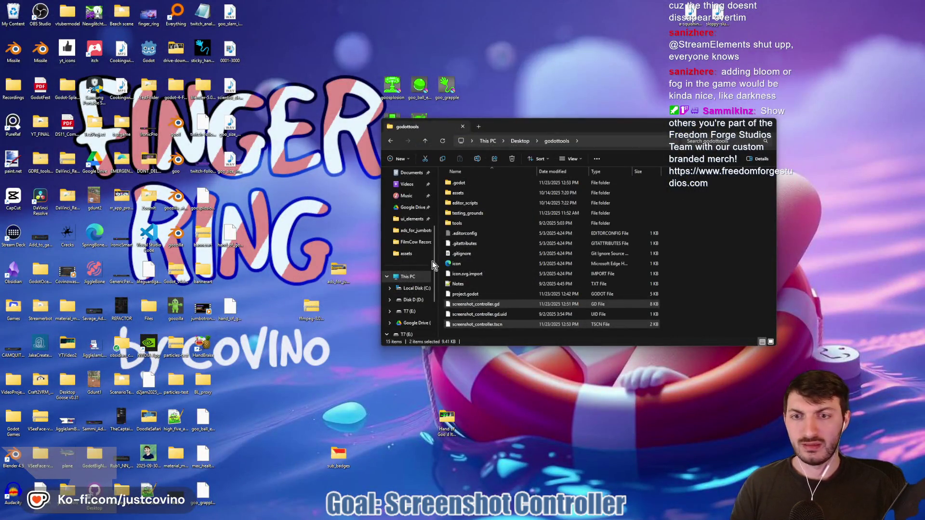
mouse_move(518, 128)
mouse_down()
mouse_move(611, 203)
mouse_move(643, 189)
mouse_up()
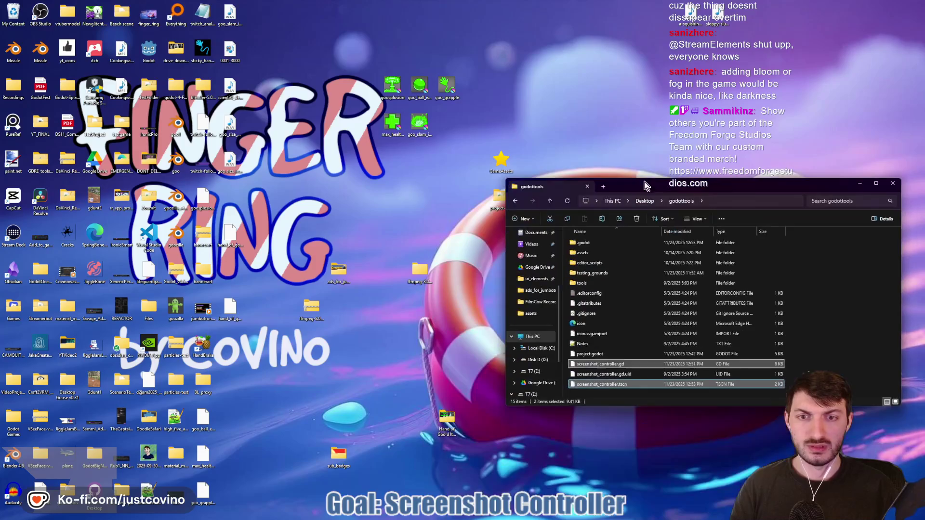
Open Hand of Goo'd Itch Stuff > WINDOWS and launch HandOfGoo'd.exe.
double_click(445, 420)
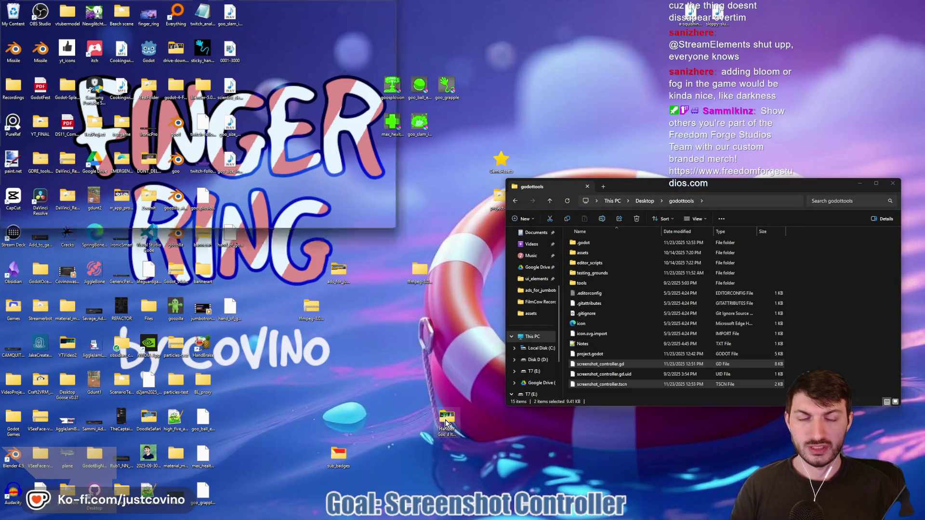
drag(683, 190, 406, 106)
click(359, 180)
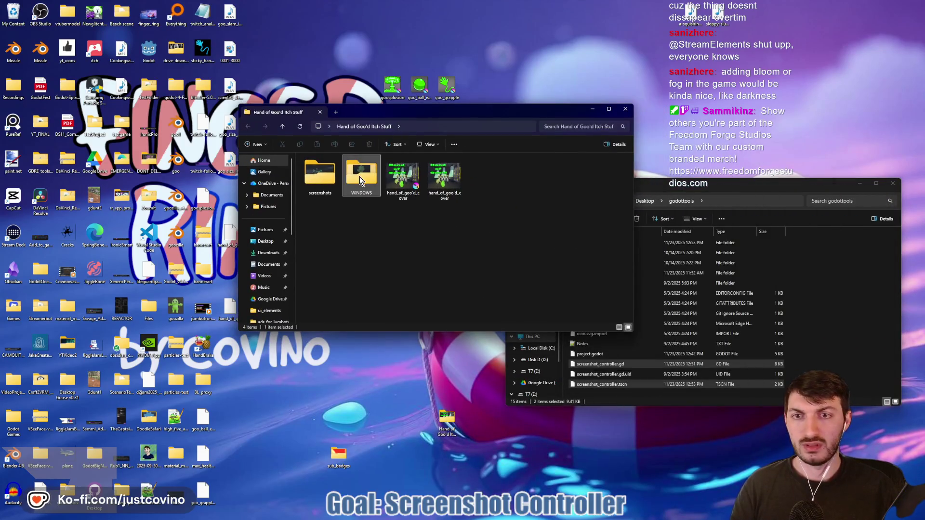
double_click(359, 181)
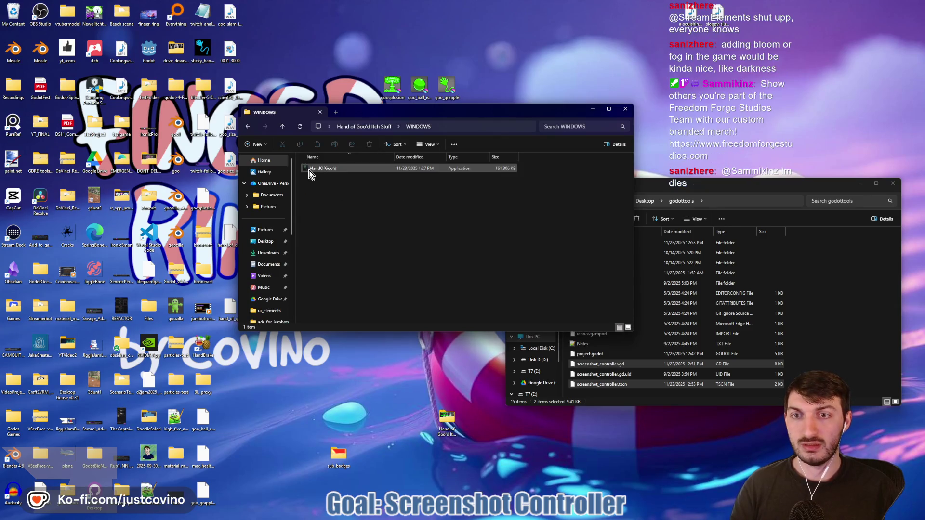
mouse_move(311, 172)
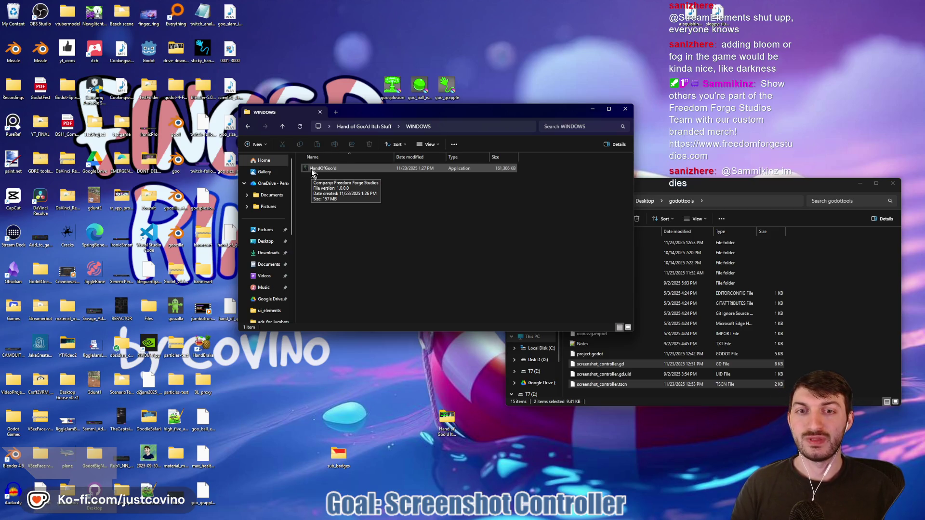
click(311, 170)
double_click(311, 169)
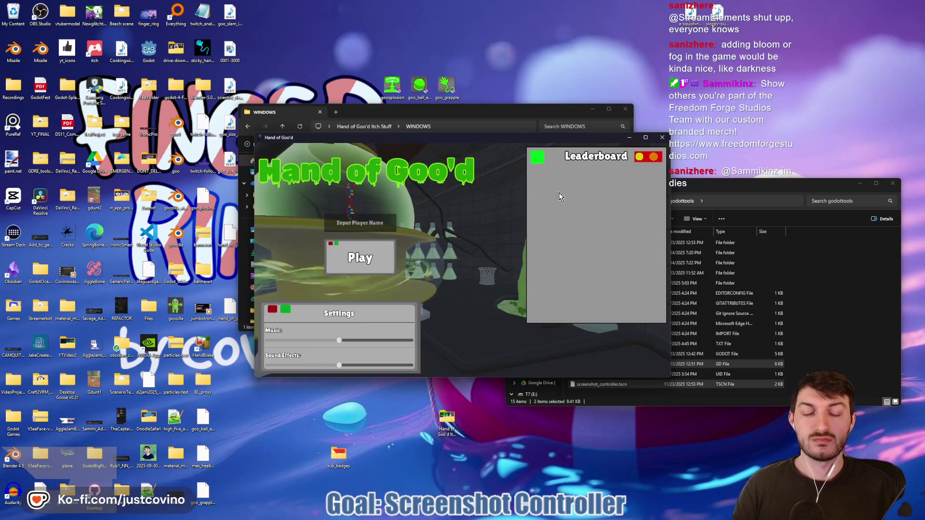
Maximise the game, enter player name Test and start playing.
click(645, 137)
click(251, 183)
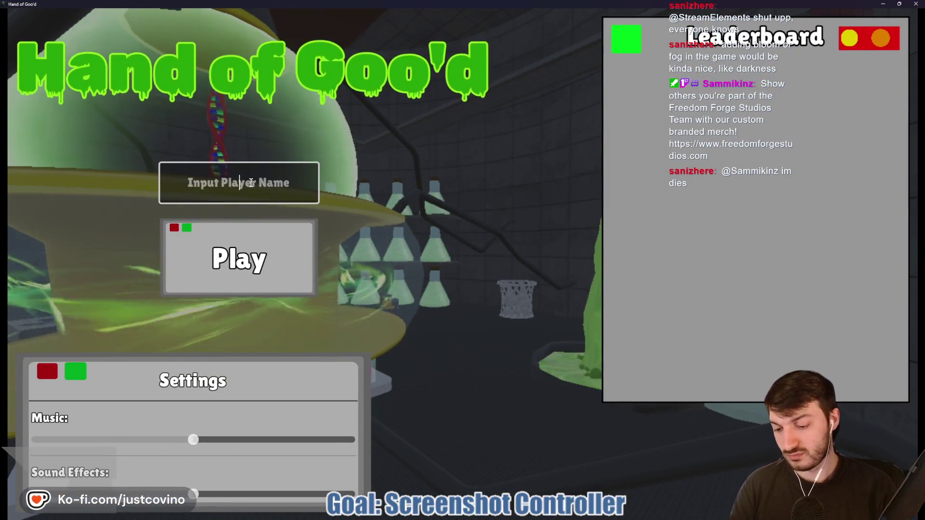
text(Test)
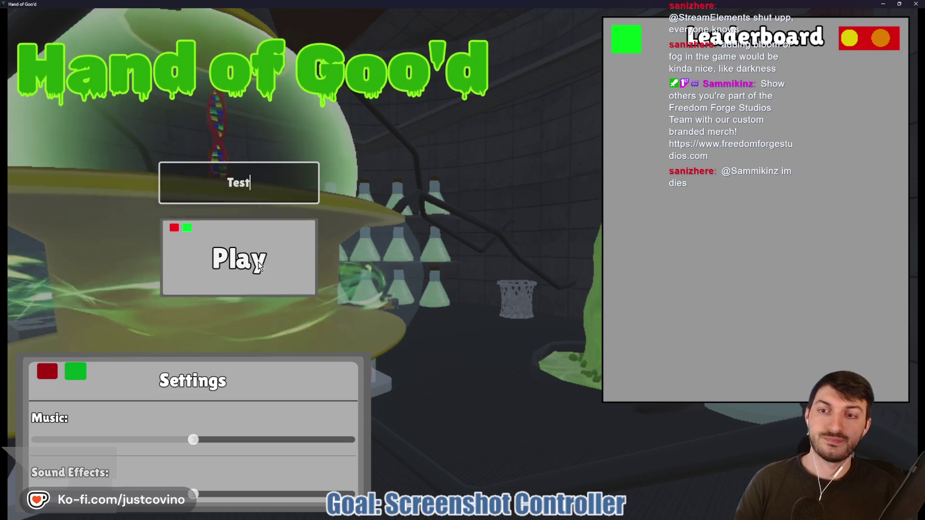
click(258, 265)
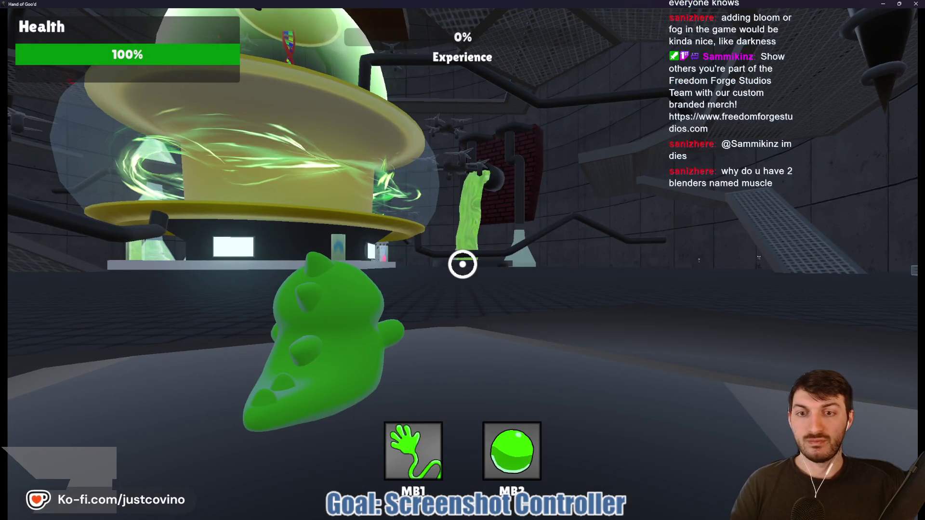
Toggle the dev console, swing into the lab with goo tendrils, then quit.
key(grave)
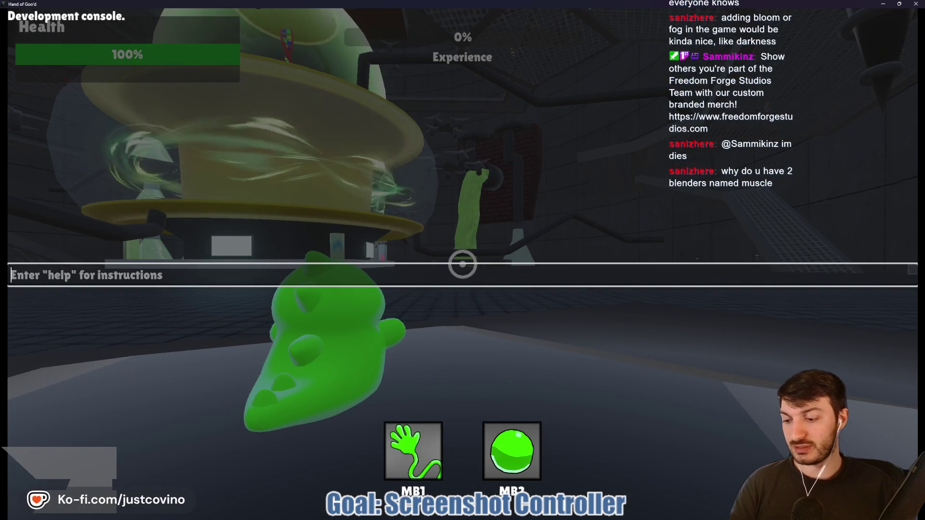
key(grave)
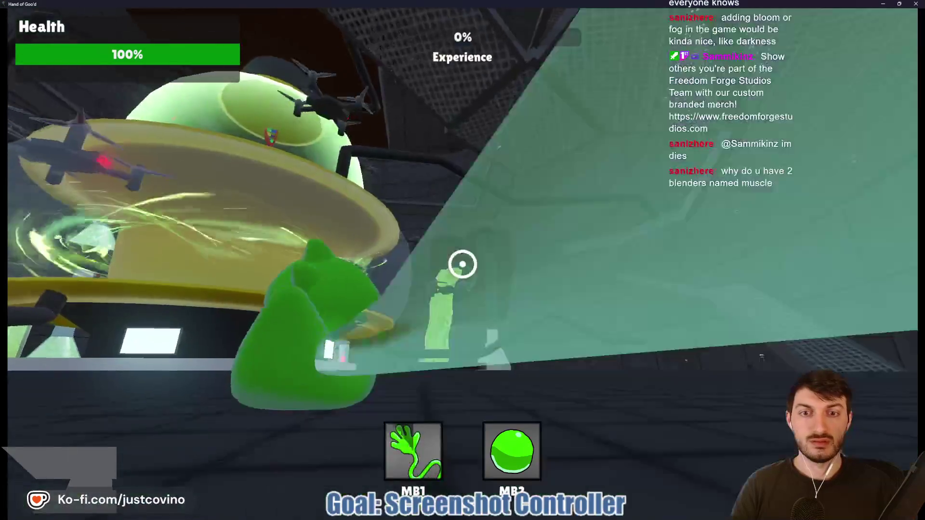
click(463, 264)
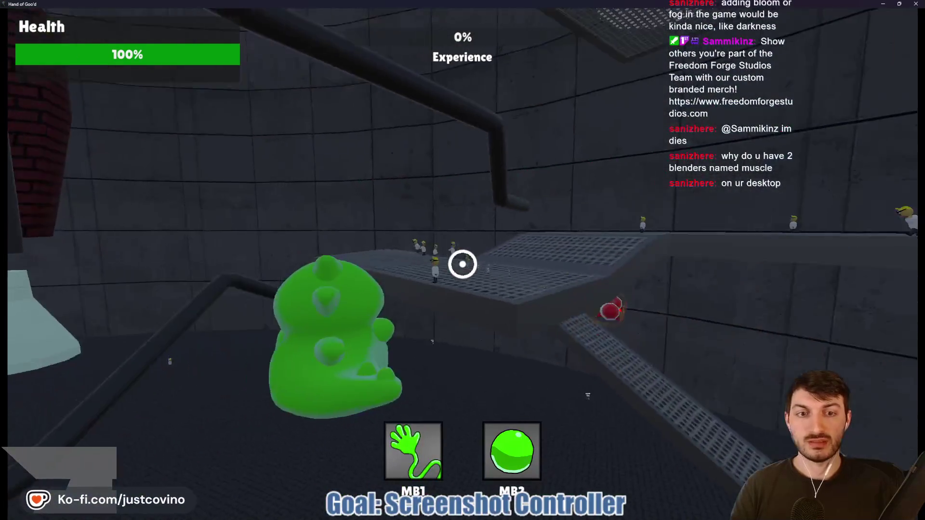
click(463, 264)
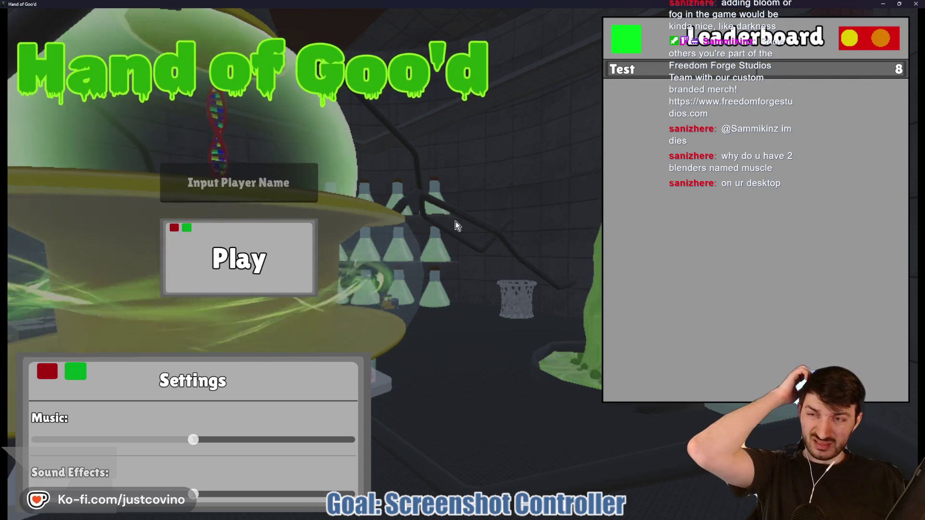
click(915, 5)
Delete HandOfGoo'd.exe from the WINDOWS folder.
click(388, 233)
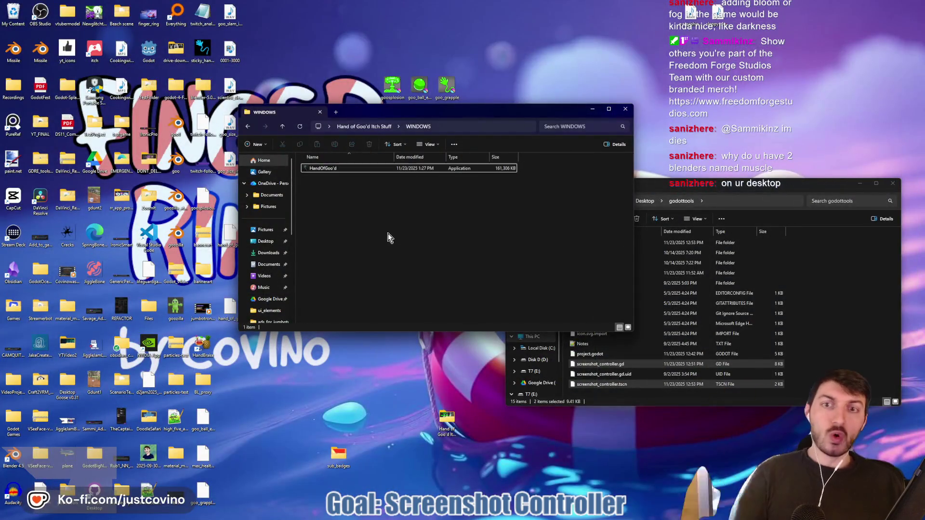
click(788, 187)
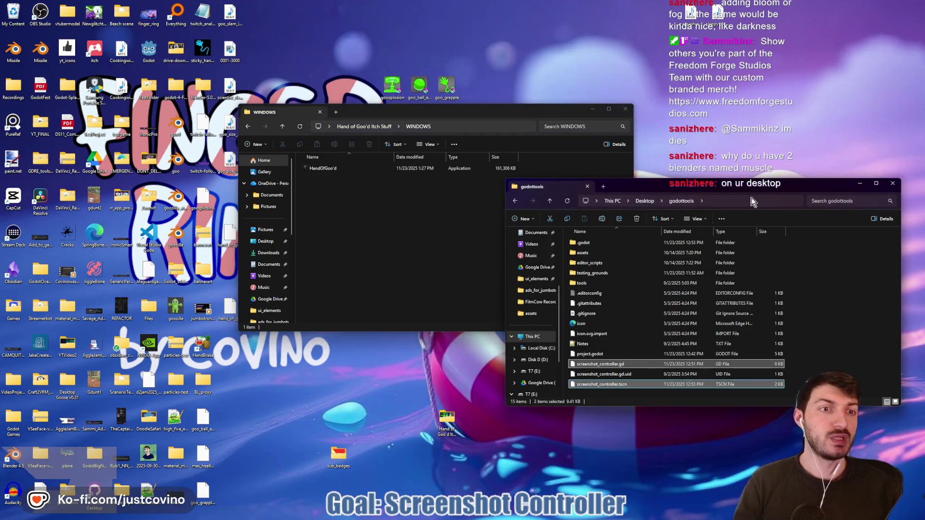
click(399, 272)
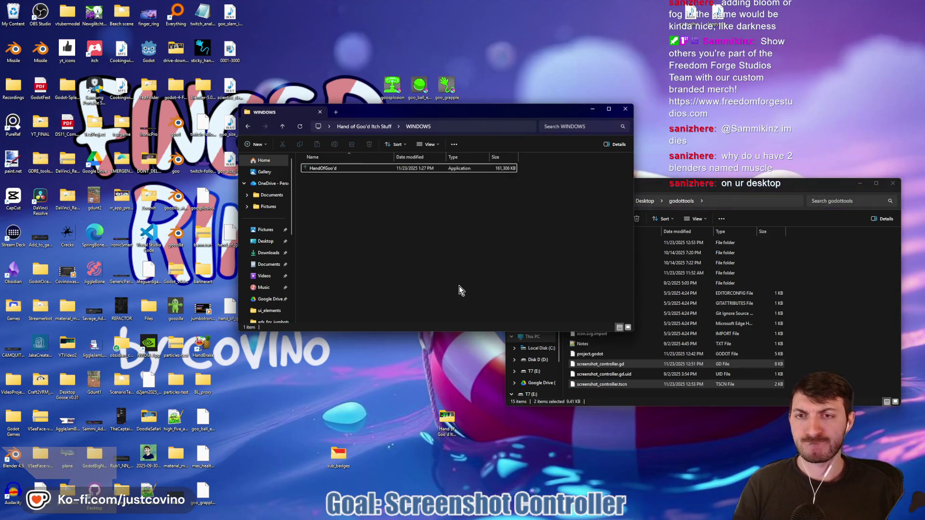
click(349, 170)
key(Delete)
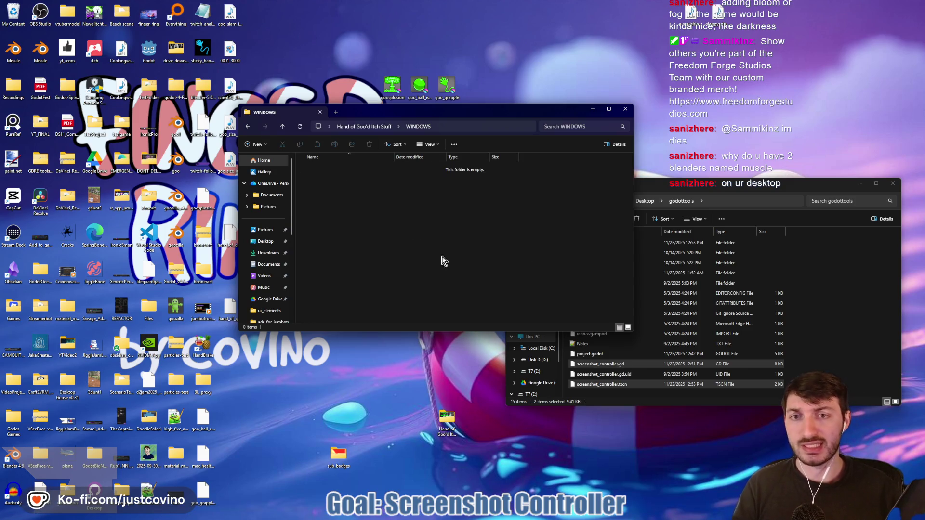
View the itch.io Hand of Goo'd page, return to Godot and collapse the addons folder.
click(514, 512)
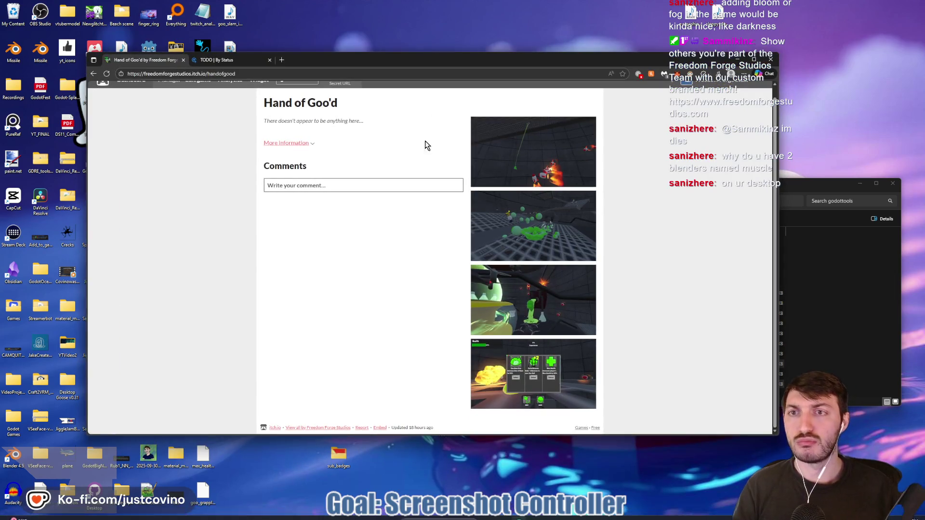
key(alt+Tab)
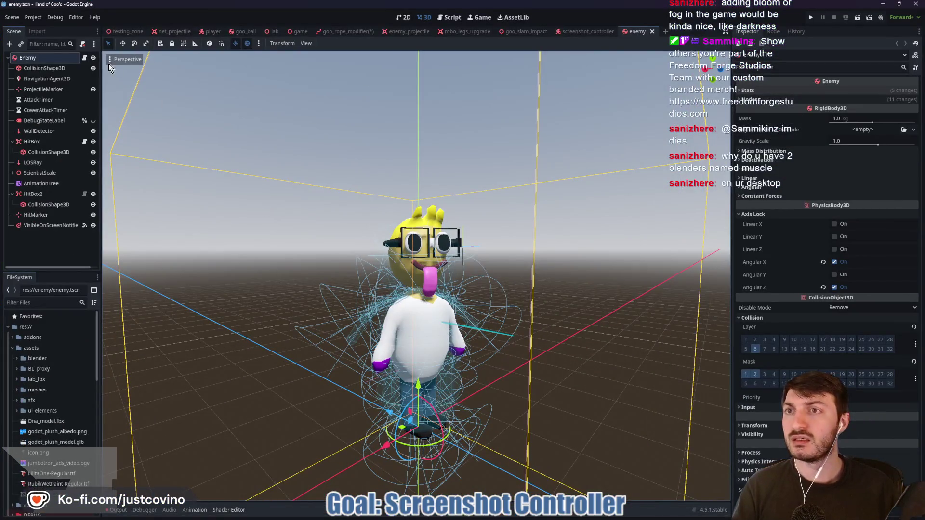
click(13, 336)
click(13, 339)
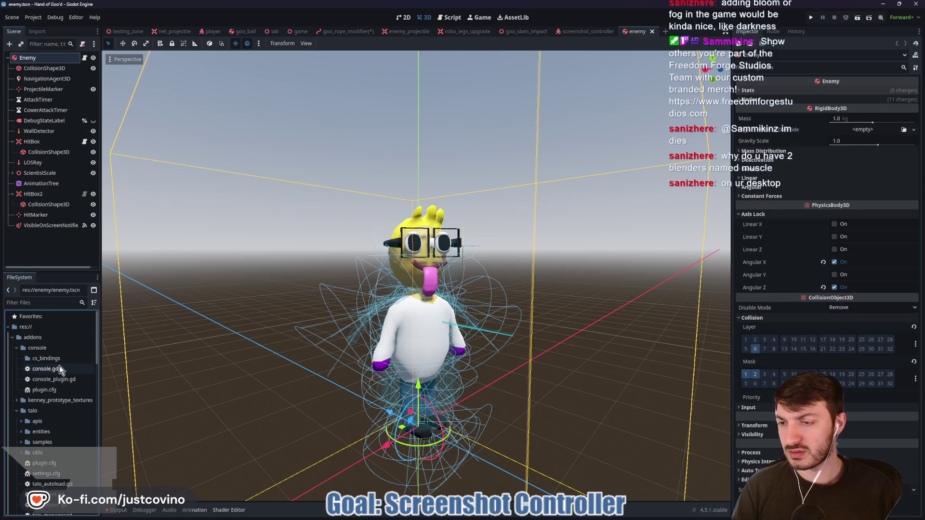
double_click(59, 369)
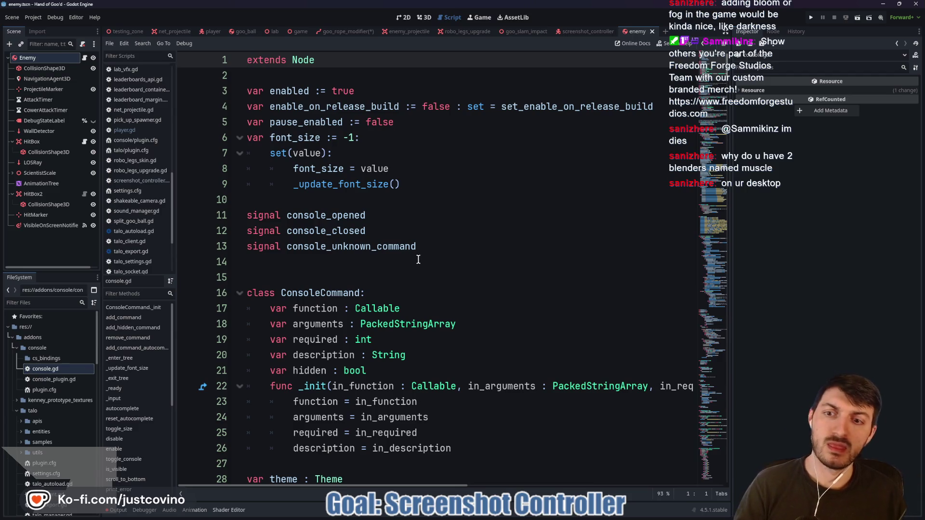
scroll(412, 261, down, 2)
scroll(412, 260, down, 7)
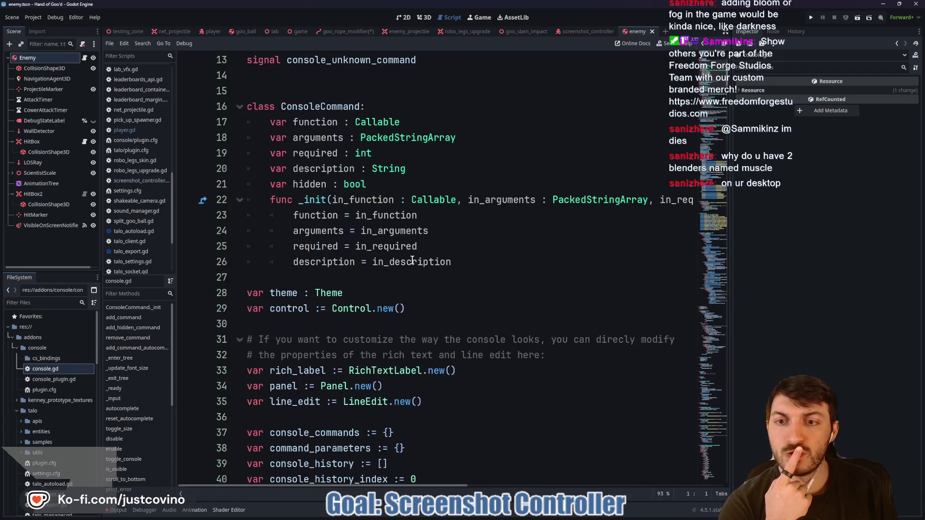
scroll(410, 261, down, 4)
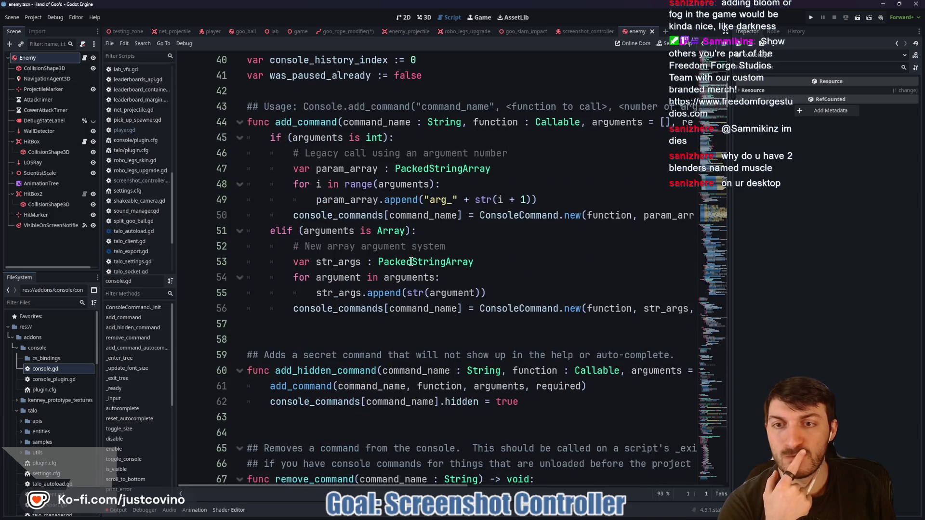
scroll(410, 261, down, 9)
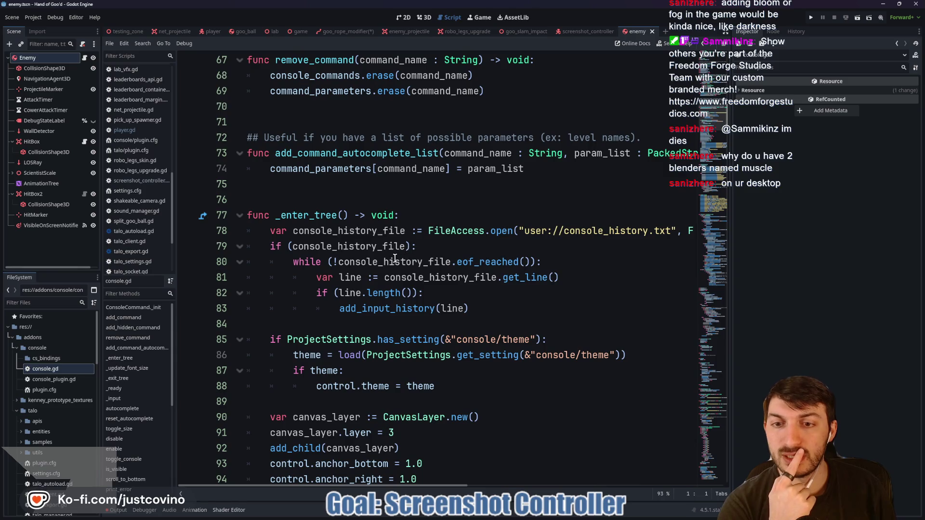
scroll(393, 260, down, 17)
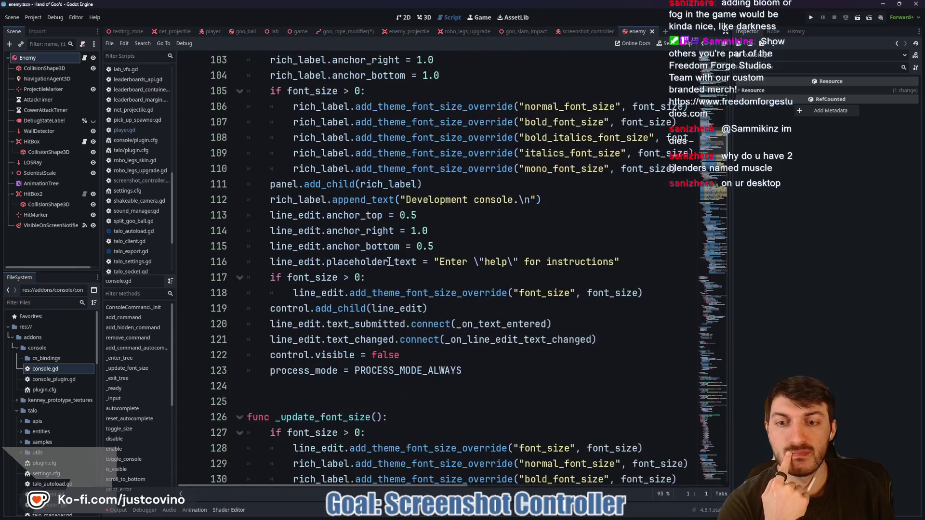
scroll(387, 262, down, 9)
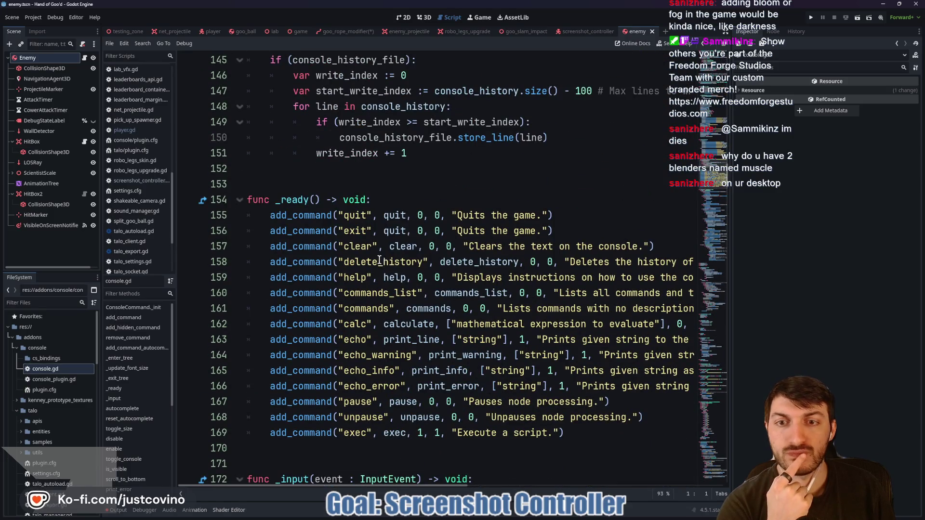
scroll(381, 240, down, 3)
scroll(373, 235, down, 2)
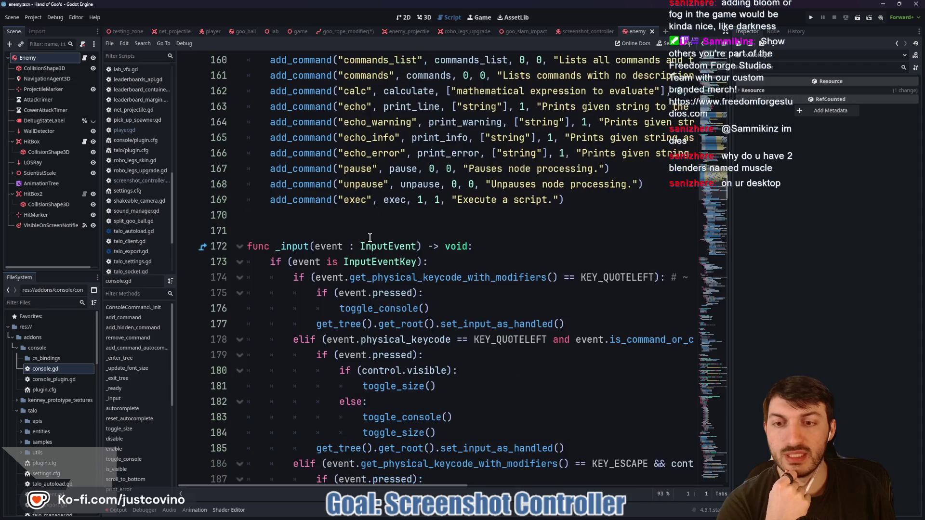
scroll(373, 237, down, 1)
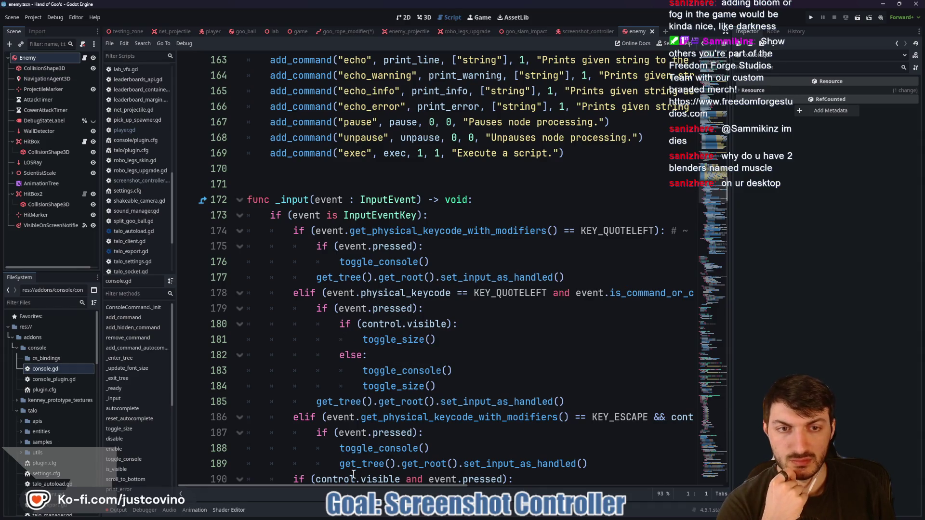
mouse_move(353, 485)
mouse_down()
mouse_move(516, 485)
mouse_move(353, 485)
mouse_up()
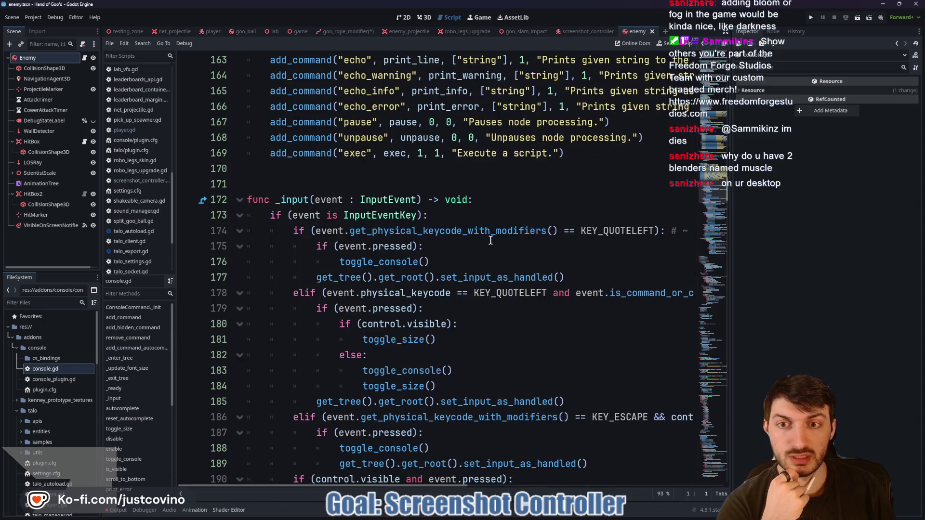
click(513, 200)
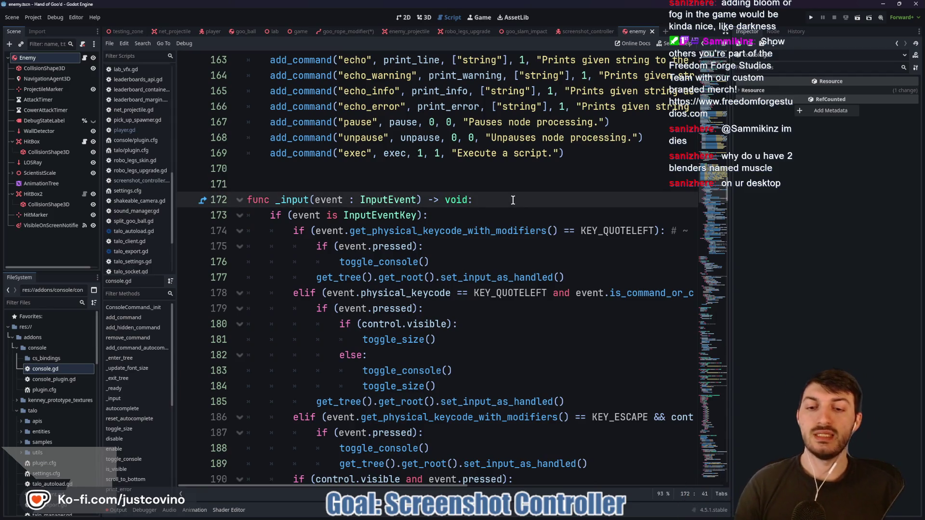
Insert a new first line in _input reading 'if OS.is_debug_build()' via autocomplete.
key(Return)
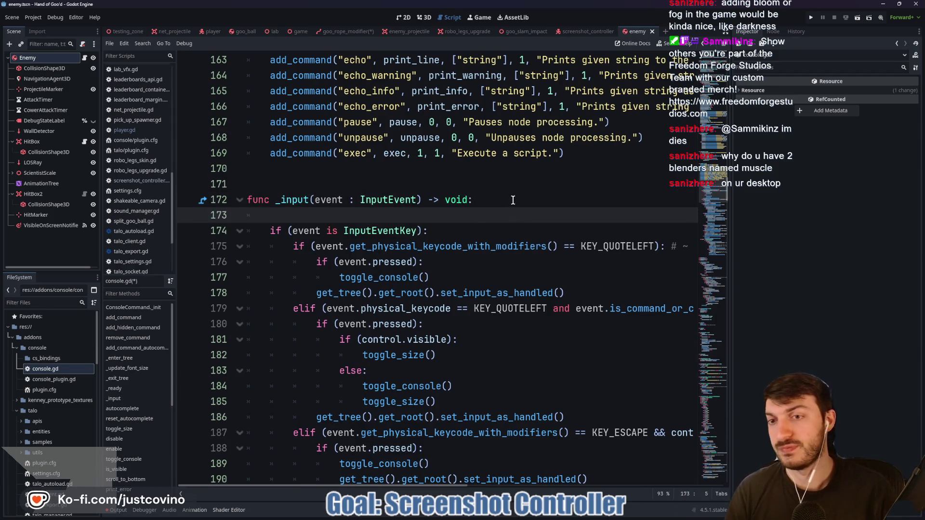
text(if is_deb)
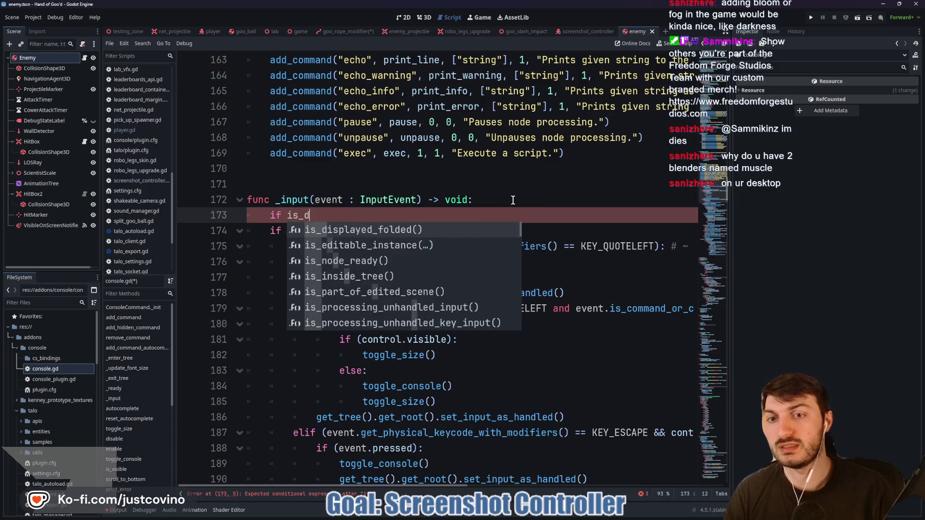
text(u)
key(BackSpace)
key(BackSpace)
key(BackSpace)
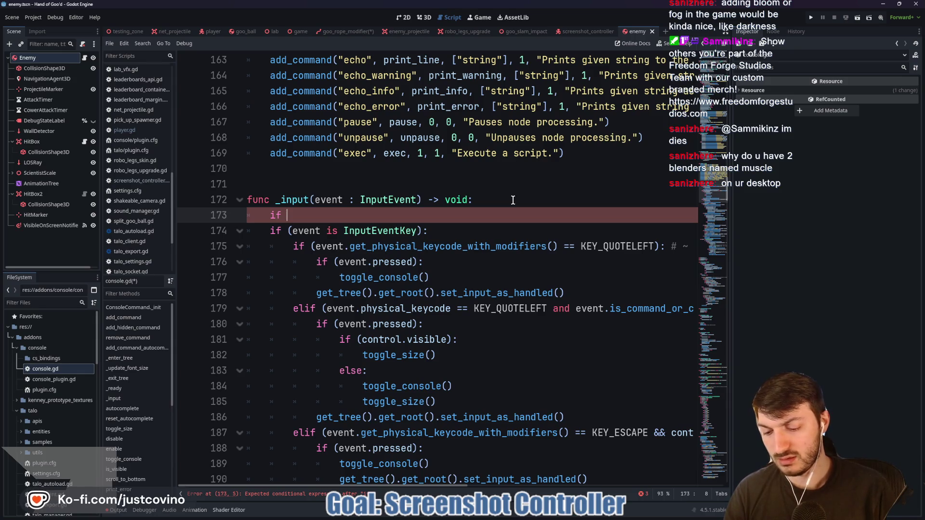
text(debu)
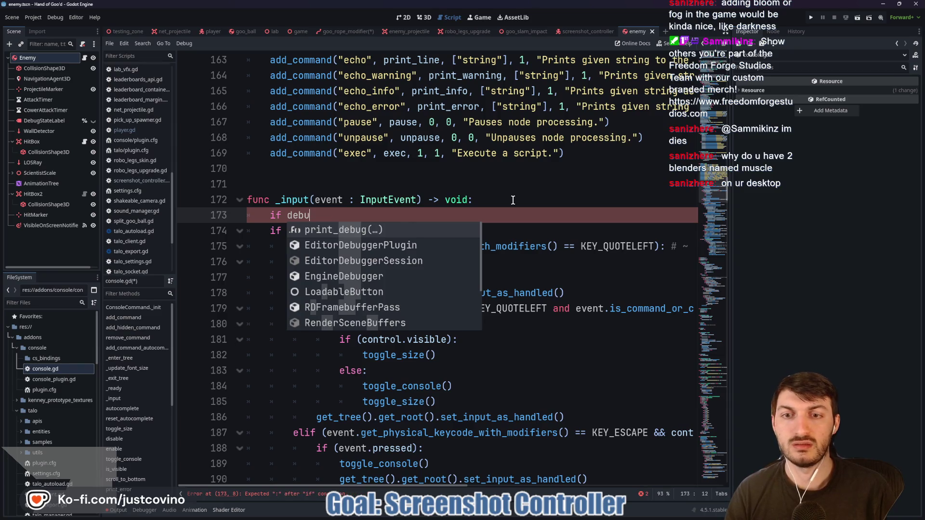
key(BackSpace)
key(BackSpace)
key(BackSpace)
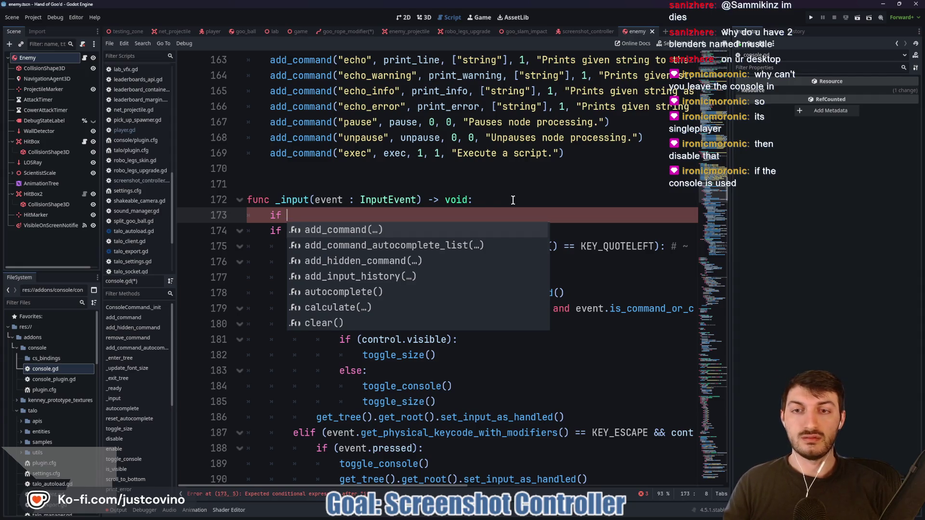
text(de)
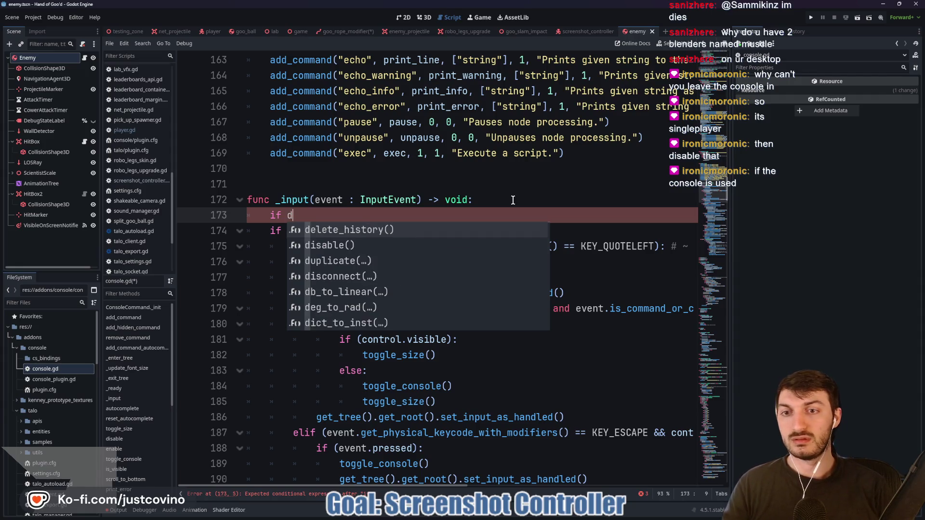
text(fu)
key(BackSpace)
key(BackSpace)
key(BackSpace)
key(BackSpace)
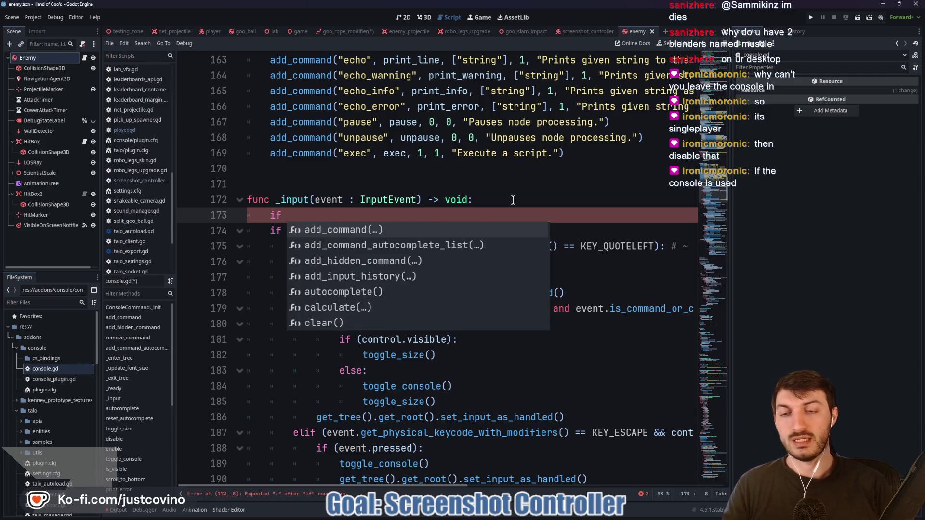
text(Editor.)
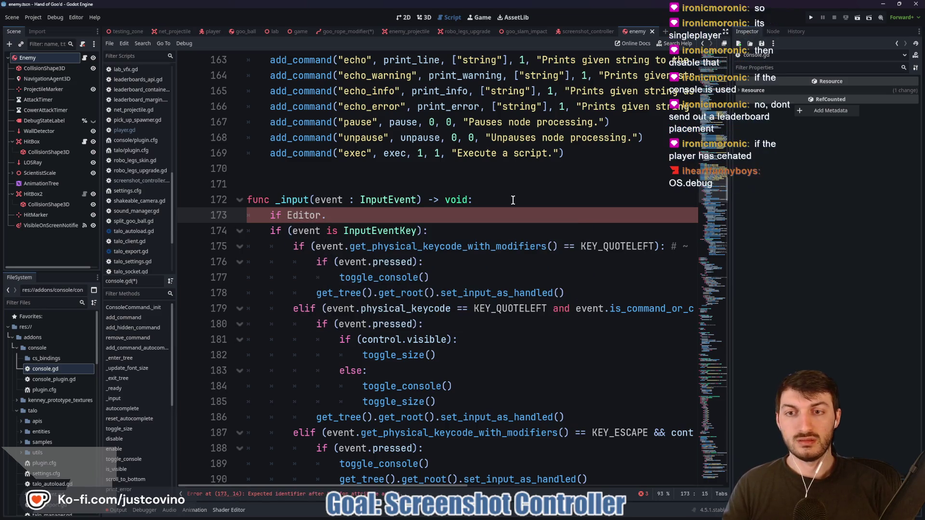
text(bug)
key(BackSpace)
key(BackSpace)
key(BackSpace)
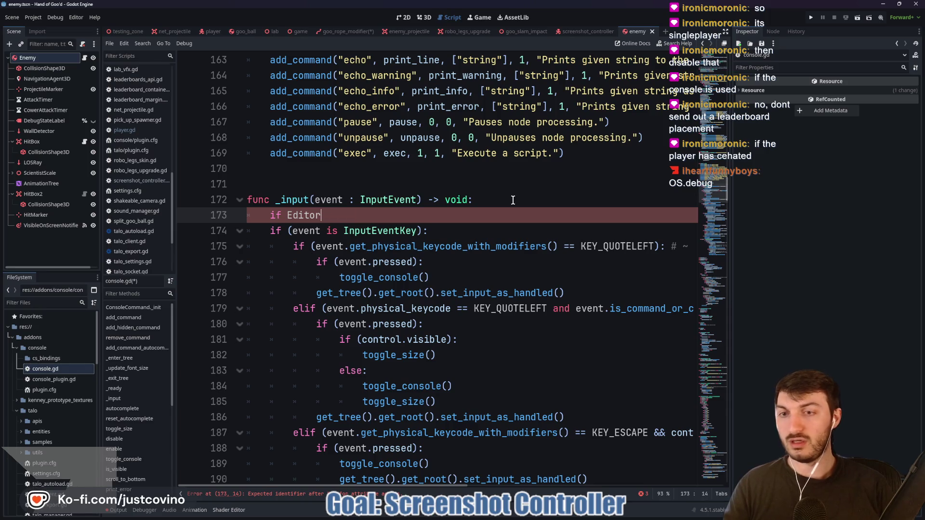
text(OS.debu)
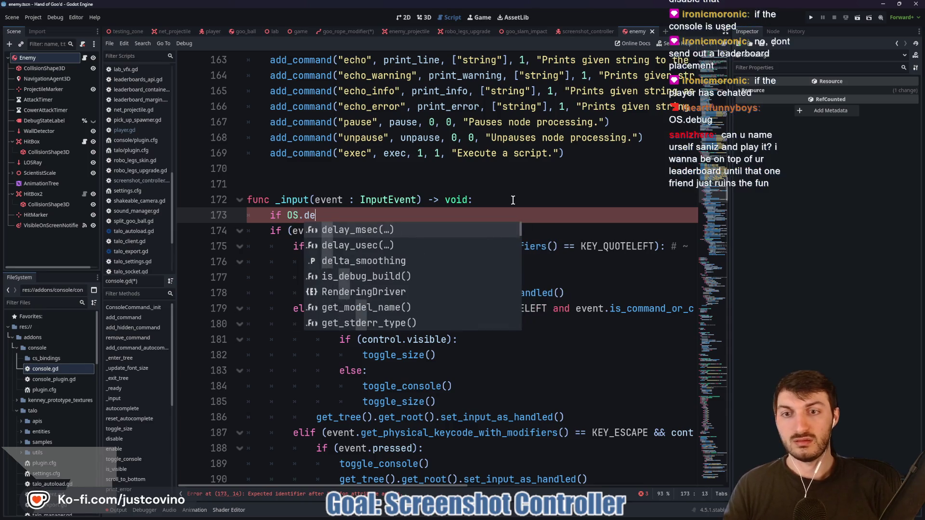
key(Return)
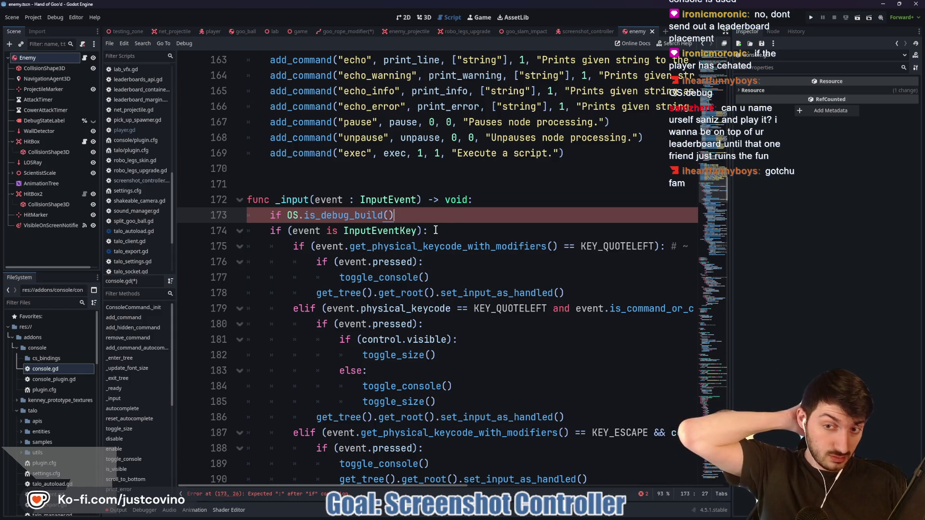
Add ':' to line 173, indent lines 174–238 under it, and save the script.
text(:)
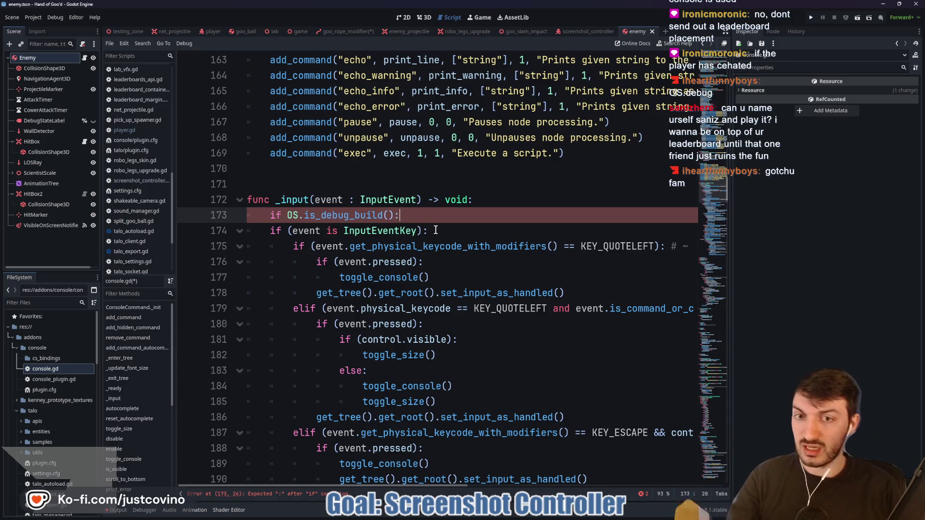
scroll(435, 230, down, 2)
click(269, 137)
shift+click(436, 308)
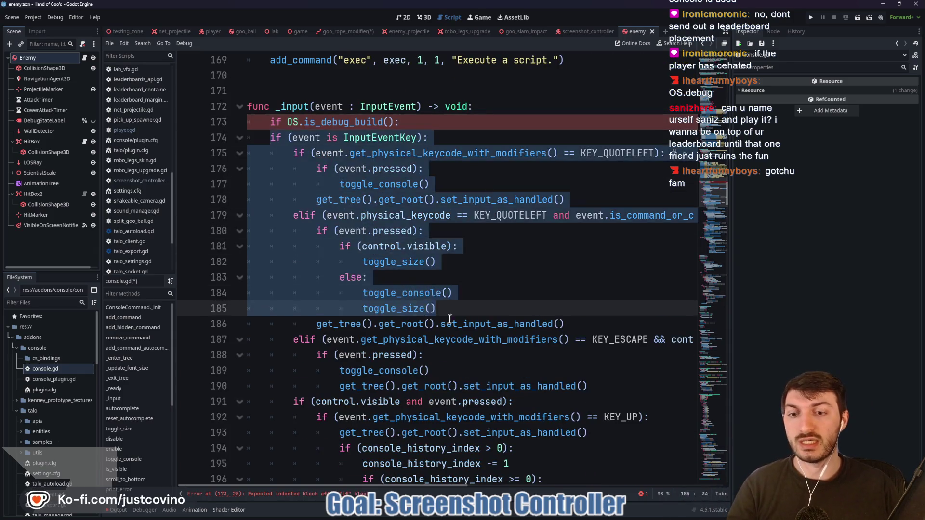
scroll(449, 319, down, 15)
shift+click(468, 340)
mouse_move(468, 340)
mouse_down()
mouse_move(471, 275)
mouse_move(484, 265)
mouse_up()
key(Tab)
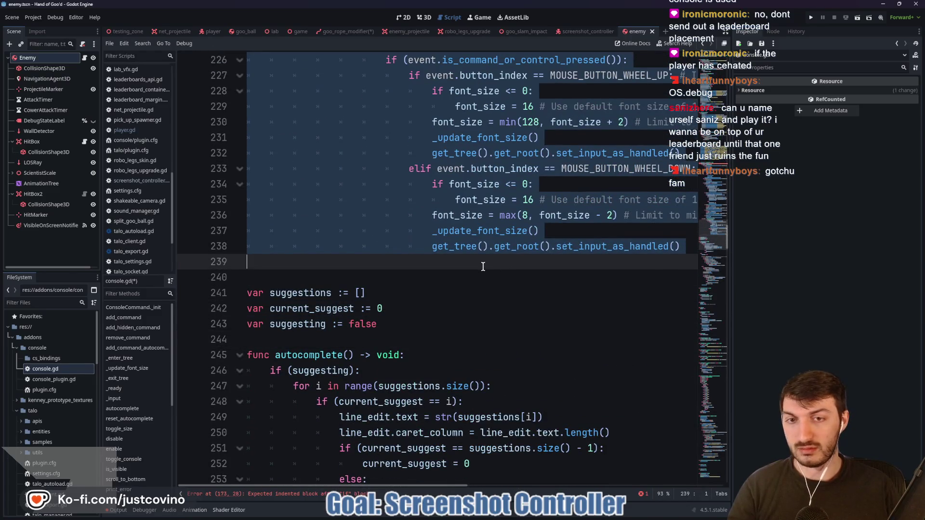
scroll(414, 281, up, 15)
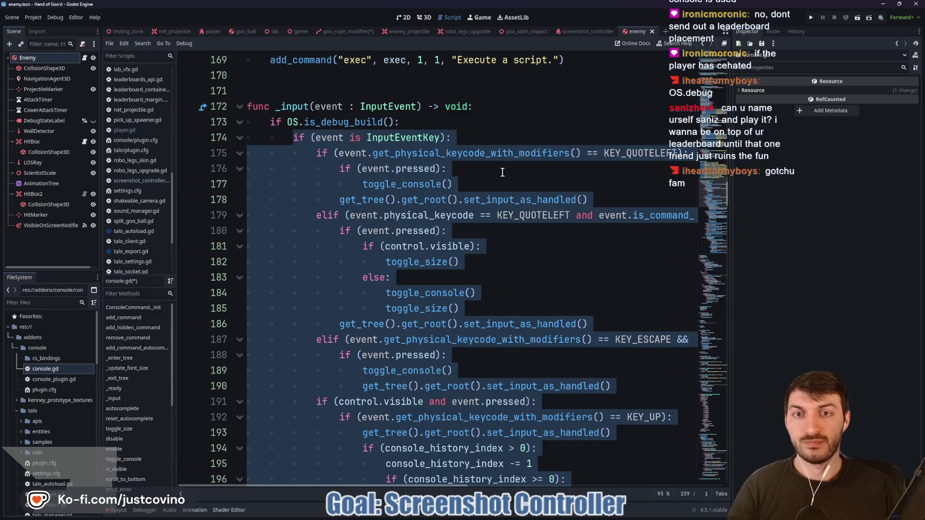
click(502, 172)
key(ctrl+s)
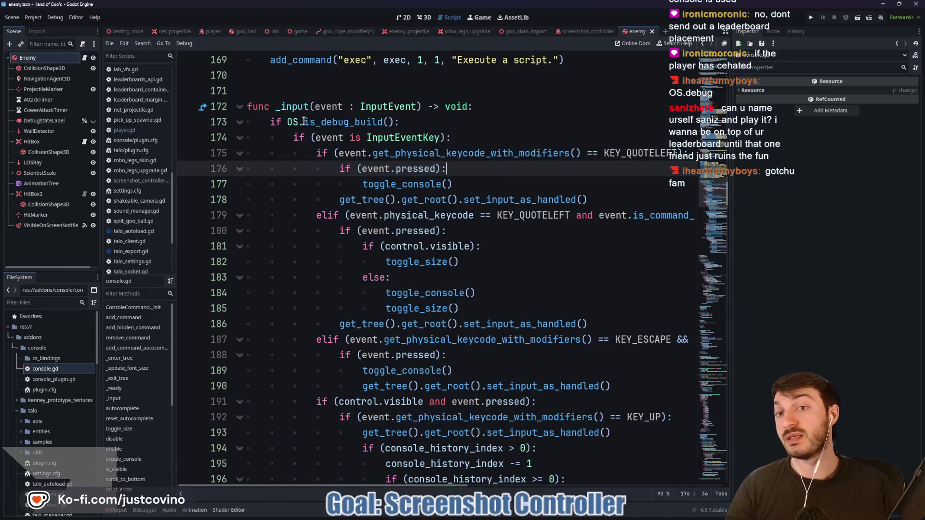
Place the caret at the end of the debug-check line and reselect the nested input code.
click(303, 121)
click(427, 125)
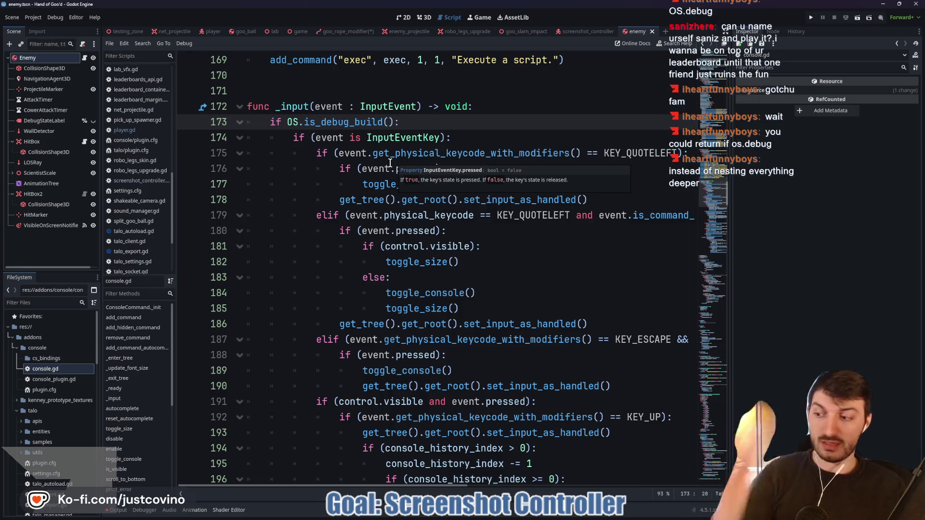
scroll(385, 164, down, 10)
shift+click(248, 479)
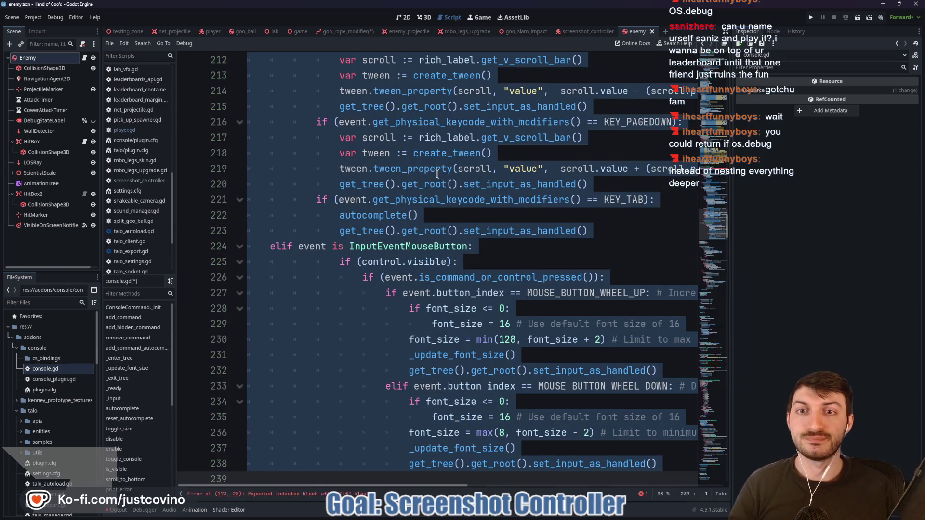
Un-indent the handler code and change line 173 to 'if not OS.is_debug_build(): return', then save.
key(shift+Tab)
scroll(469, 223, up, 10)
scroll(469, 223, up, 2)
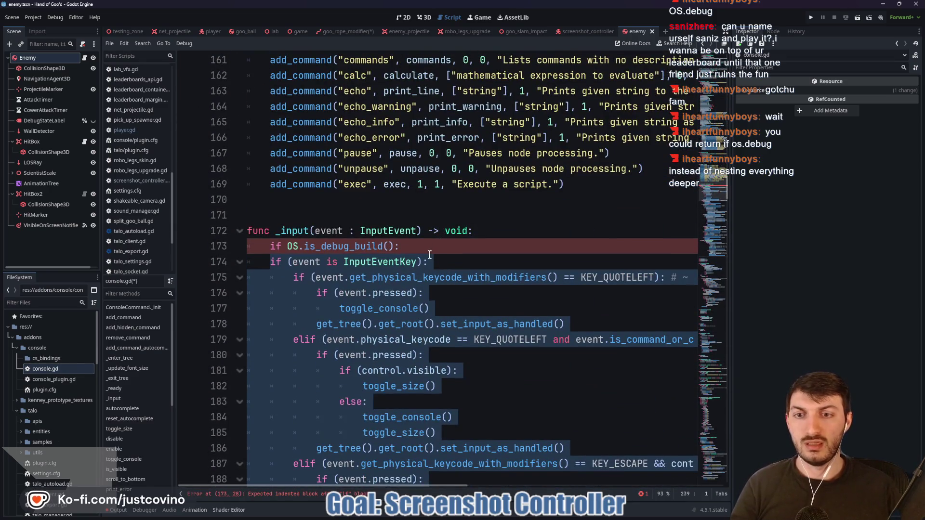
click(288, 247)
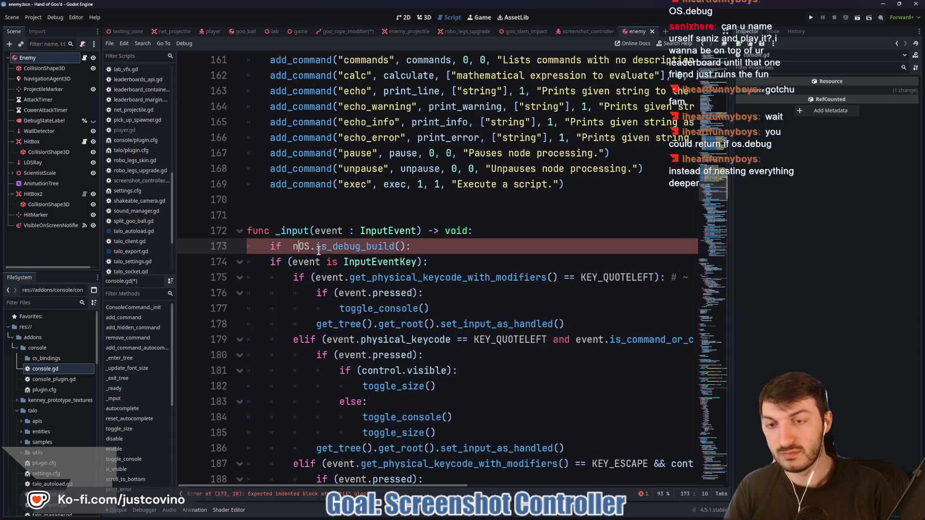
text(not)
click(440, 247)
text(return)
key(ctrl+s)
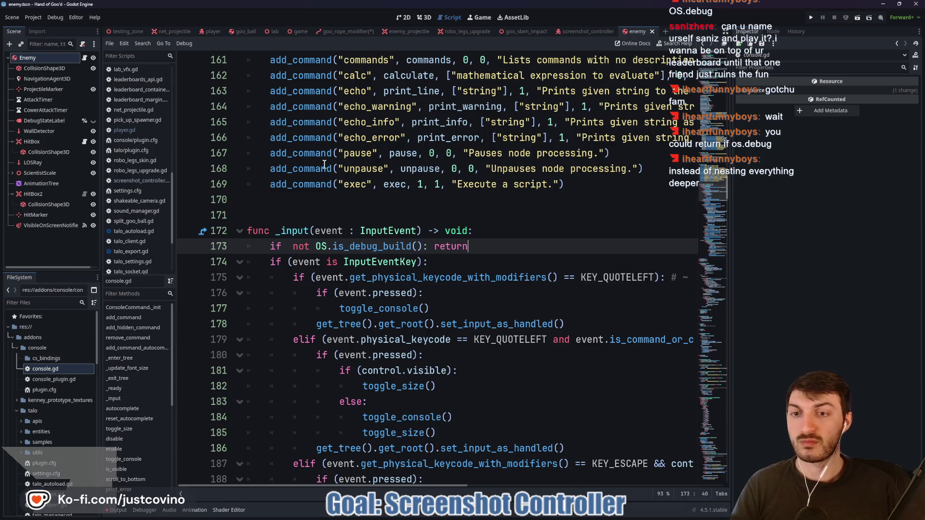
click(36, 19)
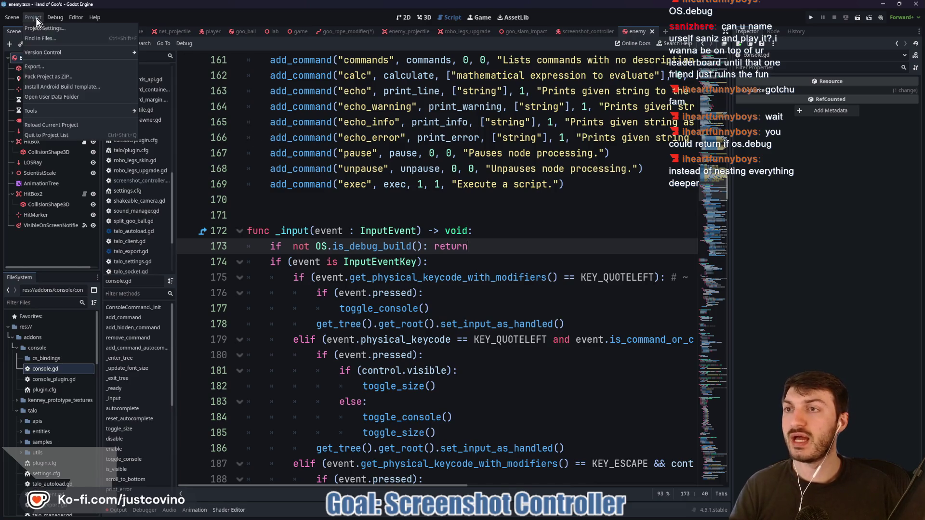
Export the Windows Desktop (Runnable) preset again as HandOfGoo'd.exe, then show the itch.io page.
click(43, 66)
click(285, 121)
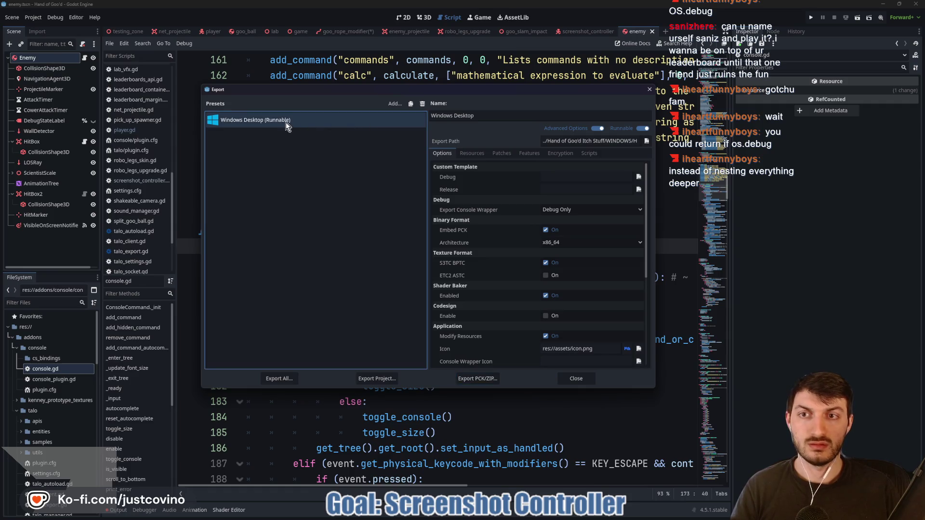
click(366, 378)
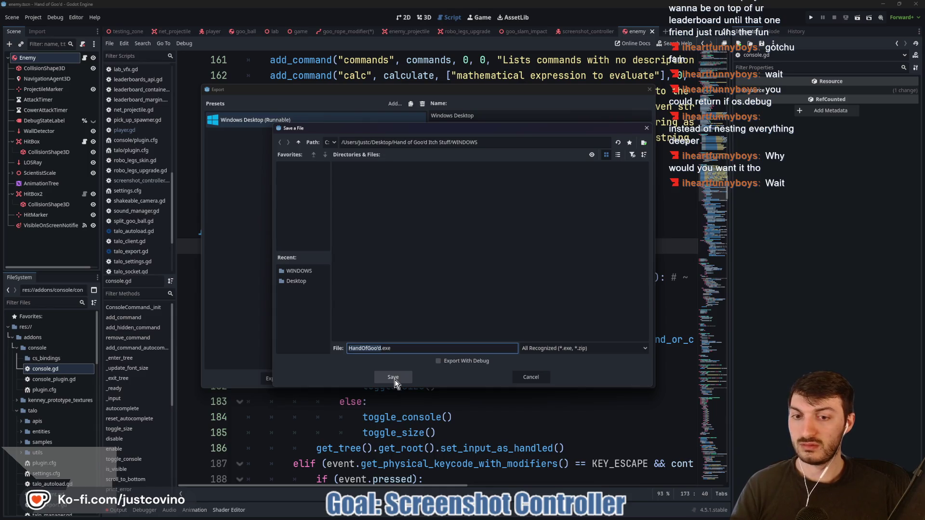
click(394, 380)
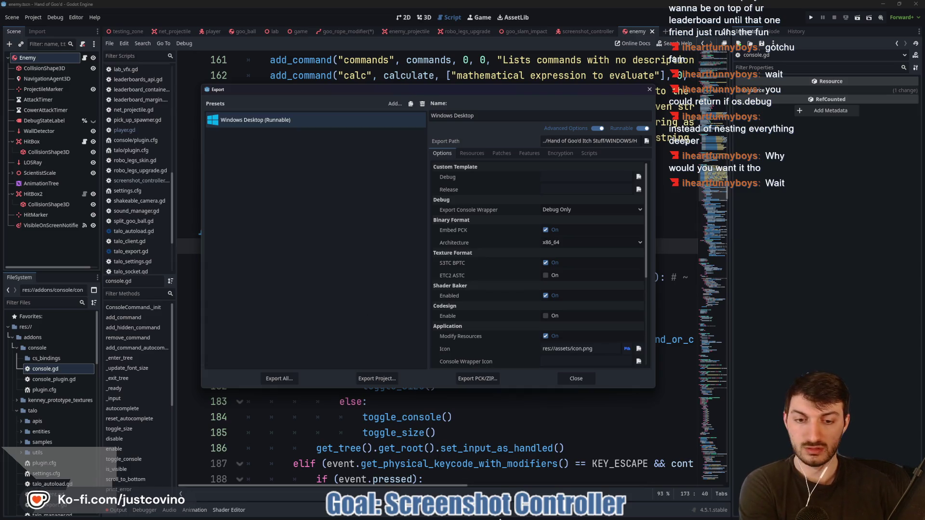
click(516, 514)
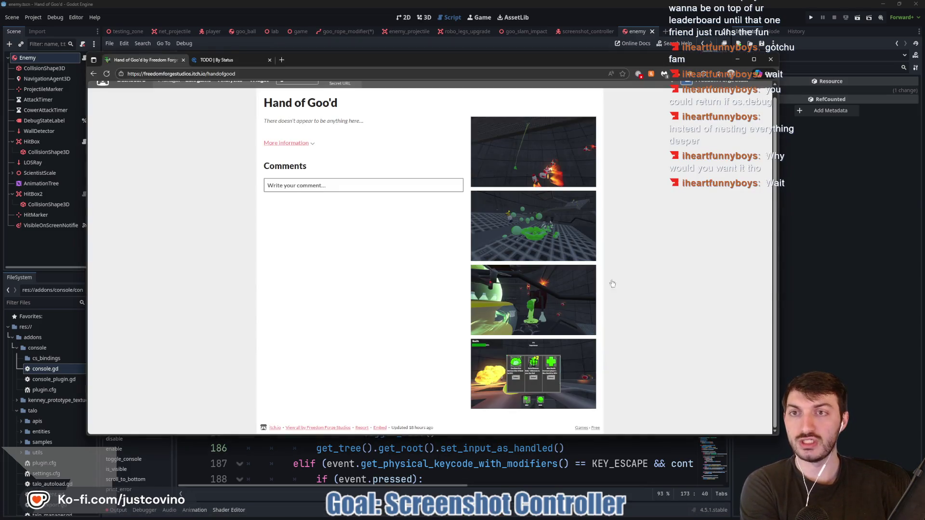
Open the WINDOWS export folder and launch the freshly exported HandOfGoo'd build.
click(687, 262)
mouse_move(504, 512)
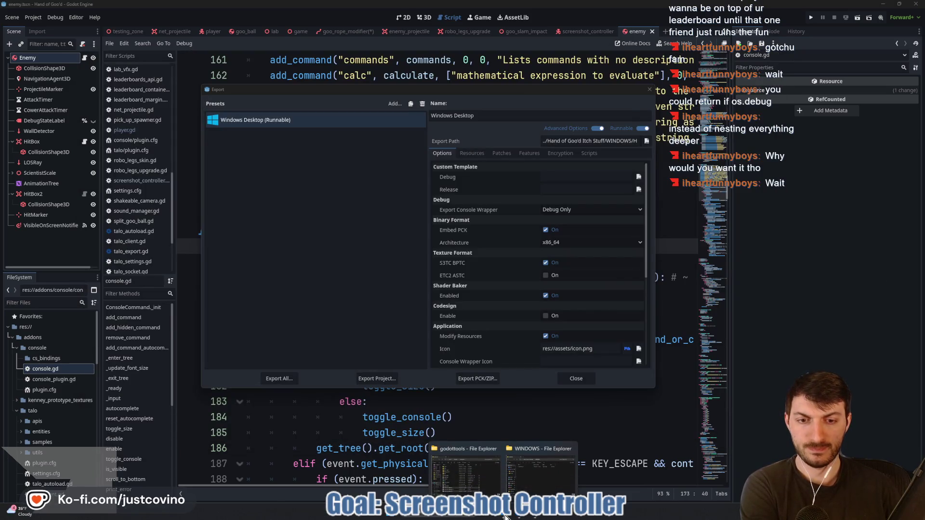
click(543, 474)
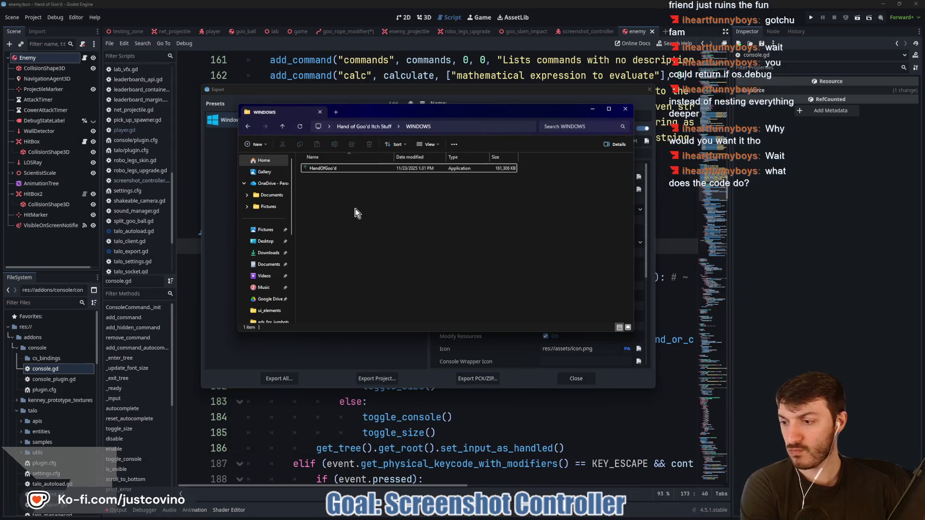
double_click(336, 168)
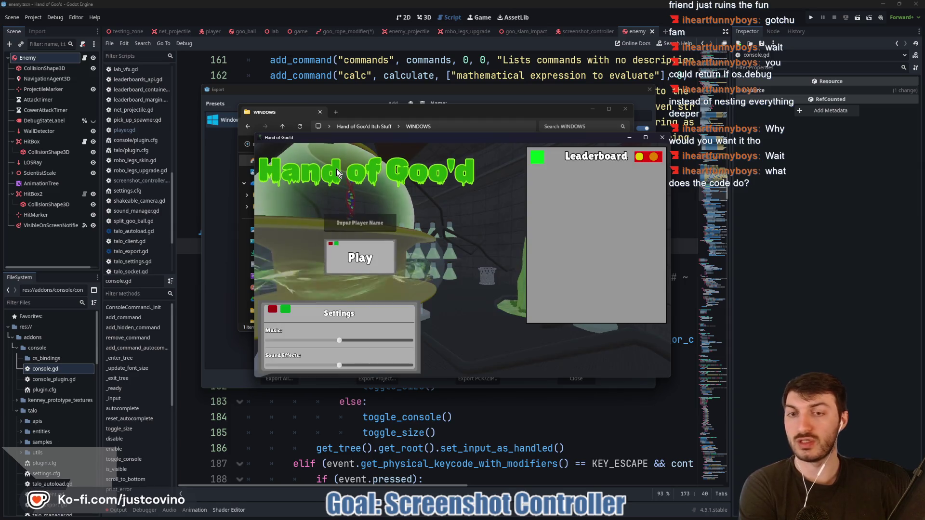
Maximize the game, play a test round, quit with Alt+F4, and go up to Hand of Goo'd Itch Stuff.
click(646, 138)
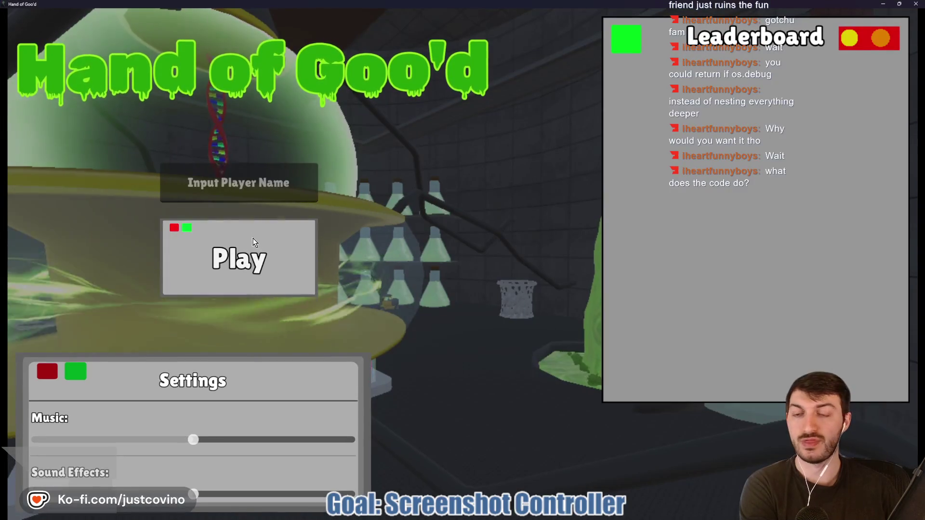
click(239, 259)
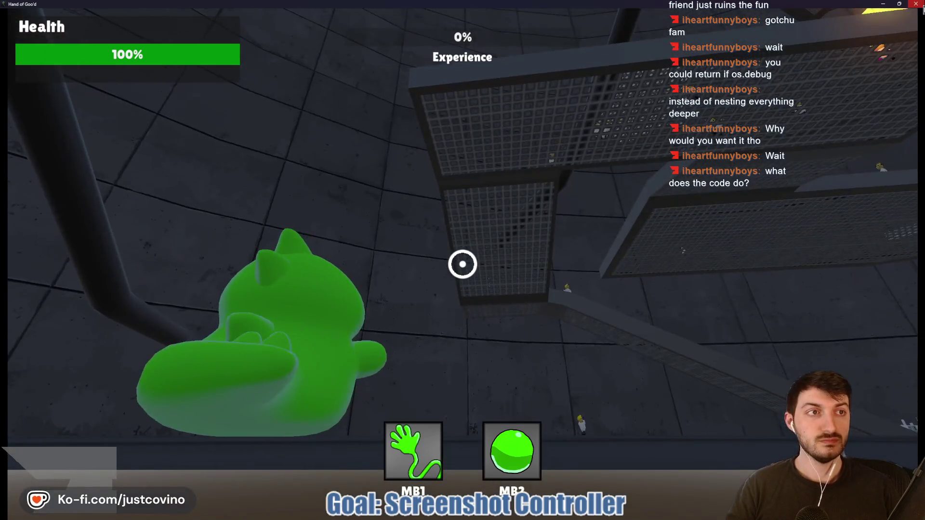
key(alt+F4)
click(400, 218)
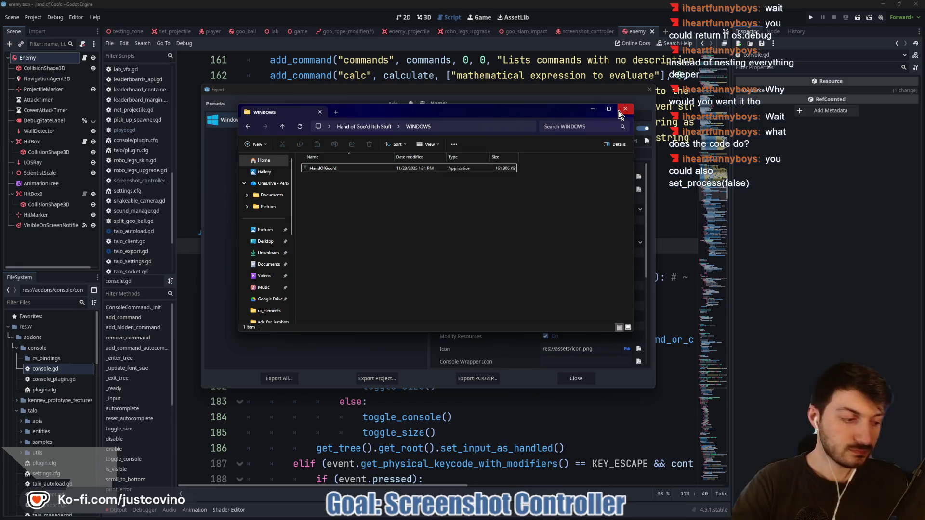
click(282, 127)
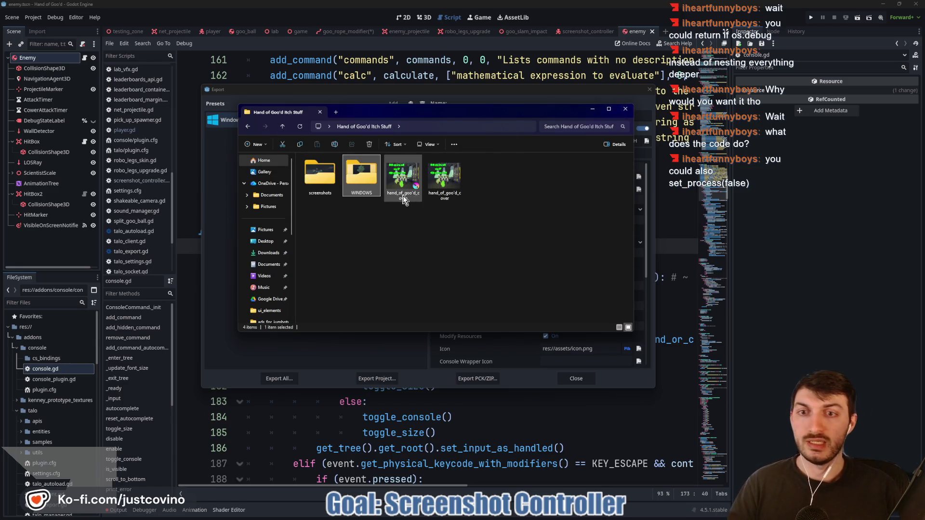
Add a Linux export preset with Embed PCK and Shader Baker Enabled ticked.
click(348, 351)
click(394, 104)
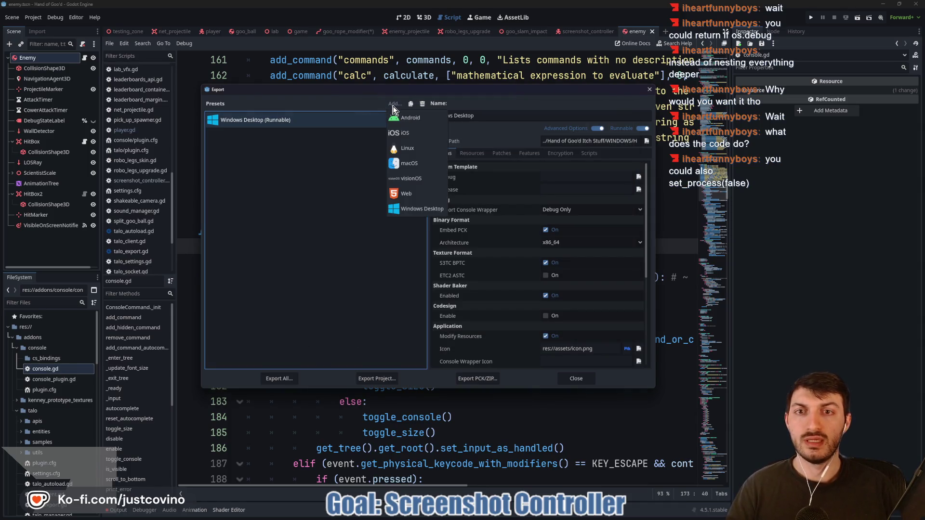
click(413, 146)
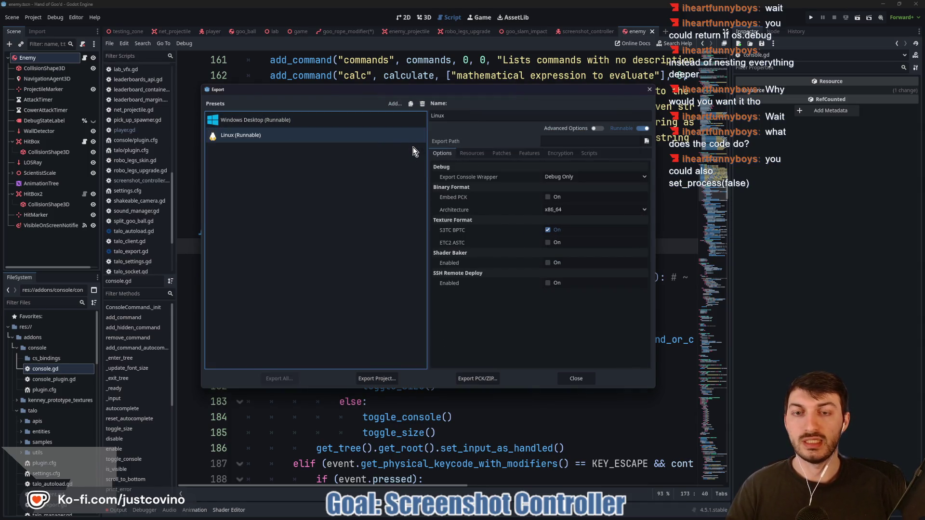
click(547, 198)
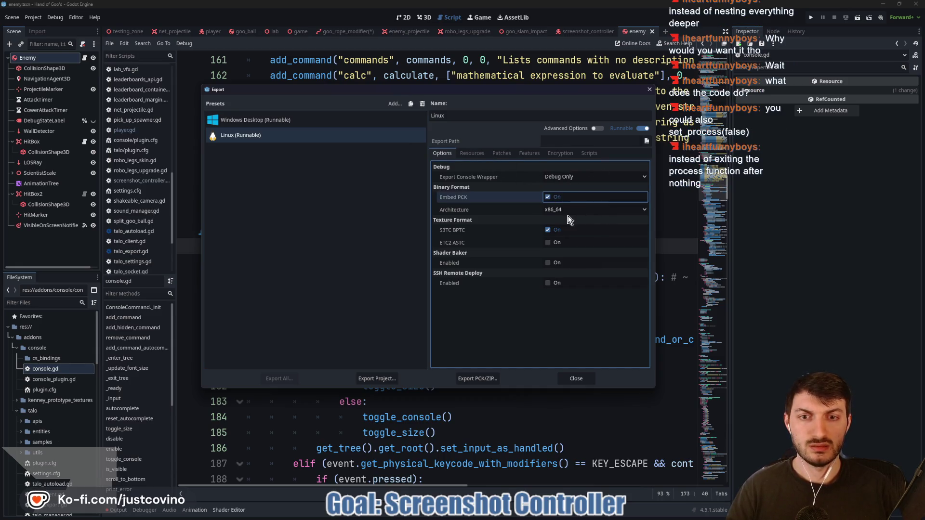
click(553, 265)
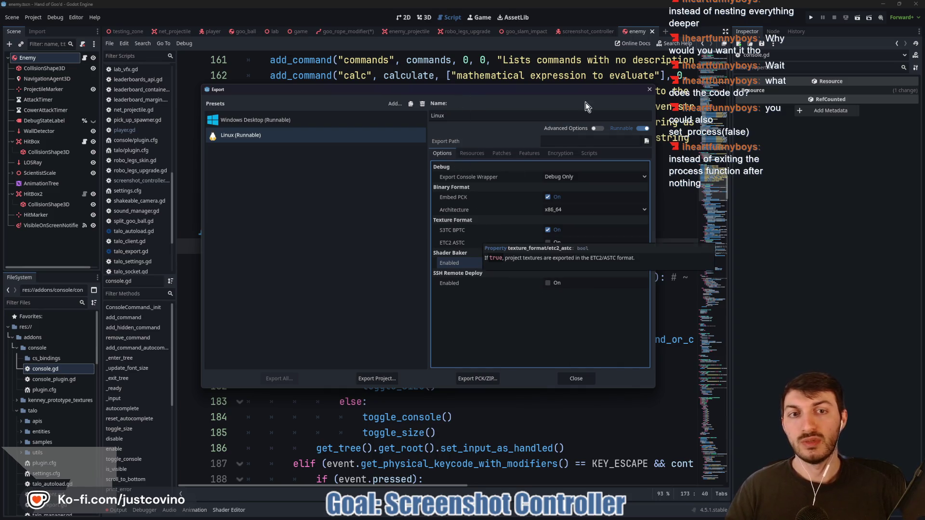
Turn on Advanced Options, review the Resources, Patches, Features, Encryption and Scripts tabs, then Export Project.
click(596, 128)
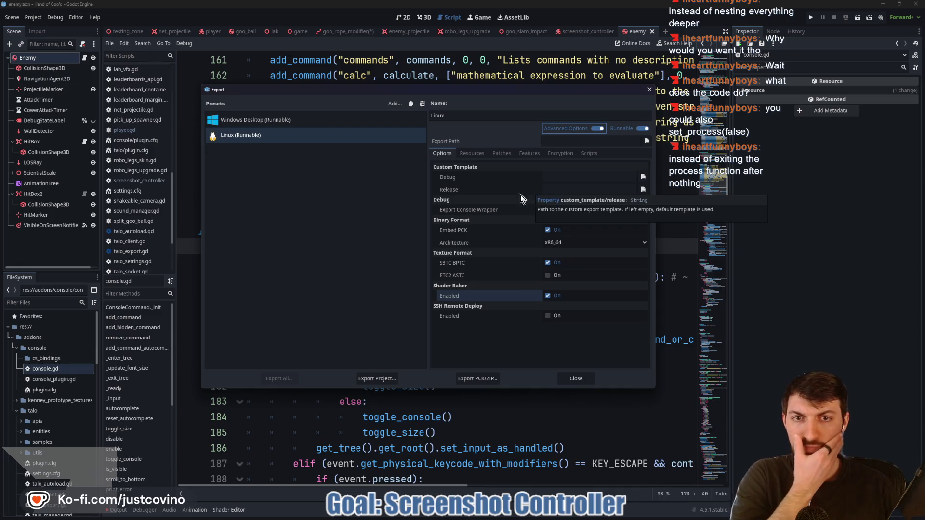
click(470, 153)
click(502, 153)
click(529, 153)
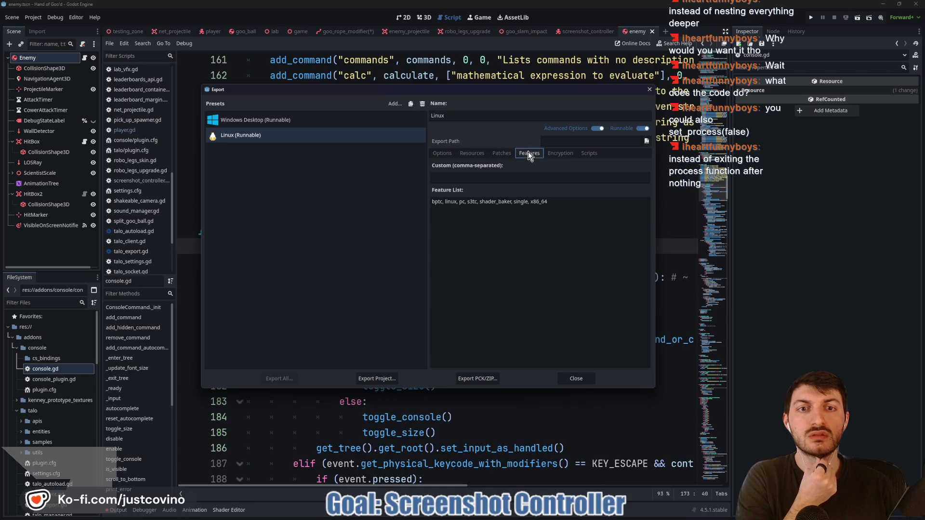
click(556, 154)
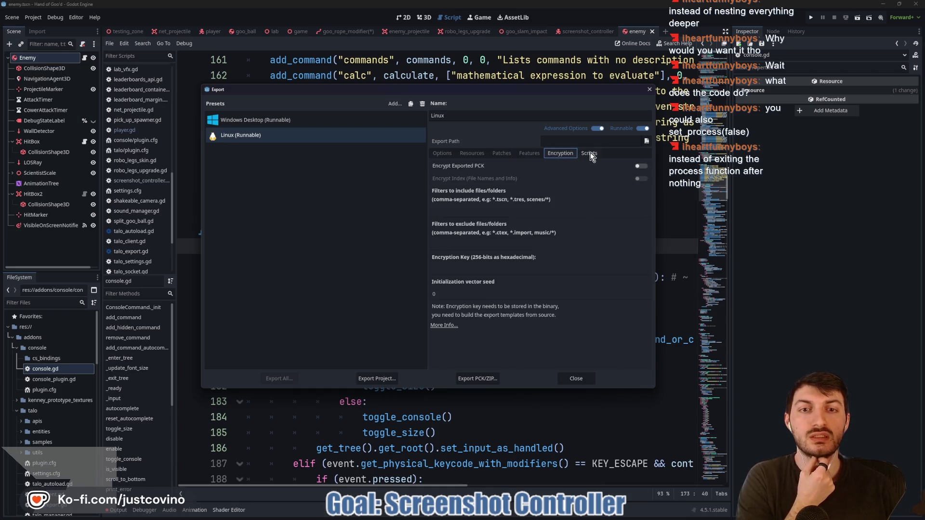
click(590, 153)
click(443, 154)
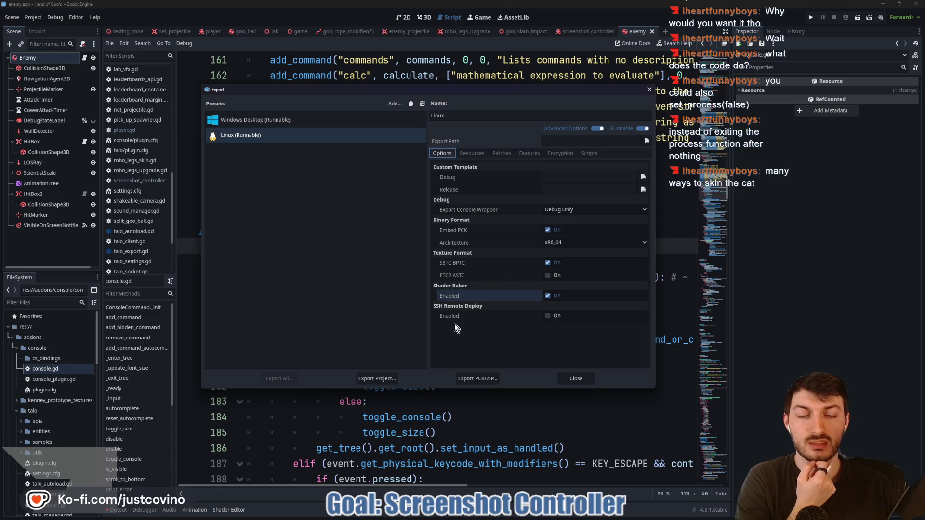
mouse_move(452, 316)
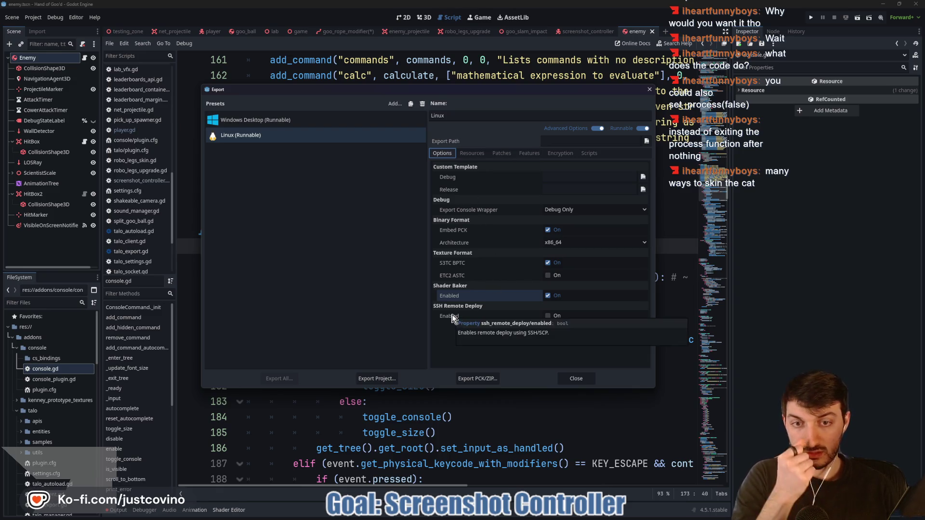
click(374, 377)
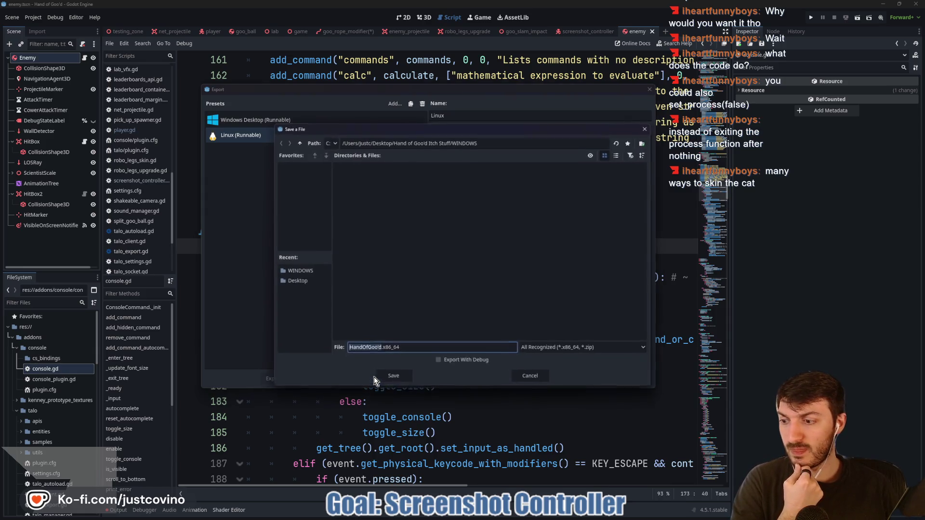
Create a LINUX folder in Hand of Goo'd Itch Stuff and save HandOfGoo'd.x86_64 into it.
click(298, 142)
right_click(428, 206)
click(439, 212)
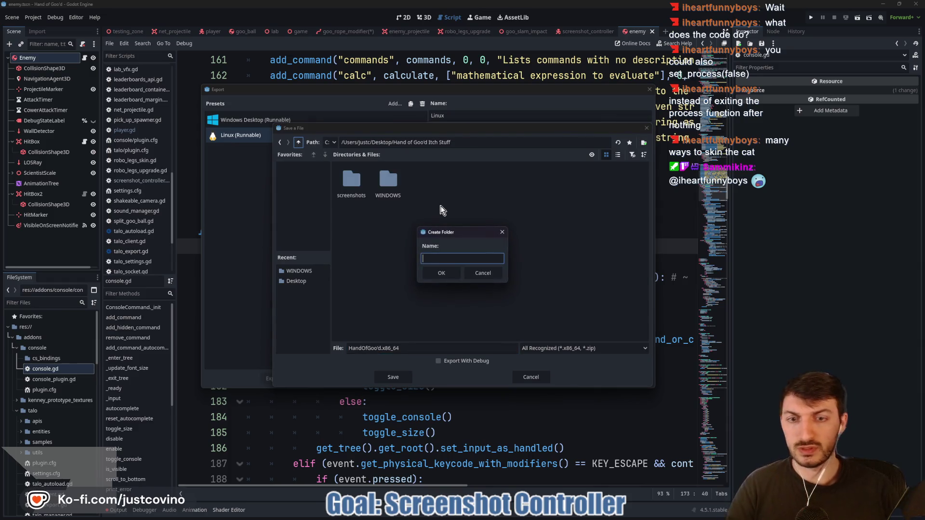
click(442, 273)
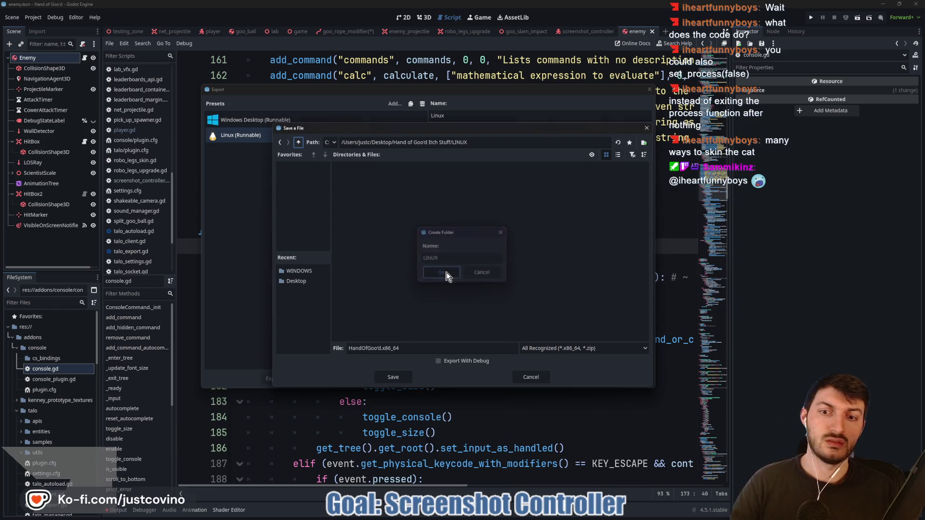
click(400, 378)
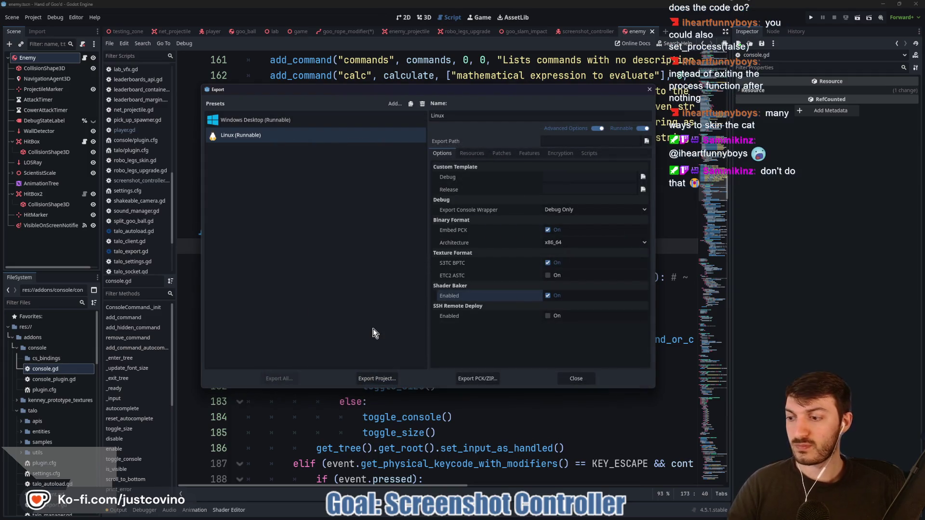
Close the Export dialog and return to the console script.
click(581, 375)
click(374, 194)
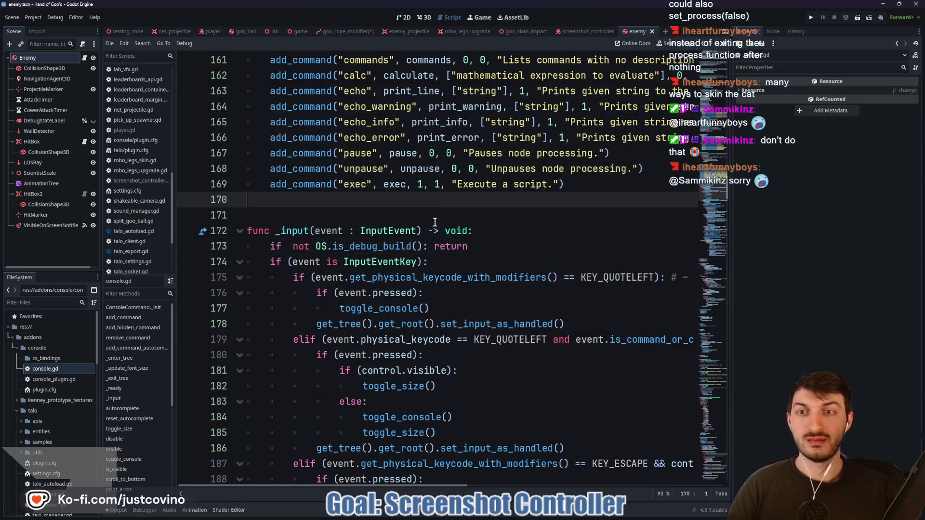
scroll(481, 270, down, 4)
click(501, 277)
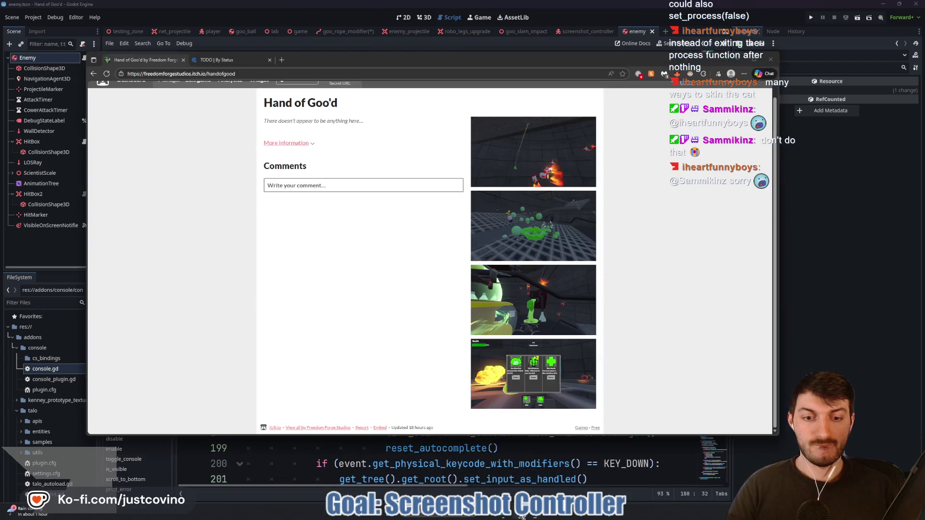
Bring the itch.io Hand of Goo'd page forward and choose Edit game at the top.
click(511, 517)
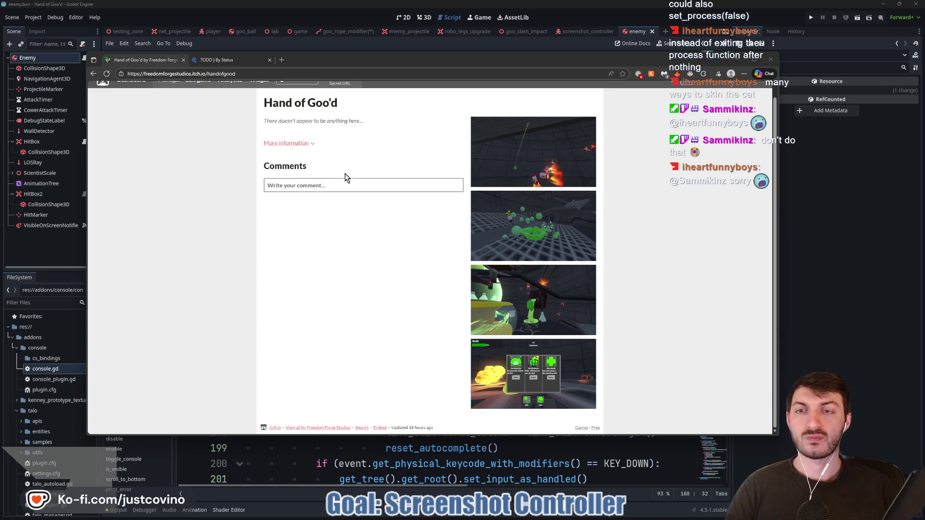
scroll(315, 137, up, 1)
click(196, 93)
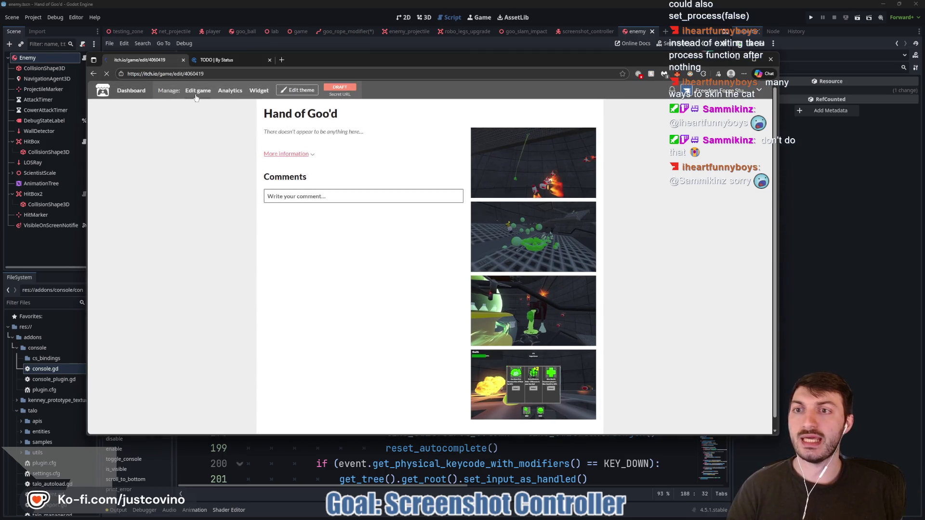